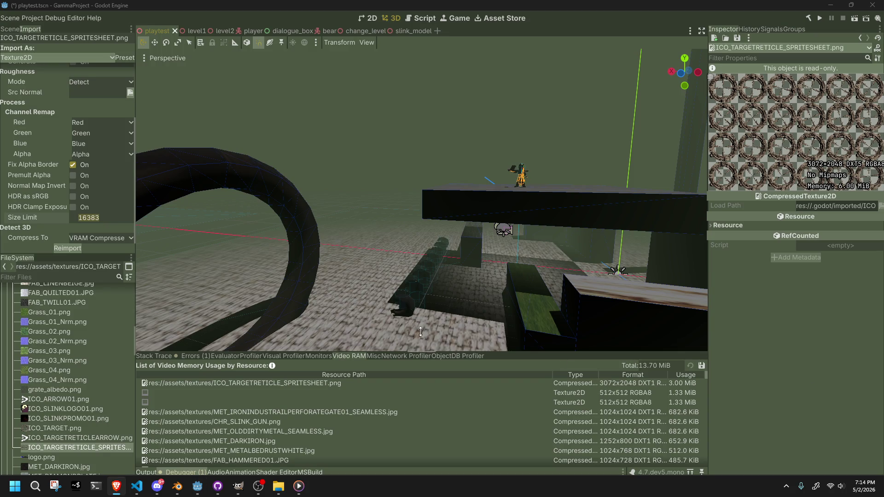
Step: Reimport the reticle spritesheet with Size Limit 8192, then switch to the web browser
click(90, 220)
text(8192)
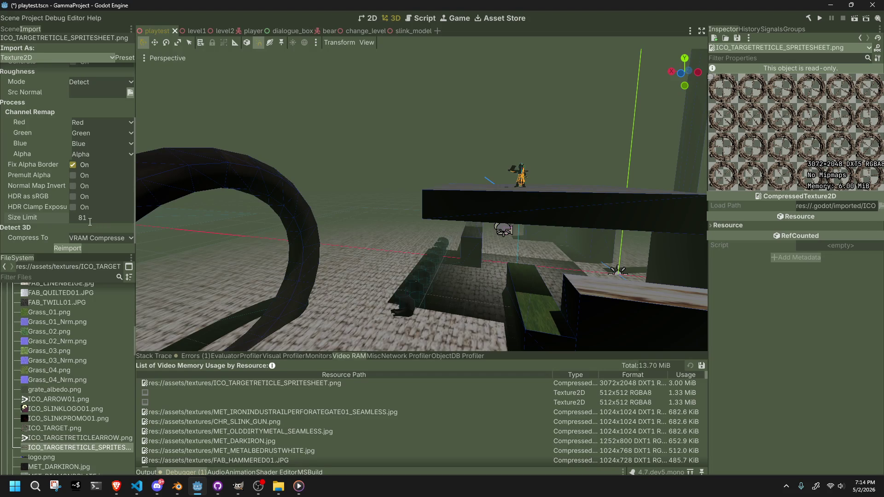
click(76, 248)
mouse_move(56, 220)
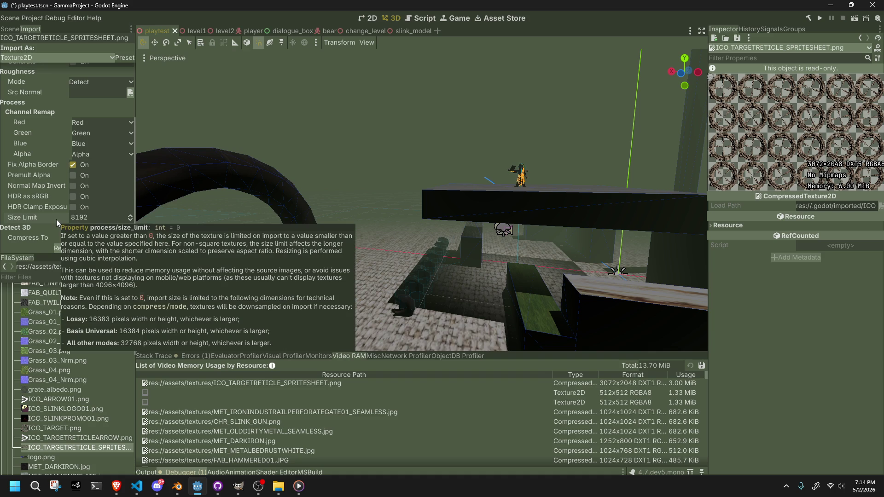
key(alt+Tab)
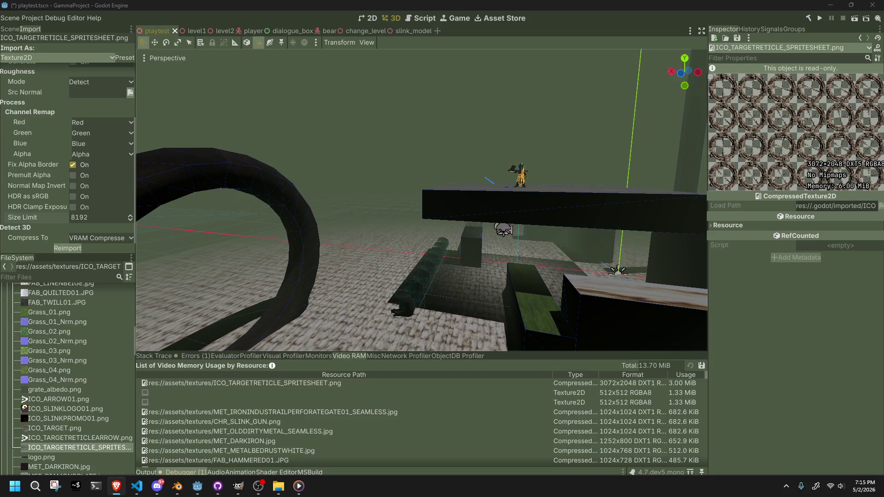
Step: Reimport the spritesheet at Size Limit 1024 and launch the game
click(94, 219)
text(1024)
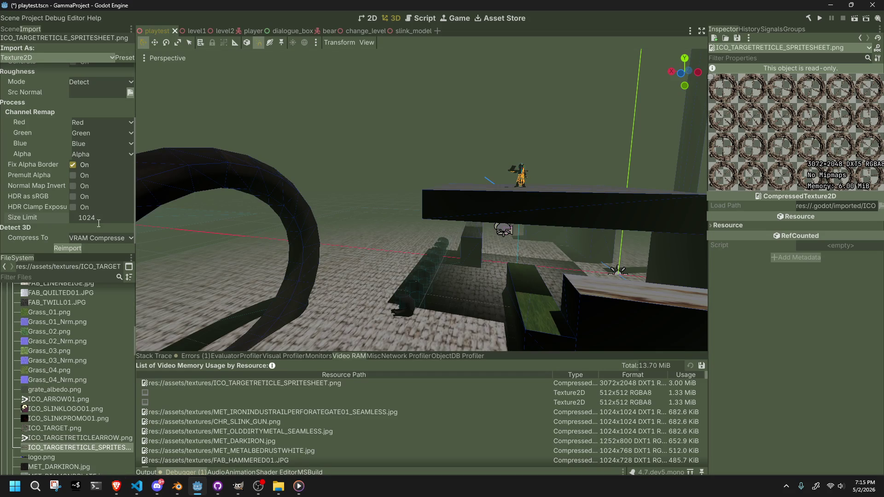
click(79, 247)
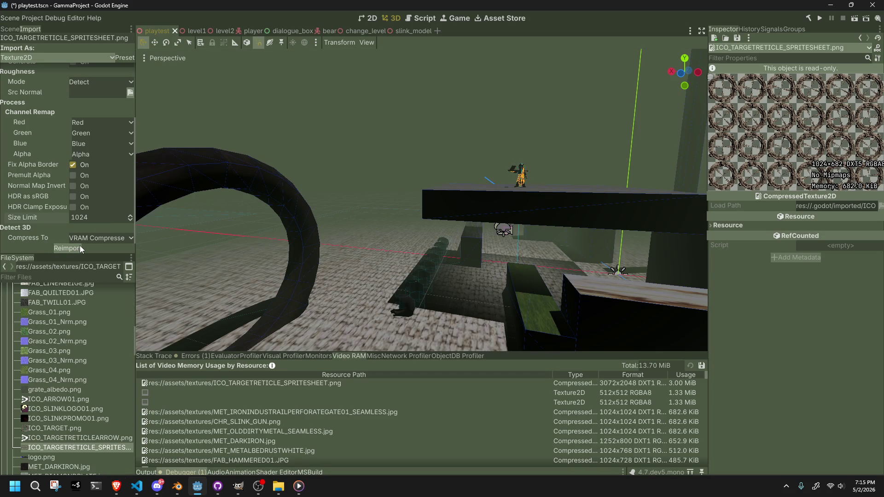
click(820, 21)
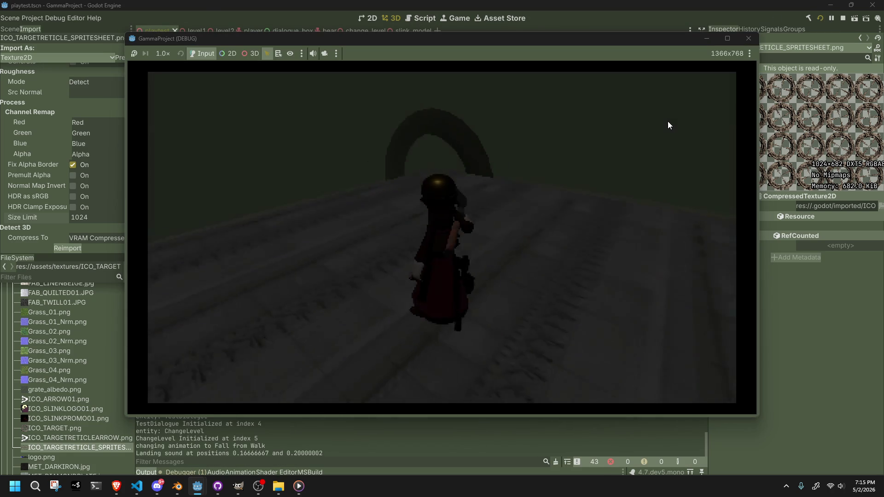
Step: Walk the character up to the row of bears and fire at them
key(d)
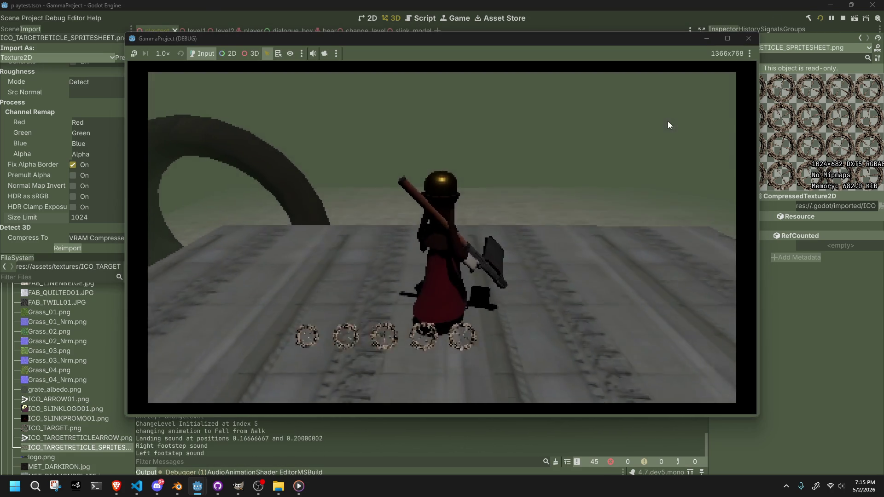
key(s)
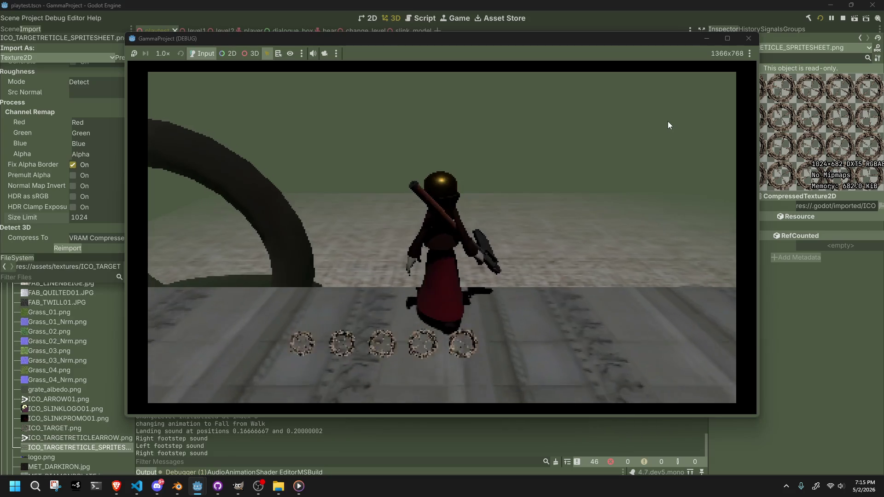
key(w)
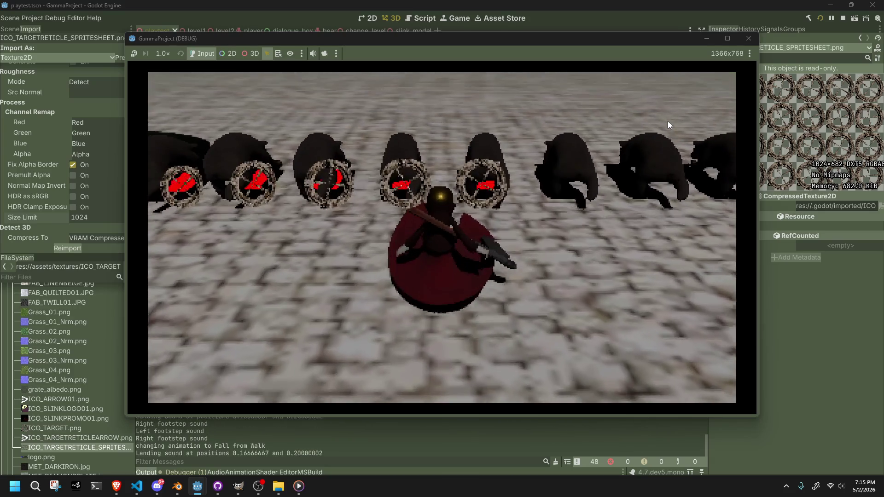
key(w)
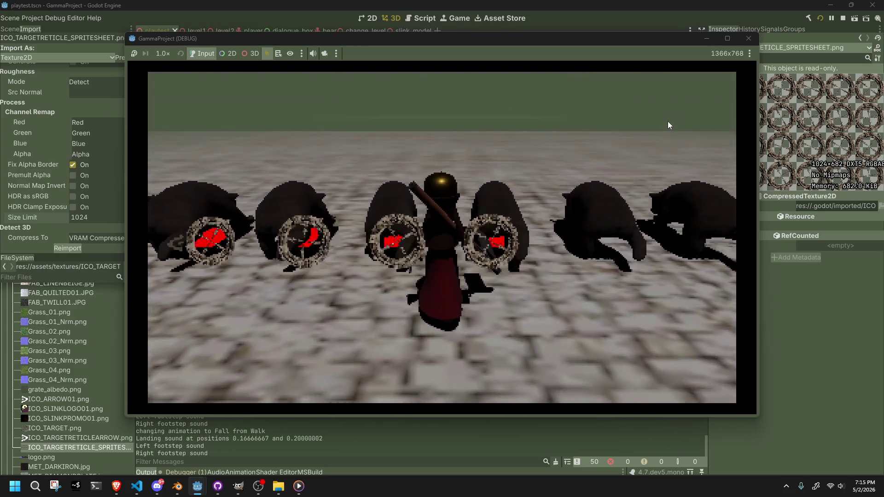
click(669, 125)
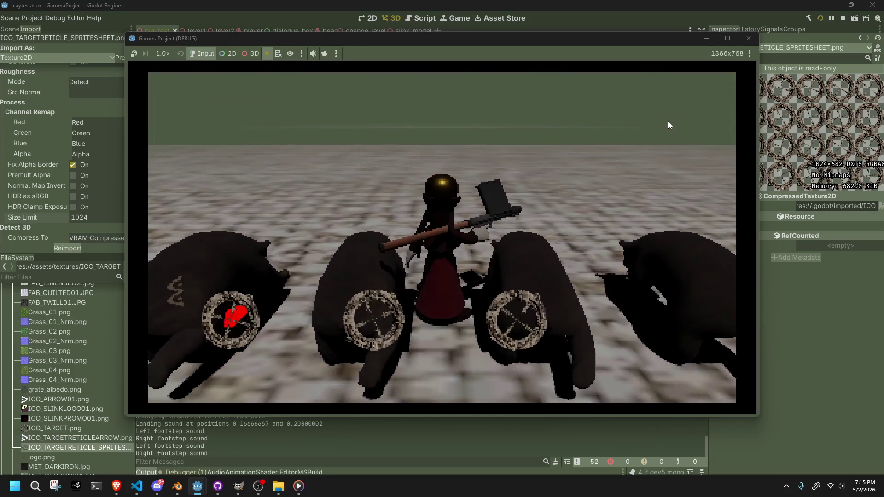
Step: Back the character away from the bears and stop the running game
key(s)
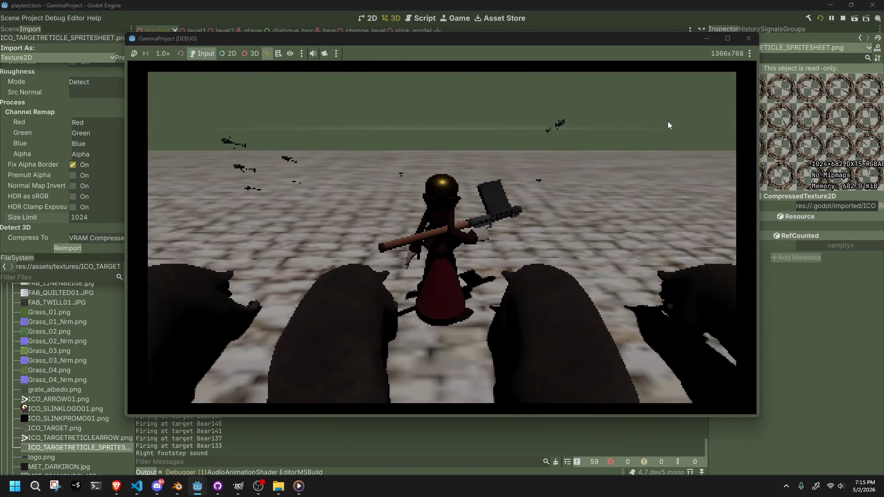
key(s)
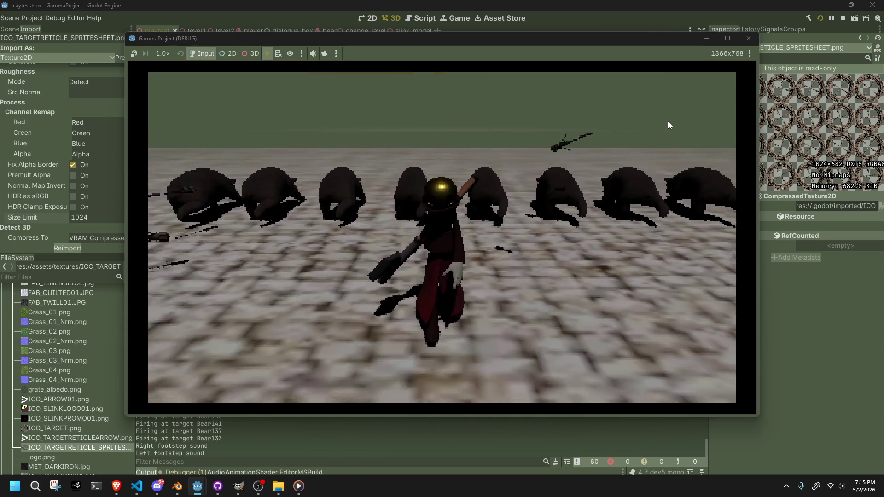
key(s)
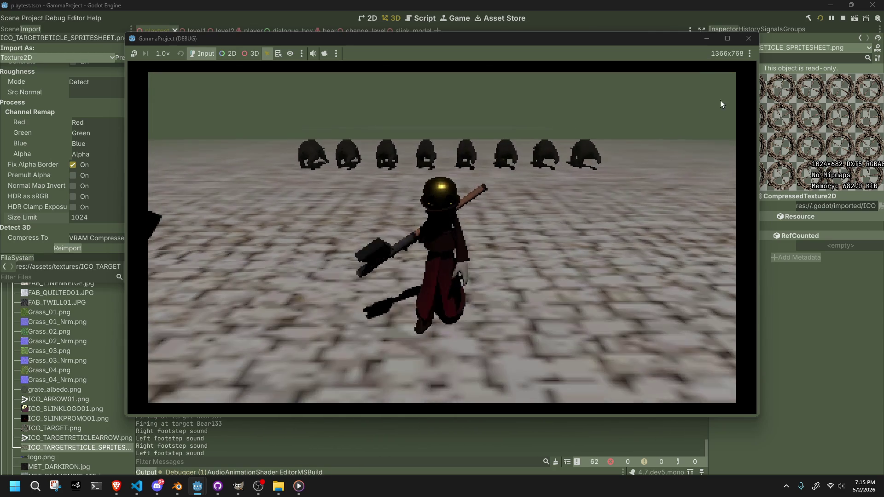
click(748, 38)
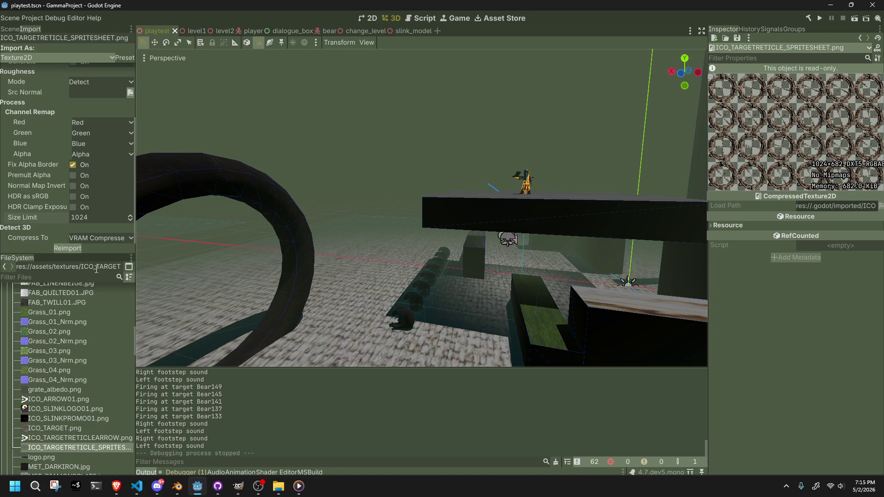
Step: Show the Video RAM list, relaunch the game and move its window to the right
click(180, 472)
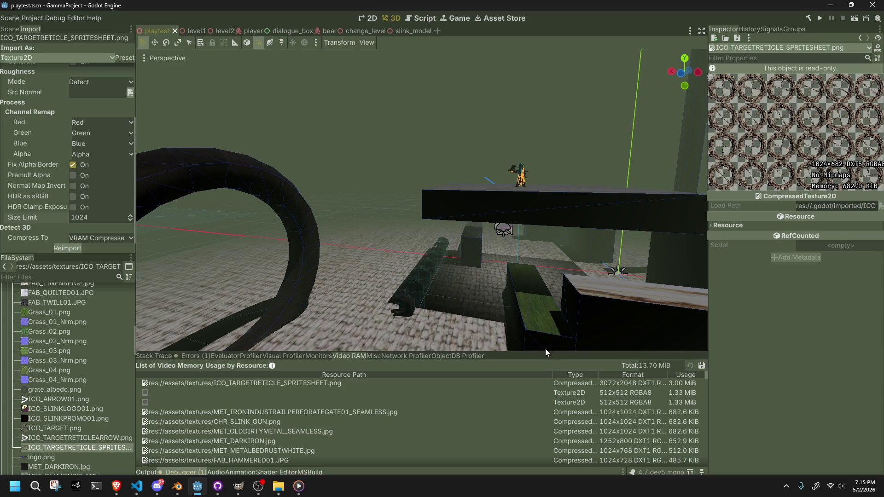
click(818, 20)
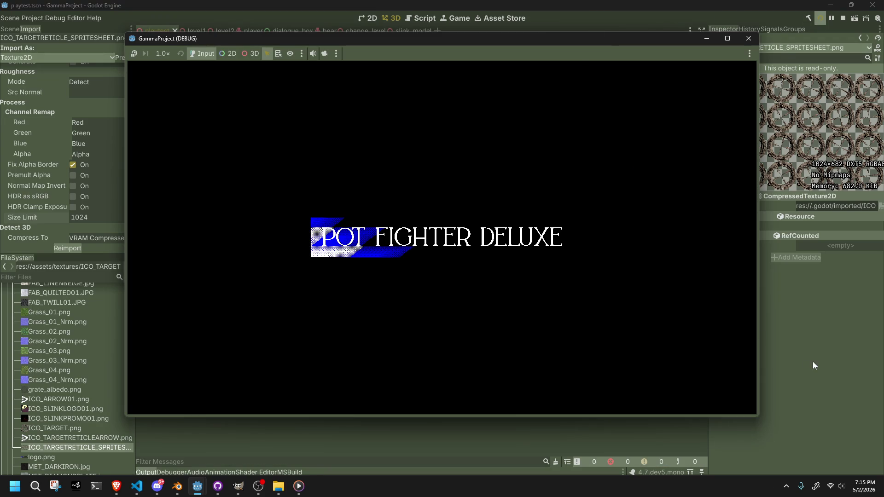
click(813, 361)
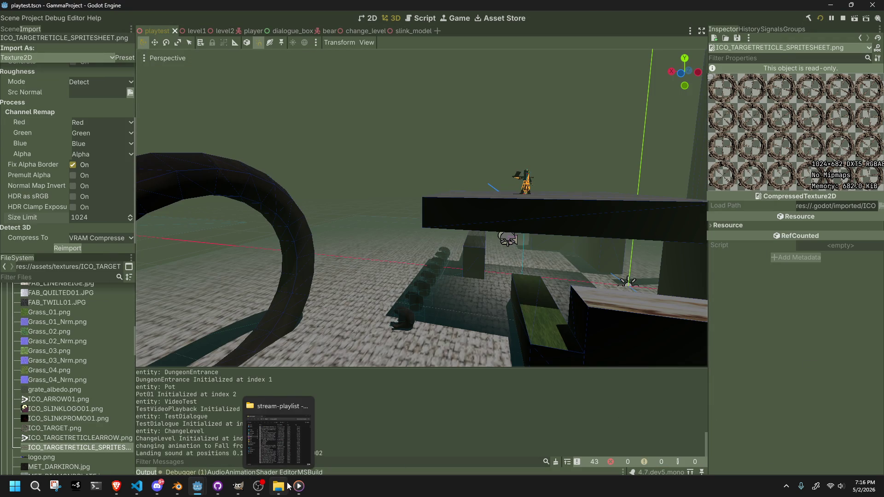
mouse_move(203, 488)
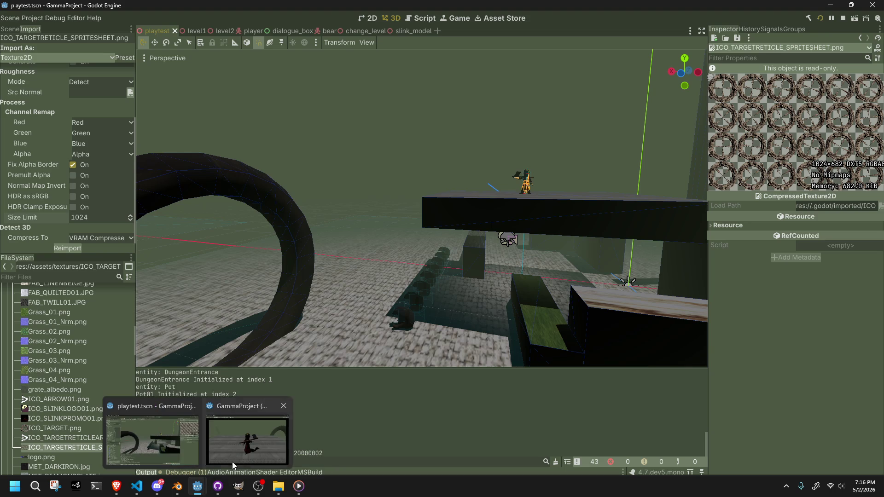
click(237, 461)
drag(335, 40, 701, 90)
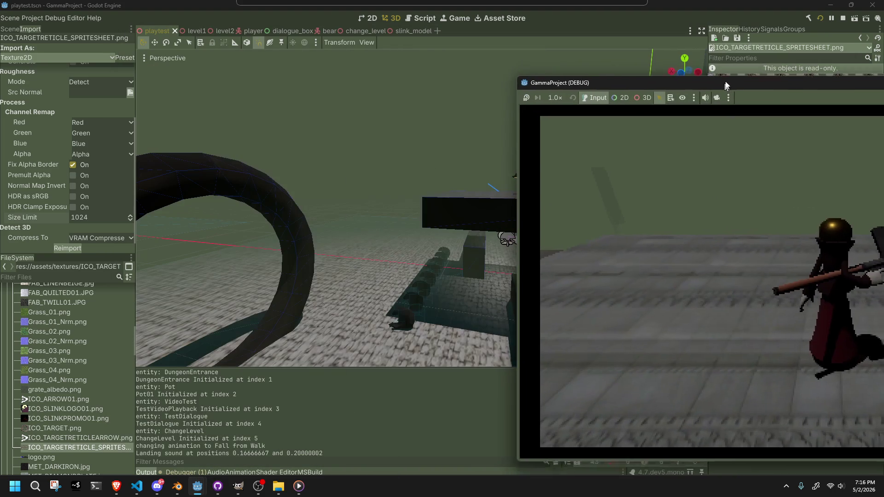
click(199, 469)
Step: Refresh Video RAM: reticle spritesheet now 684 KiB, total 11.37 MiB
click(200, 470)
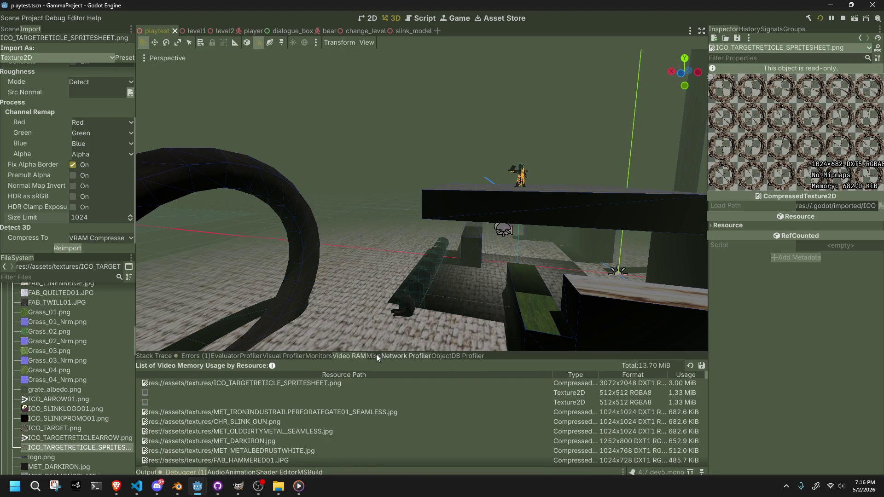
click(346, 385)
click(689, 365)
click(244, 411)
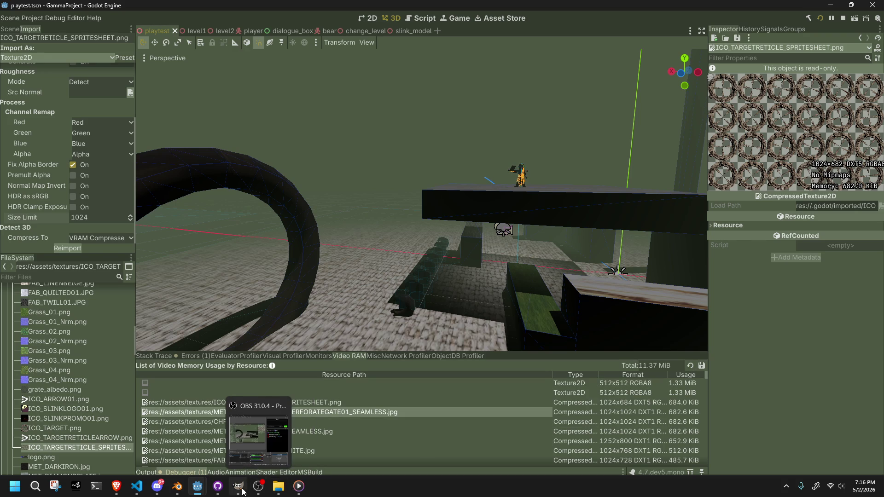
Step: Bring the game window forward and walk the character along the ledge and left
mouse_move(213, 492)
click(241, 446)
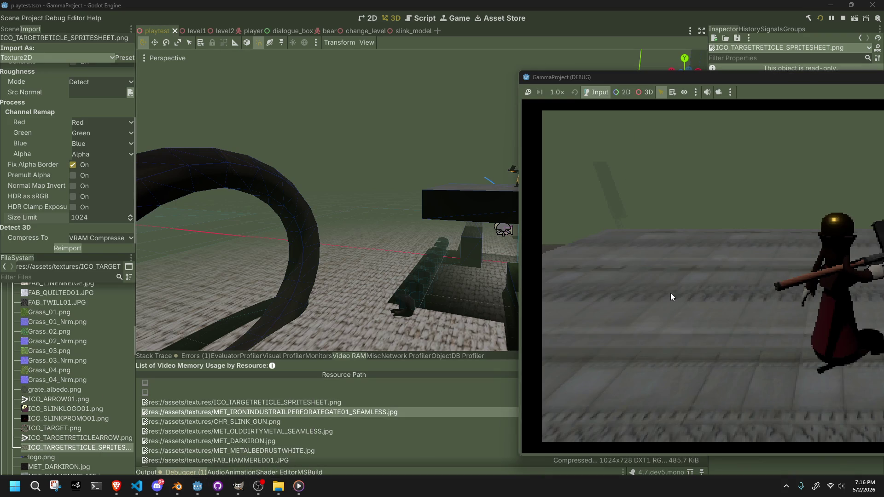
key(w)
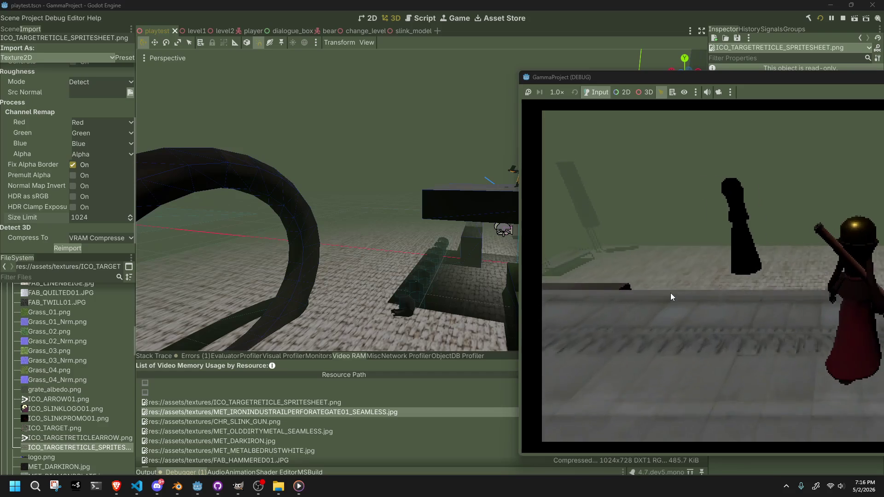
key(w)
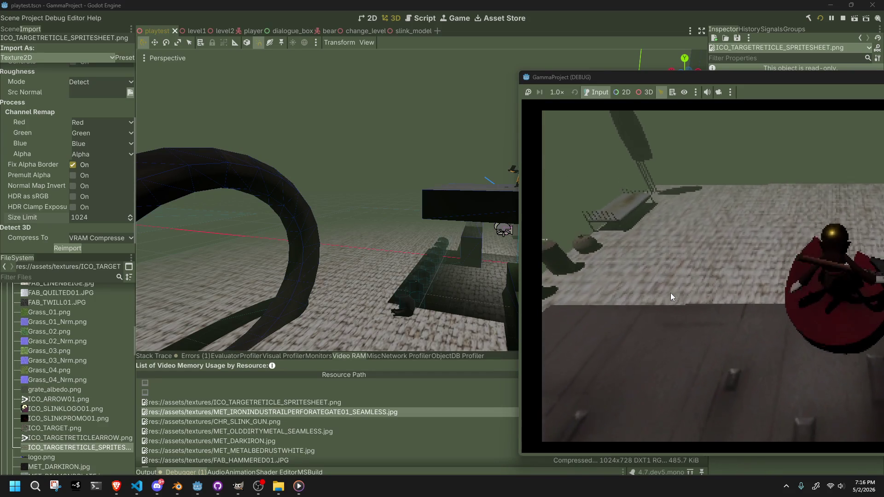
key(a)
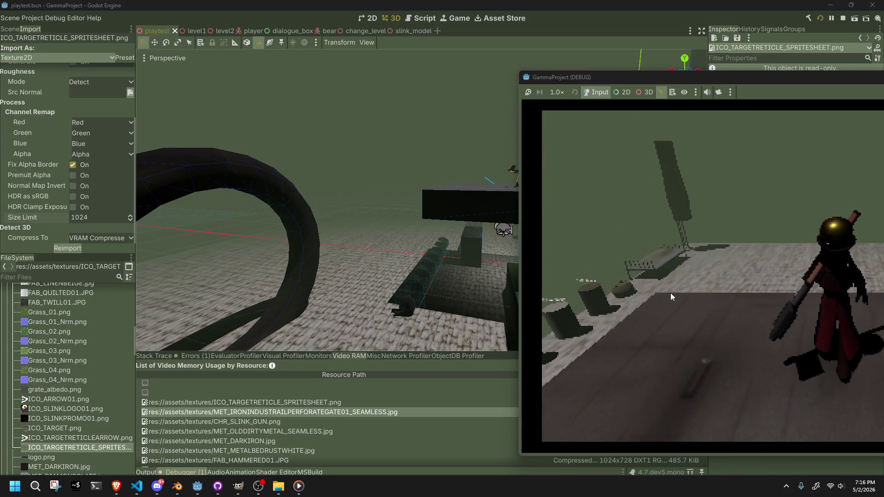
Step: Scroll down the Video RAM list and shift the game window further left
scroll(419, 420, down, 5)
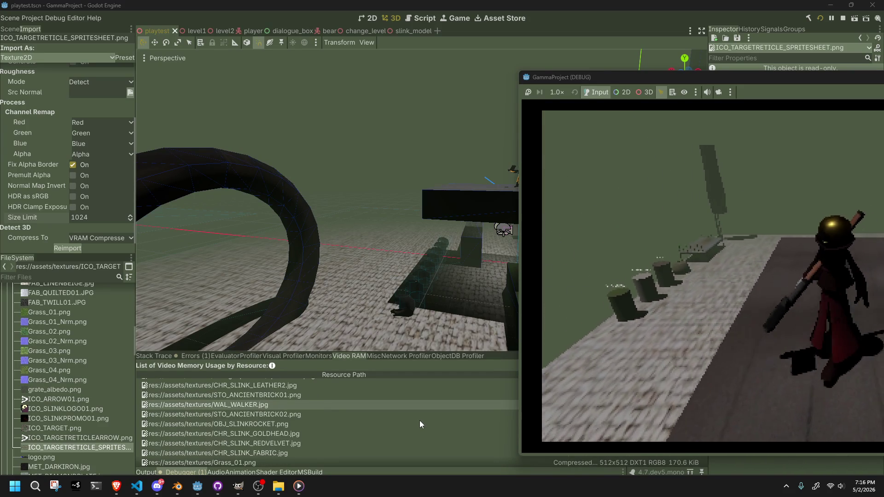
scroll(419, 423, down, 5)
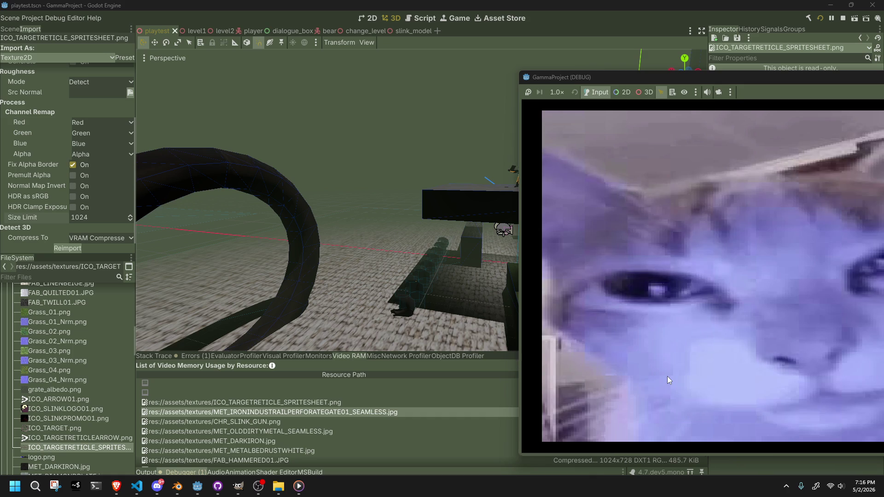
drag(593, 78, 297, 65)
click(261, 81)
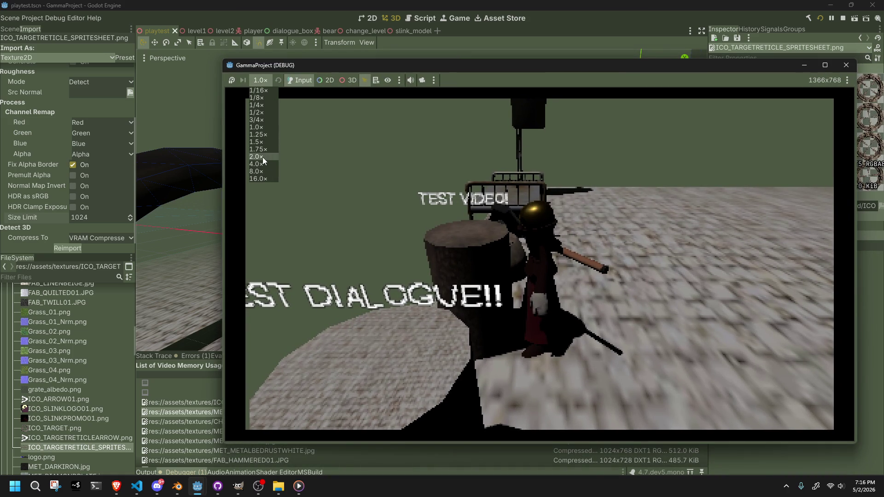
Step: Run the game at double speed, walk on and dismiss the TEST dialogue
click(263, 157)
key(w)
key(w)
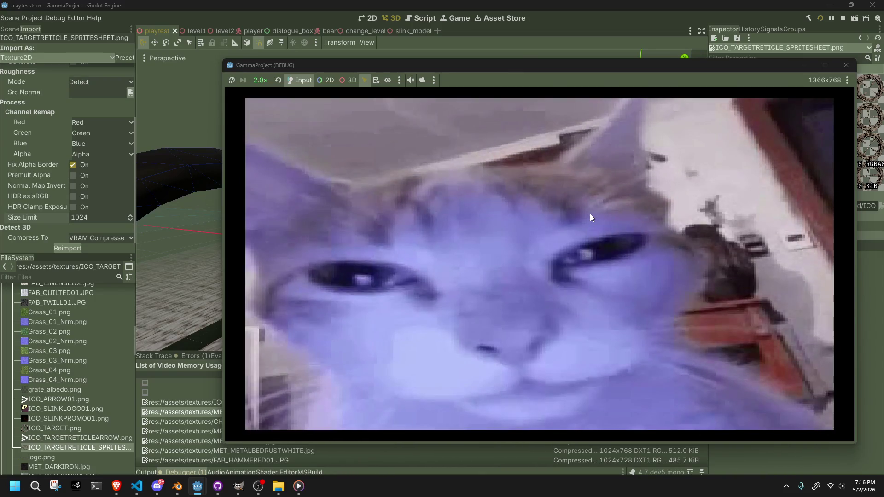
key(w)
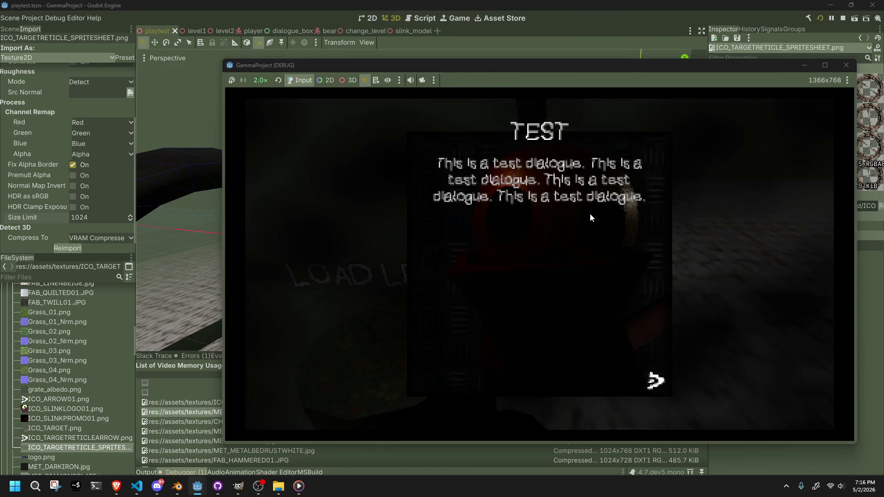
key(space)
Step: Run, jump and flip the character across the plank onto the cobblestone floor
key(w)
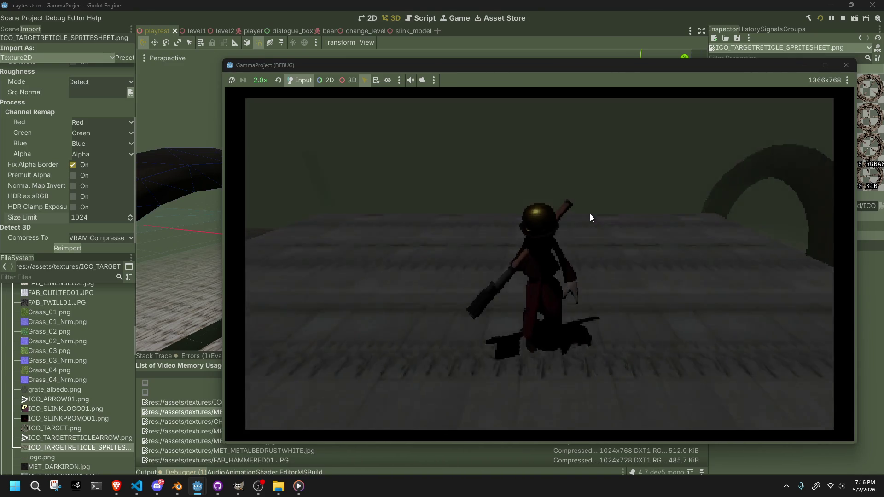
key(d)
key(w)
key(space)
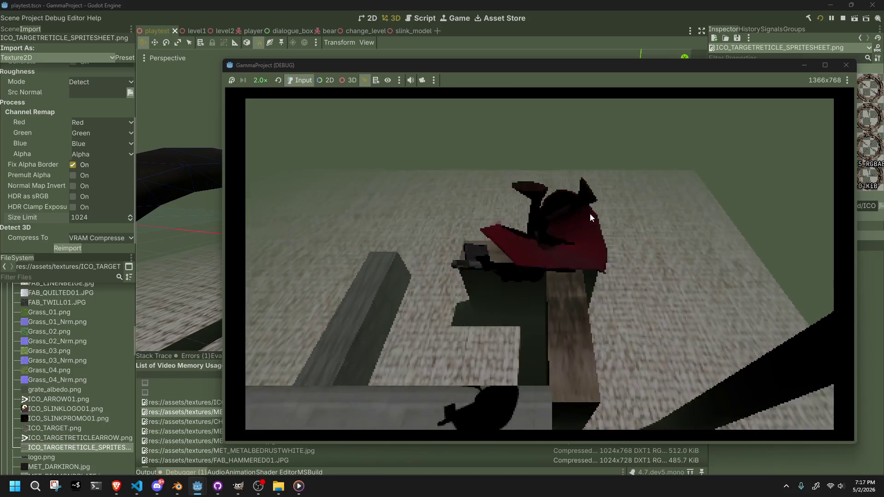
key(w)
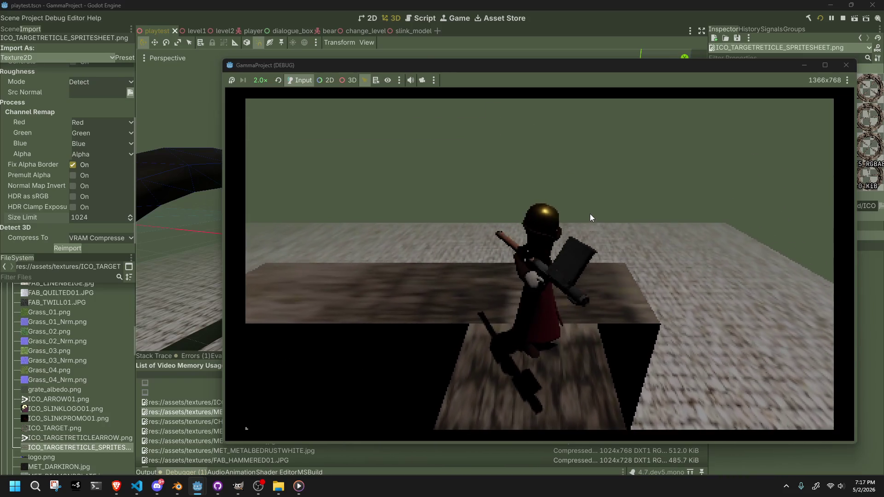
key(a)
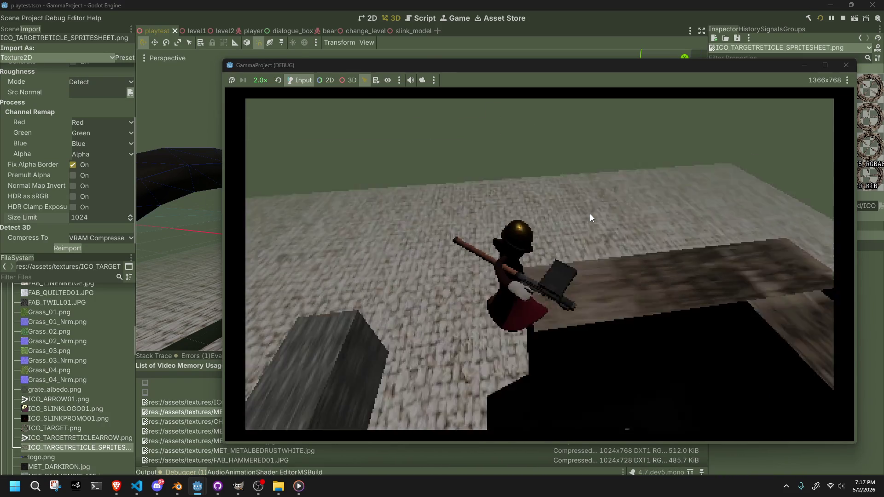
key(w)
key(a)
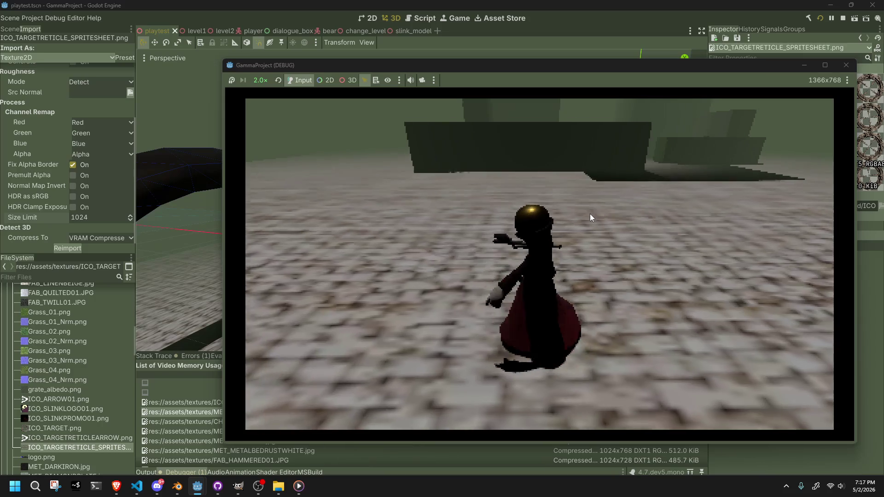
click(251, 81)
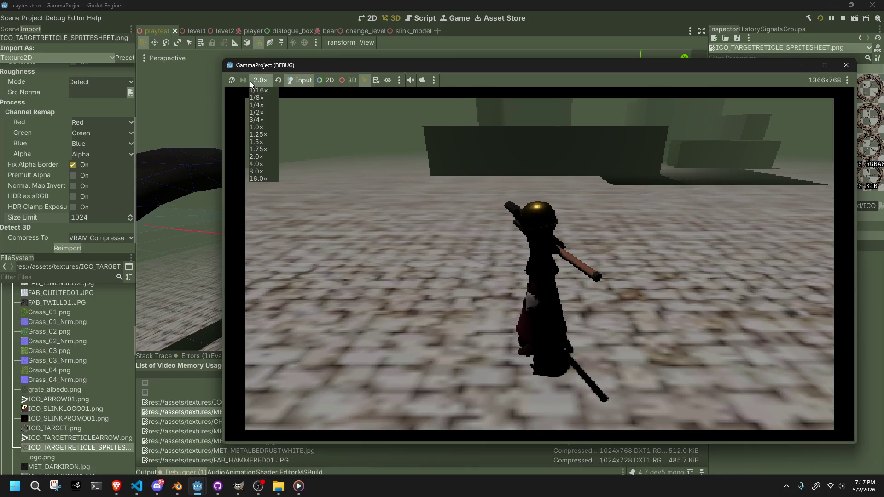
Step: Slow the game to 1/2× speed and run the character across open ground
click(263, 113)
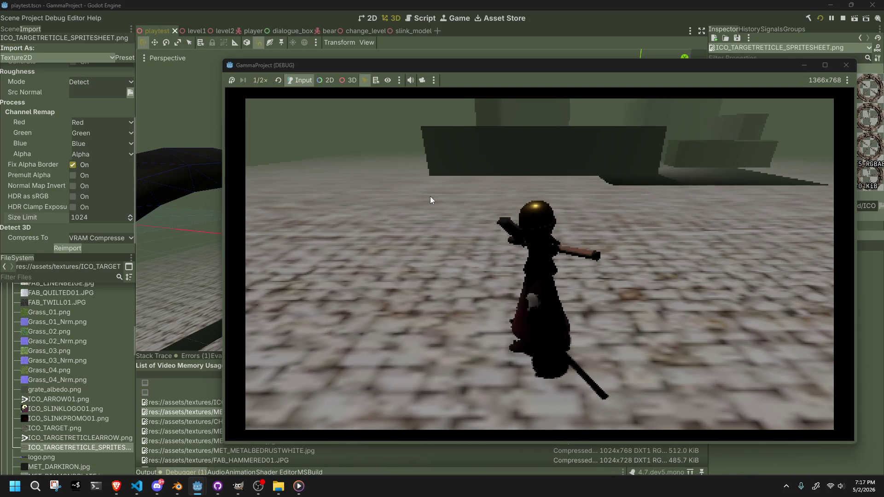
key(a)
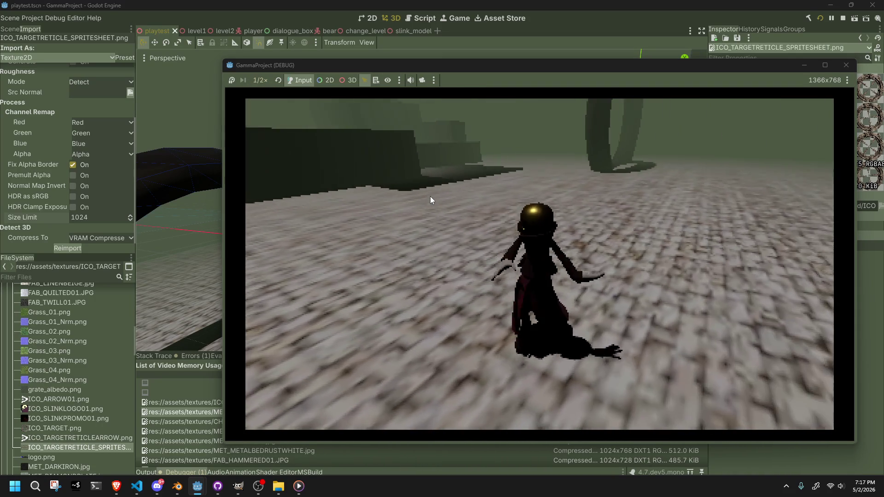
key(w)
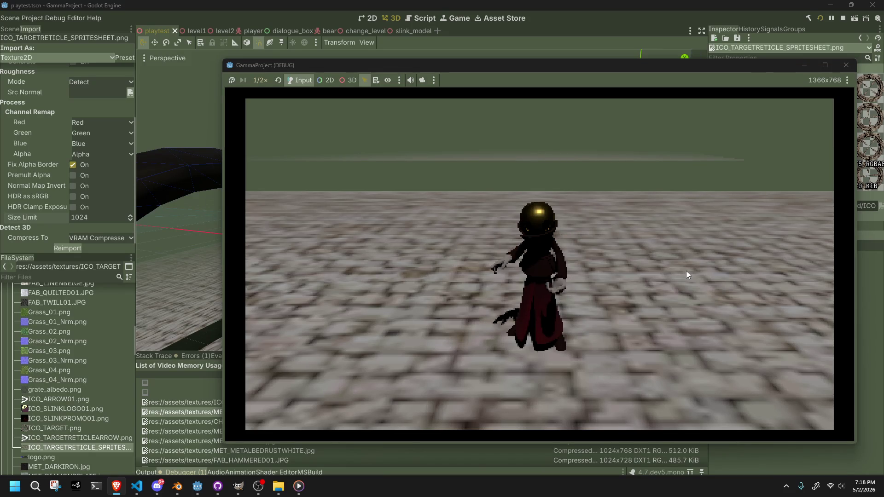
Step: Steer the character back and forth and run it toward the wall at half speed
key(s)
key(w)
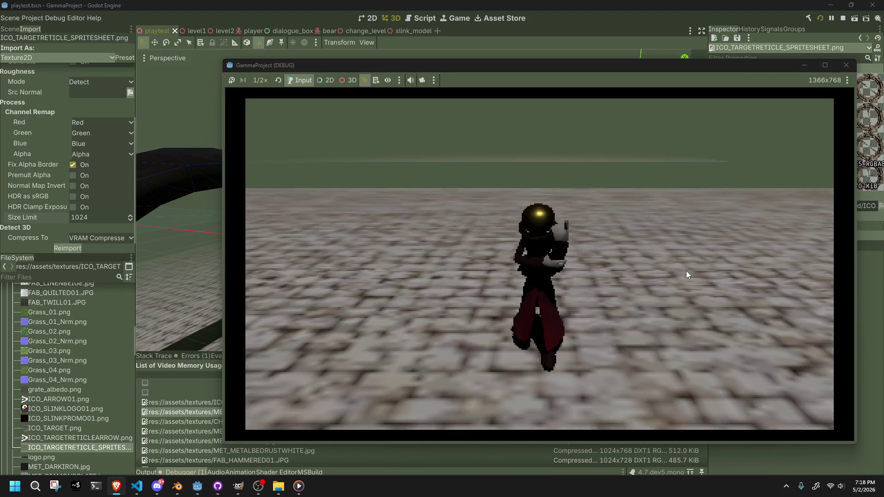
key(d)
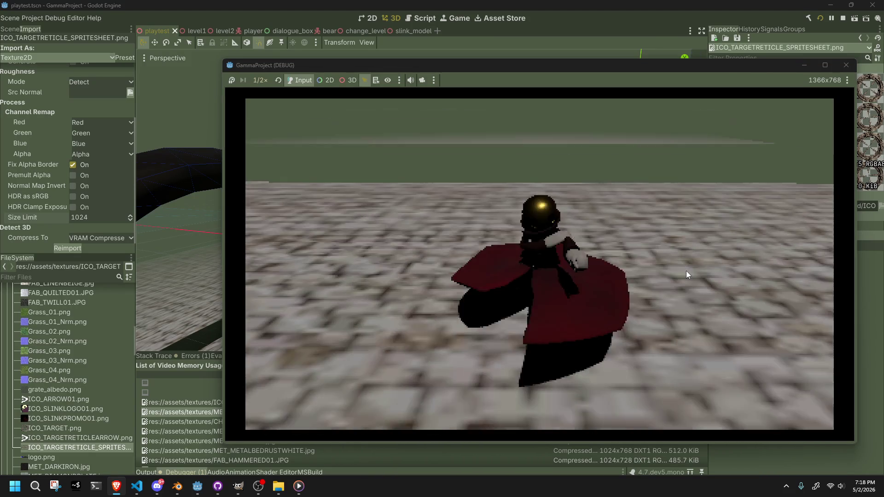
key(w)
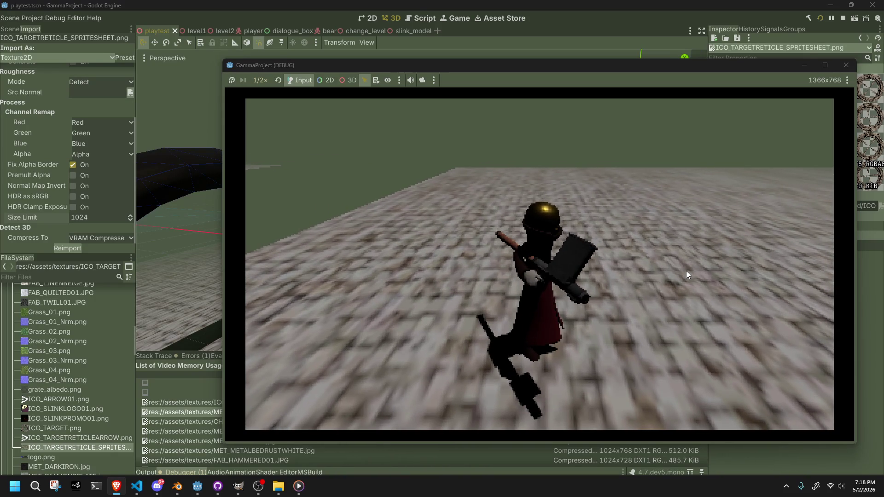
key(w)
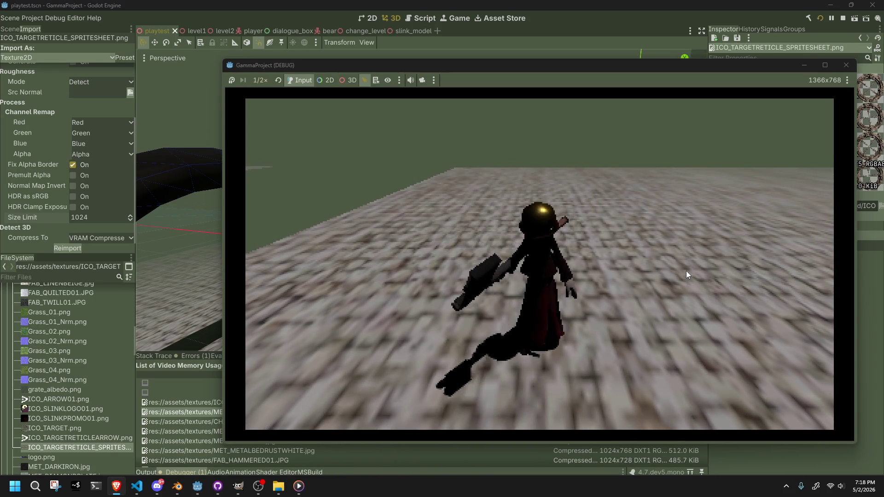
key(w)
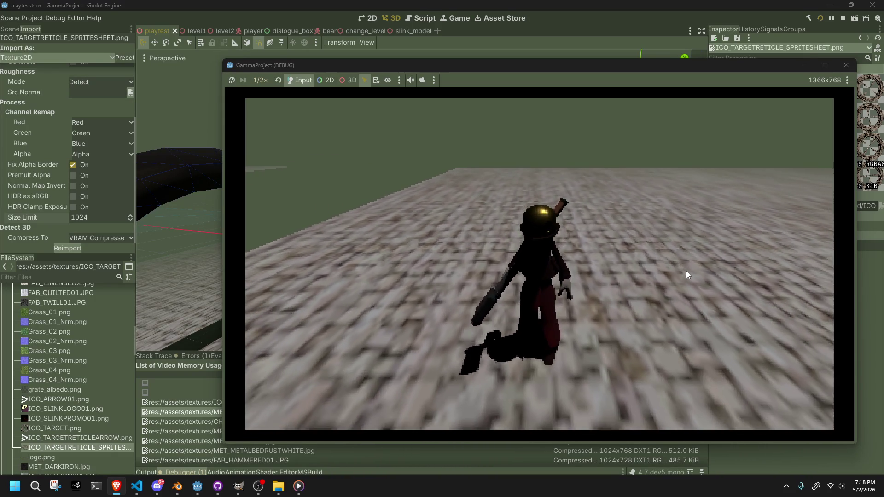
key(w)
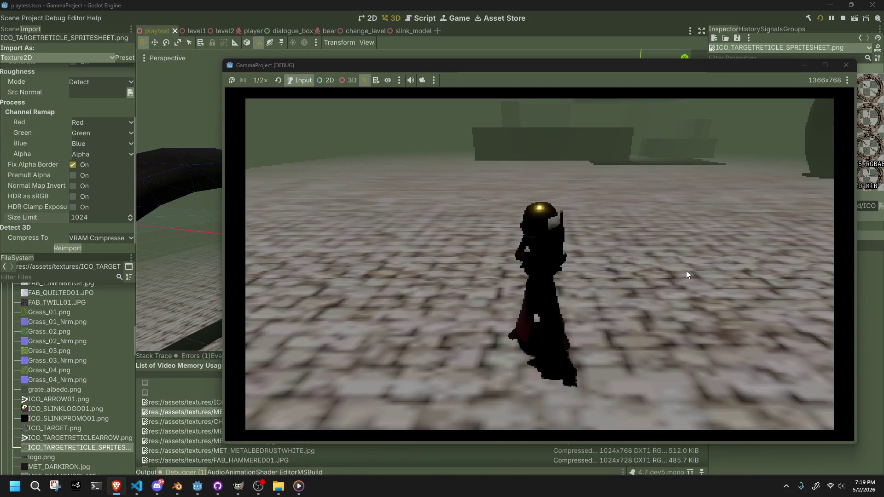
Step: Crouch the character, rise, and swing out its large hammer
key(ctrl)
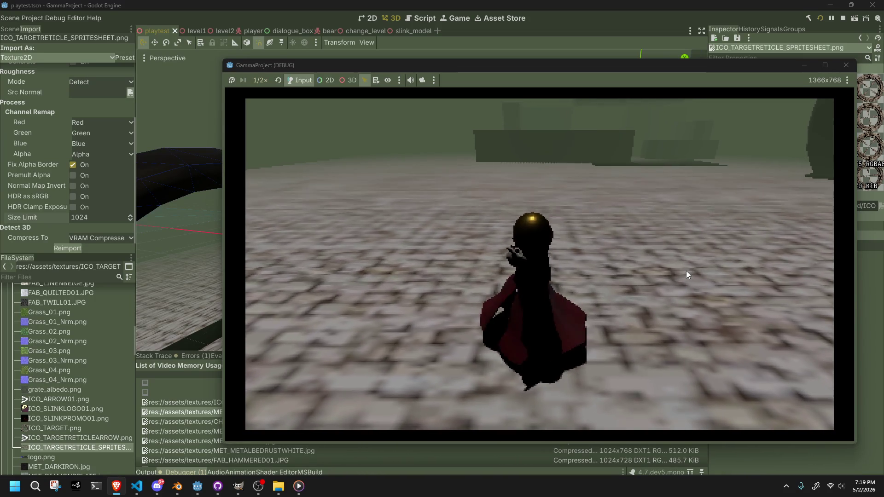
key(w)
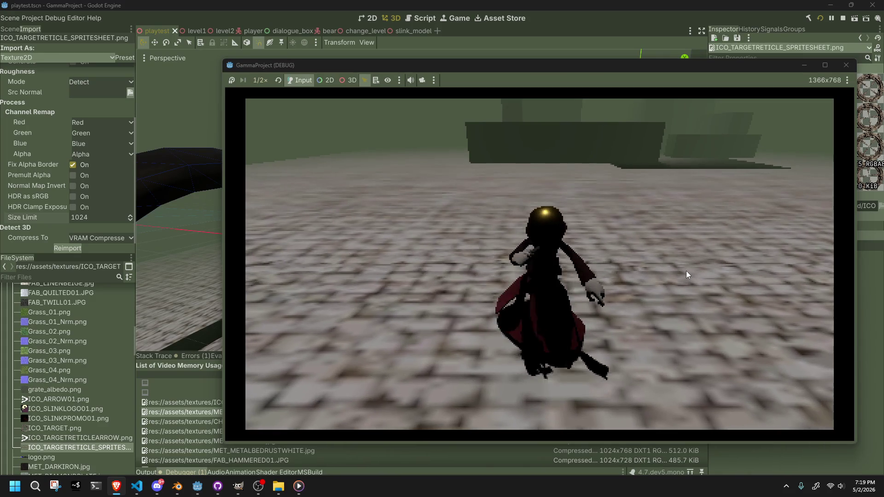
click(685, 272)
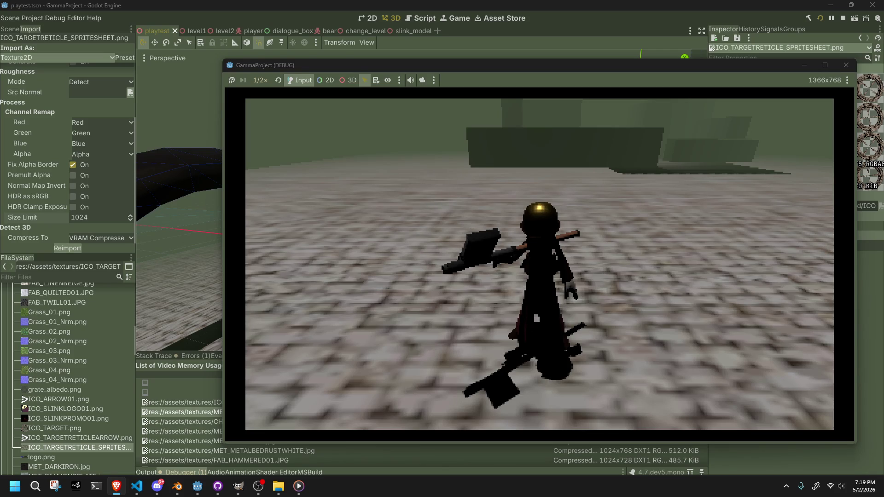
click(260, 80)
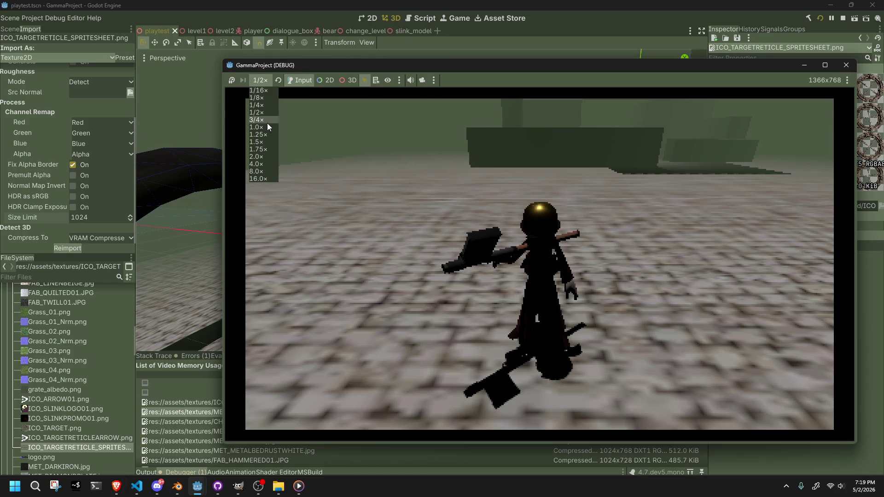
Step: Restore 1.0× game speed, stop the game and orbit the view down onto the platform
click(266, 129)
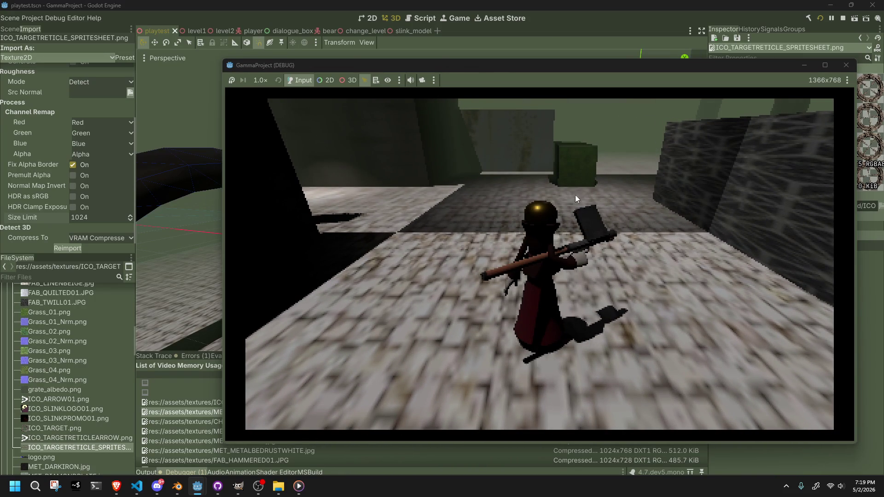
click(846, 65)
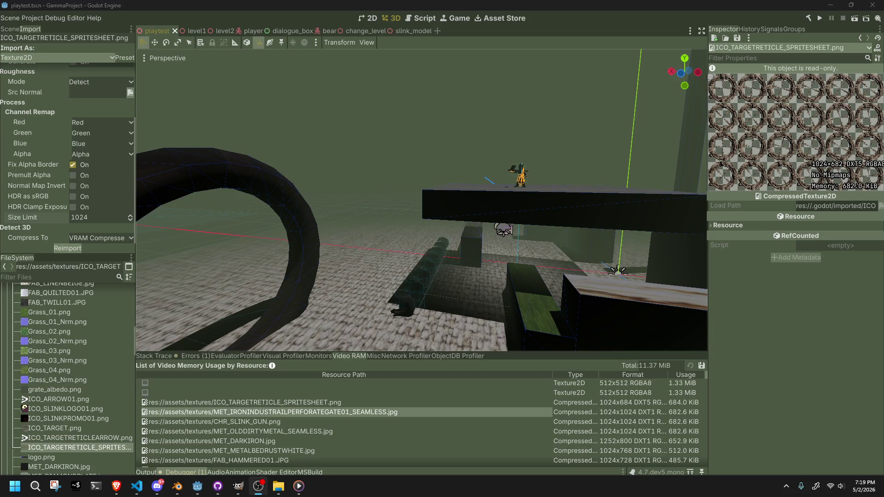
mouse_move(406, 161)
middle_down()
mouse_move(440, 168)
mouse_move(494, 200)
mouse_move(448, 226)
middle_up()
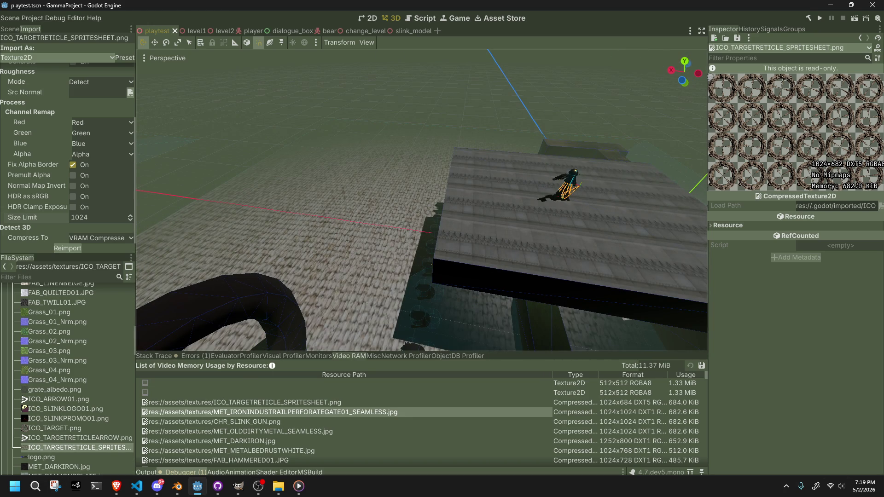
click(134, 489)
Step: Scroll Player.cs up to PlayerInitialize and place the caret on the previousAnimationName line
click(639, 337)
scroll(639, 339, up, 10)
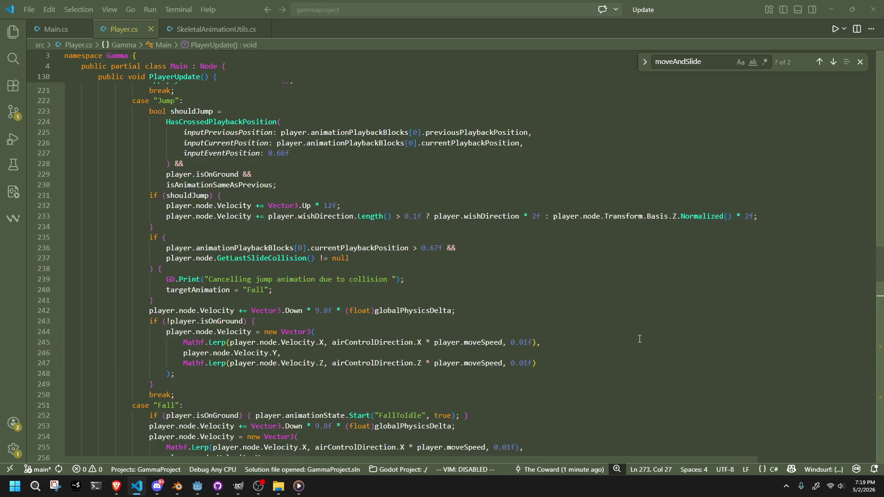
scroll(639, 339, up, 15)
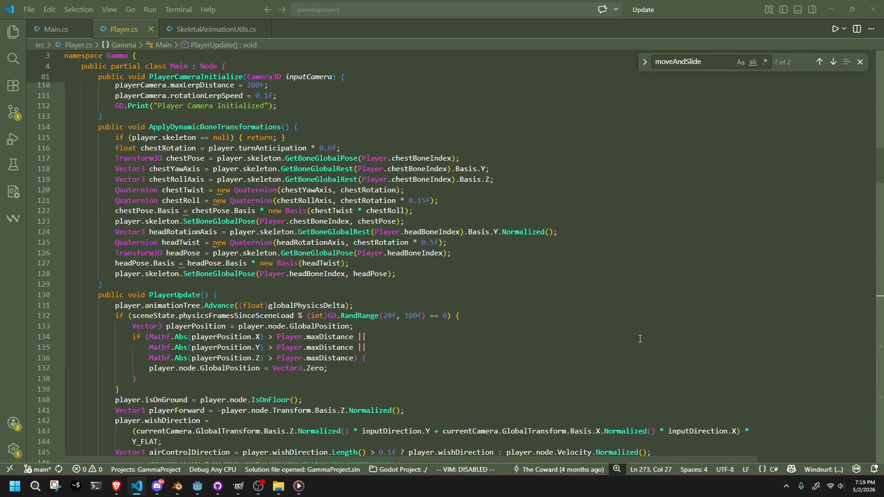
scroll(640, 339, up, 15)
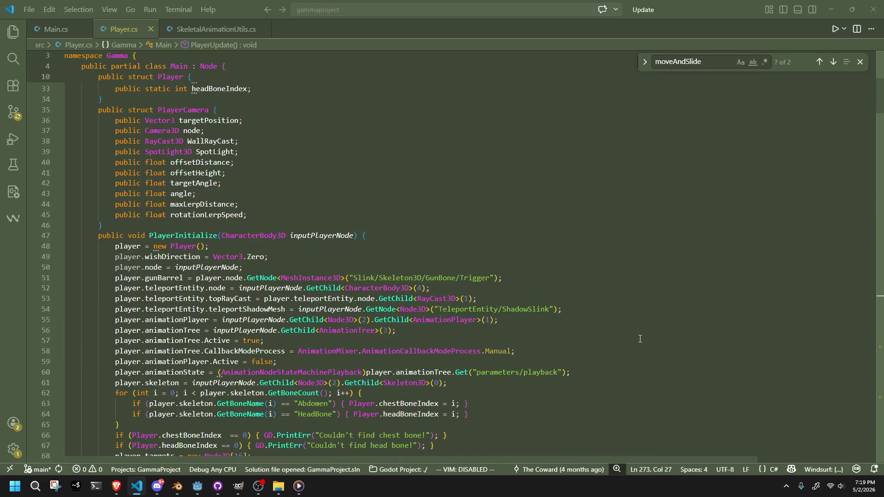
scroll(642, 338, up, 3)
scroll(634, 365, down, 8)
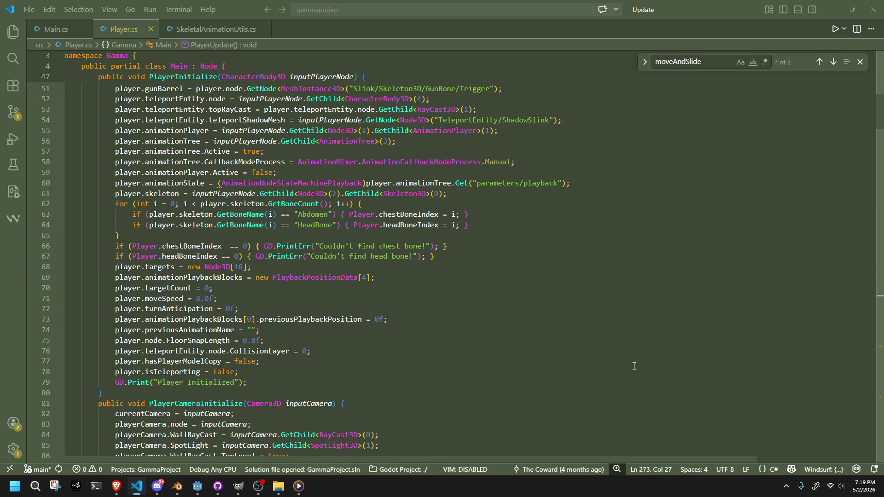
click(589, 333)
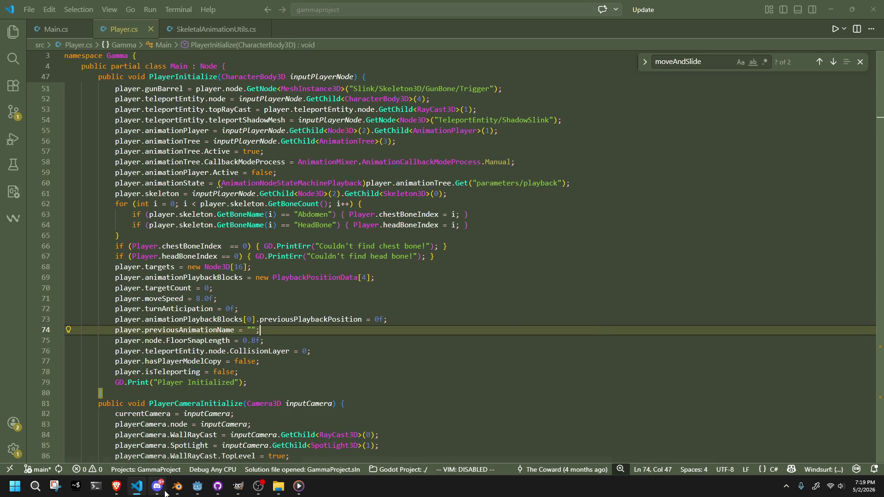
Step: Back in Godot, run the project again and stop the playtest with F8
click(201, 488)
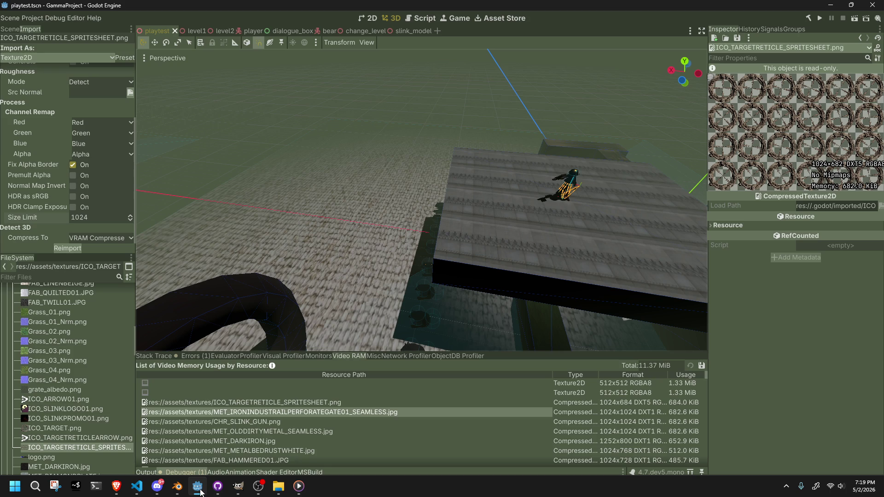
click(816, 17)
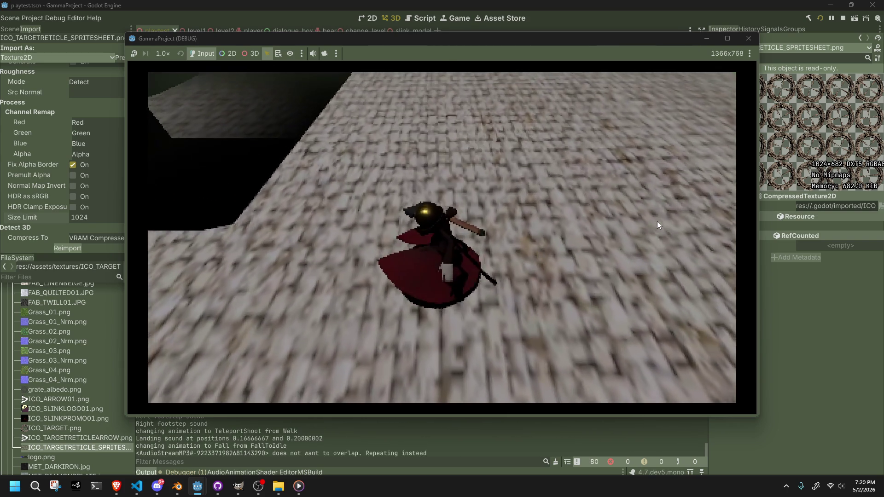
key(F8)
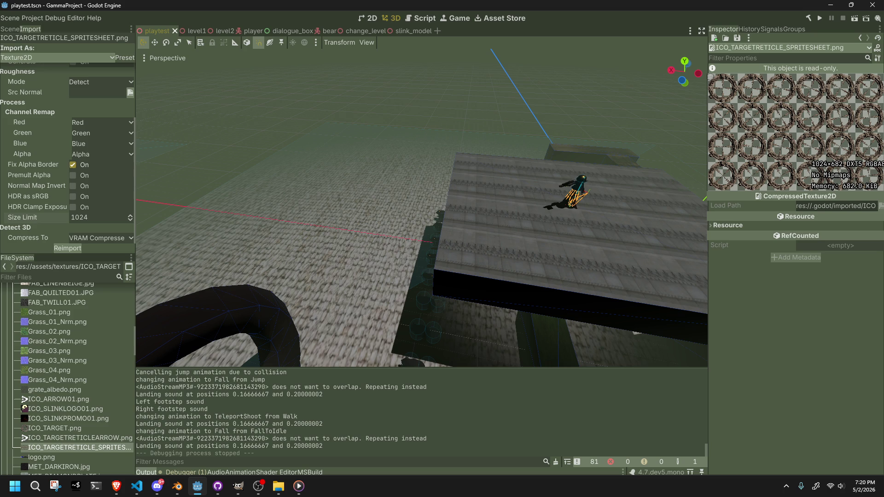
Step: Bring GIMP forward and quit it, discarding the FAB_LINENBEIGE texture changes
mouse_move(278, 486)
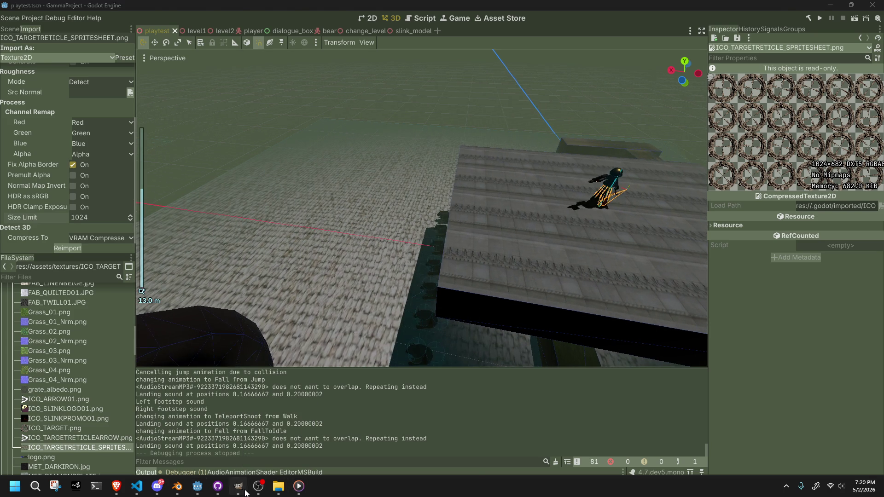
click(238, 486)
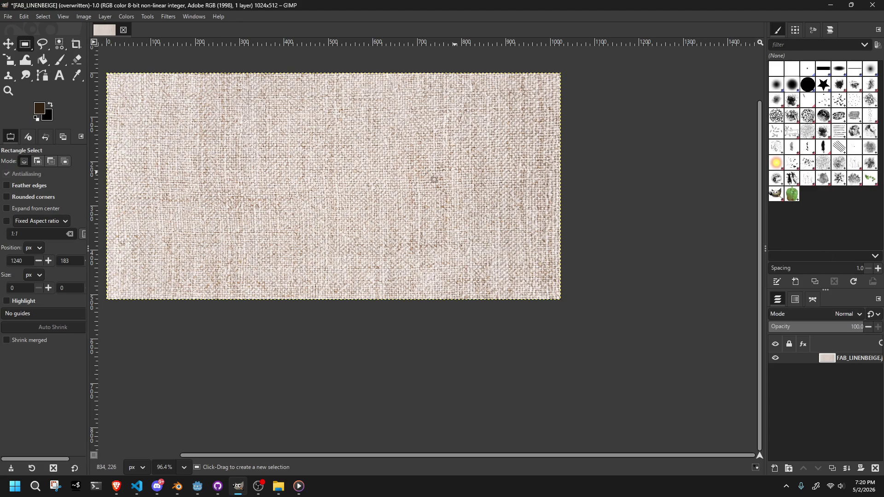
scroll(258, 147, up, 3)
mouse_move(253, 146)
middle_down()
mouse_move(406, 169)
mouse_move(358, 144)
middle_up()
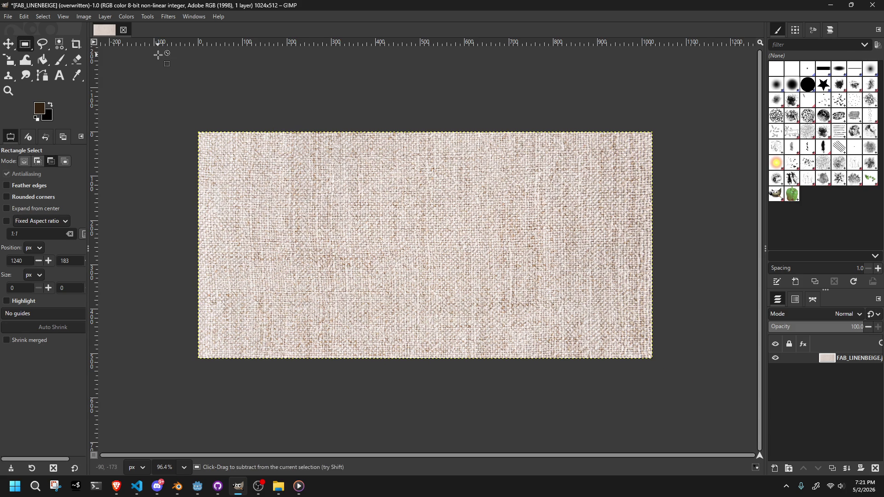
click(872, 8)
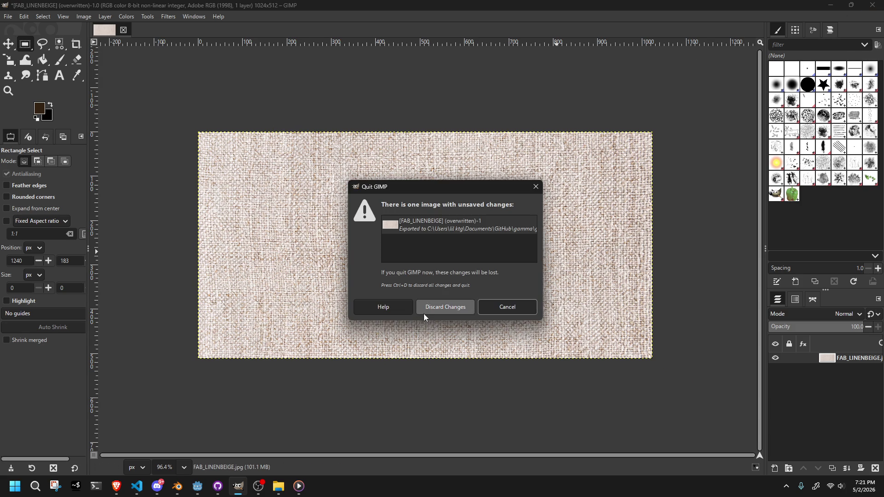
click(432, 313)
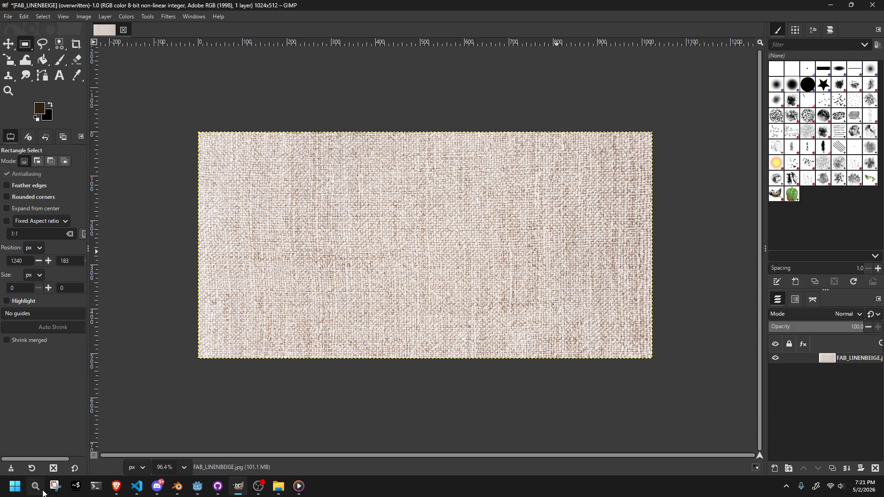
click(35, 486)
Step: Search the Start menu for 'gimp' so the GIMP app shows as the best match
click(38, 490)
click(39, 491)
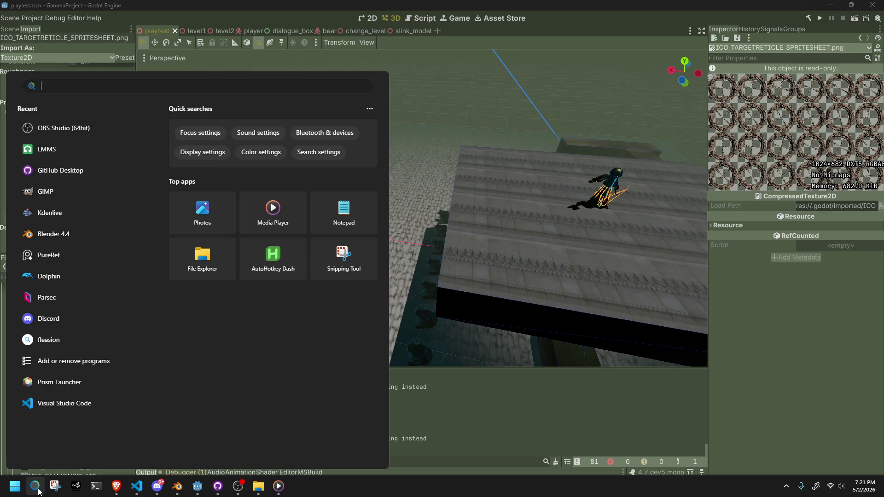
text(gimp)
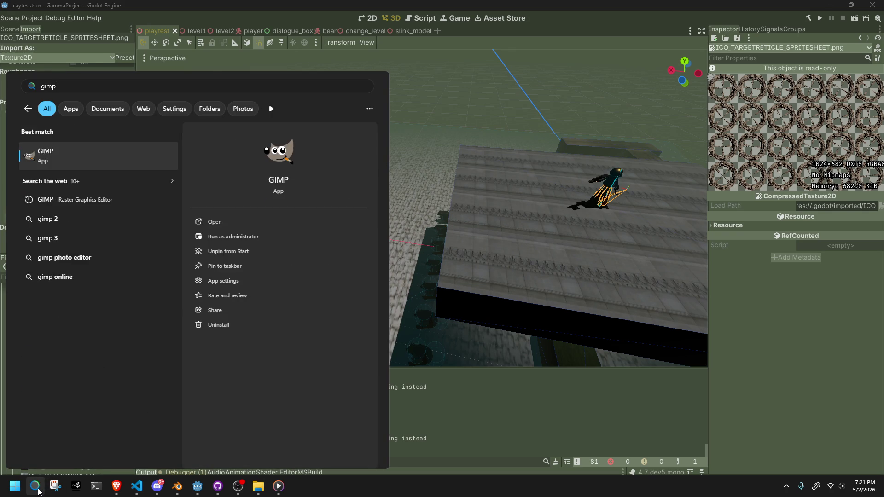
key(Escape)
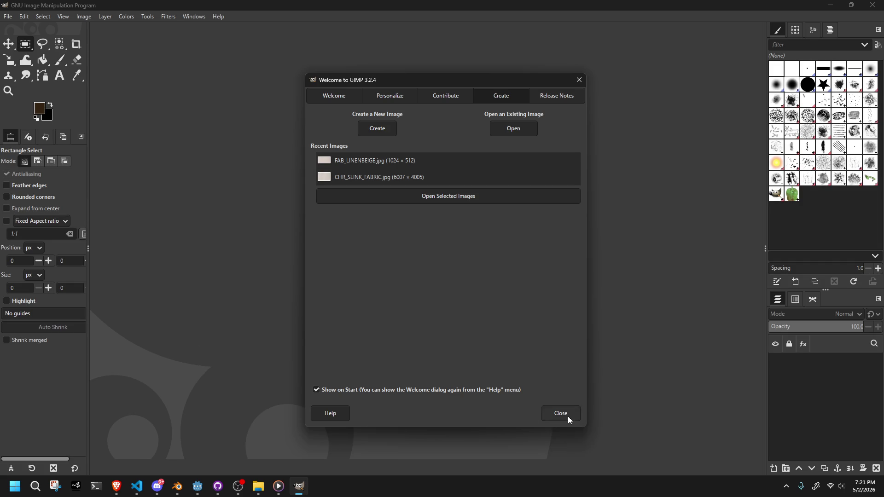
Step: Close GIMP's welcome screen, cancel a File > New image, and restore the window to a smaller size
click(568, 416)
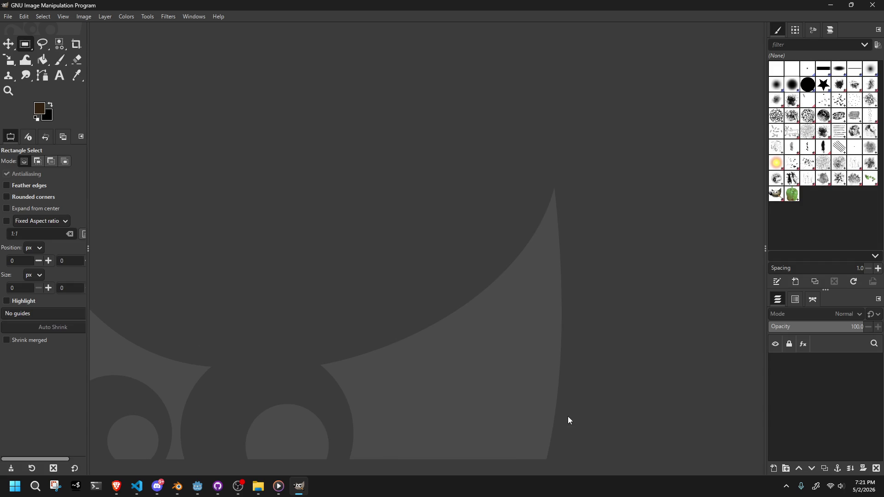
click(7, 18)
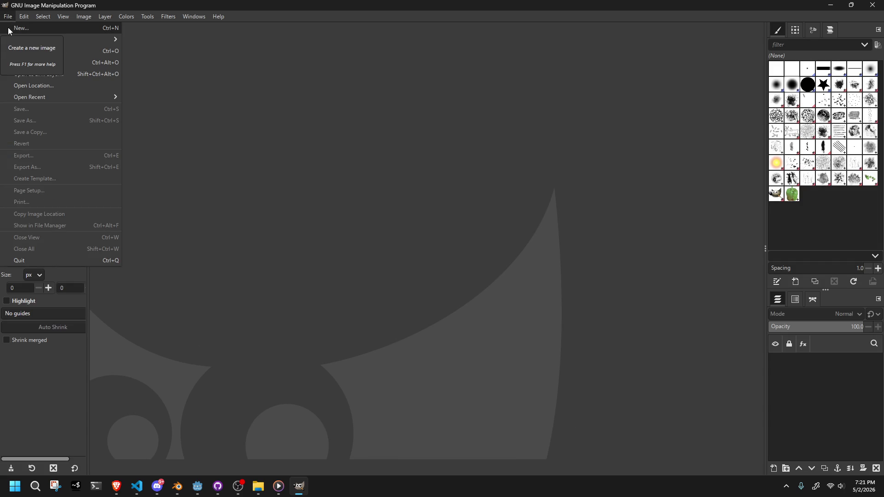
mouse_move(28, 37)
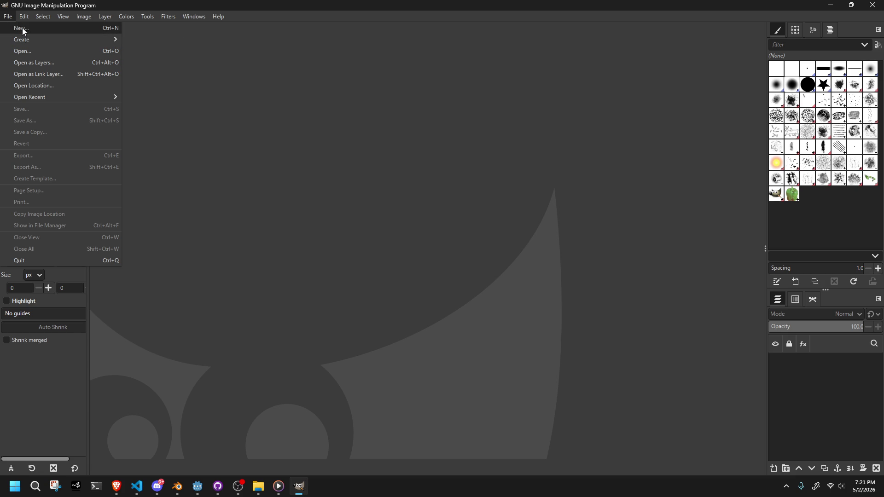
click(22, 28)
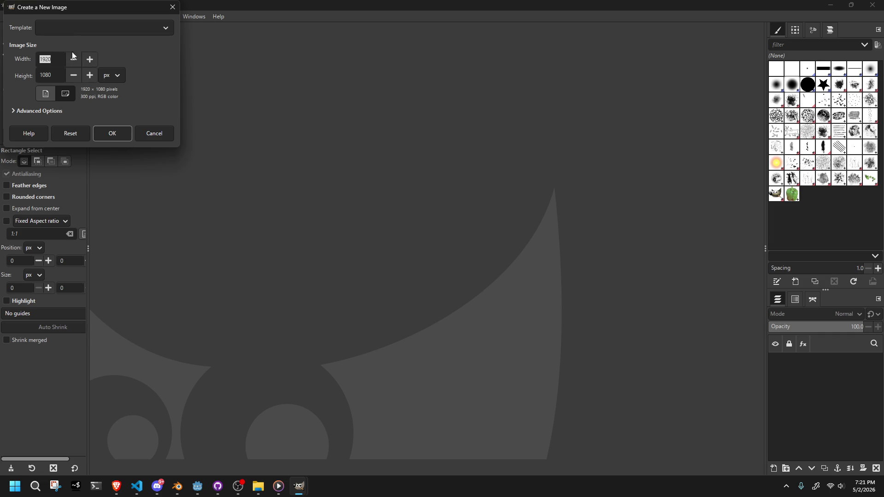
key(alt+Tab)
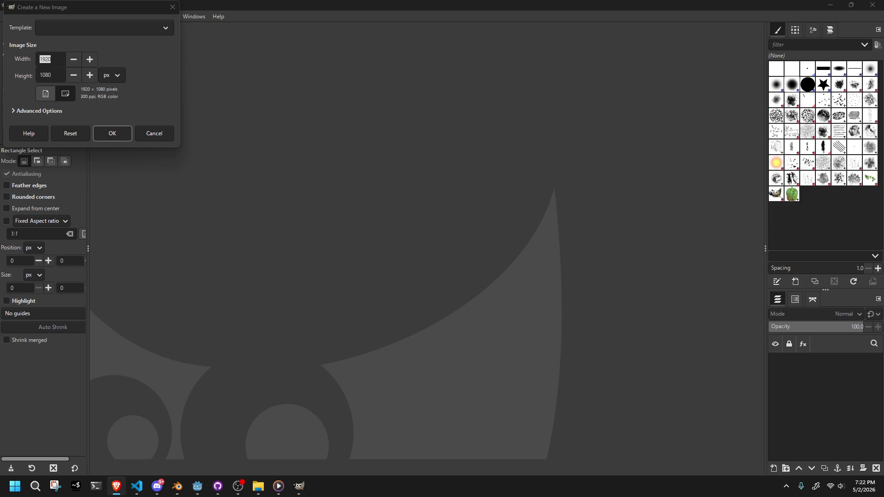
click(161, 137)
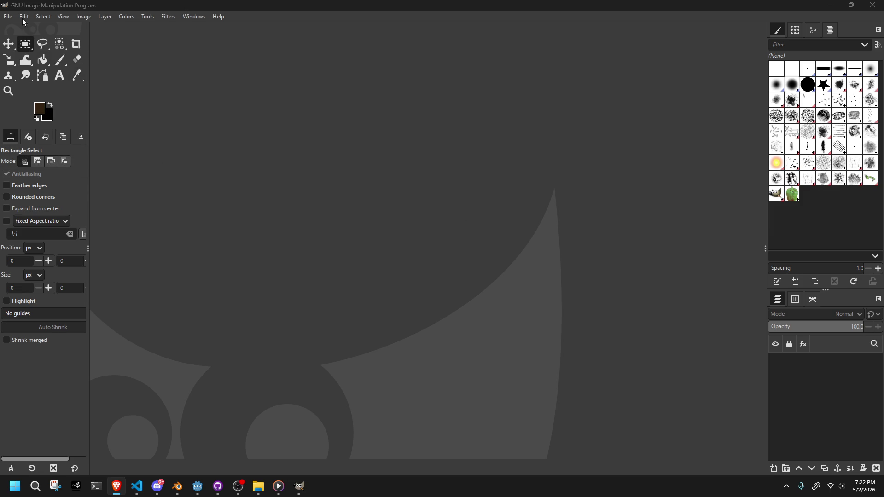
double_click(71, 7)
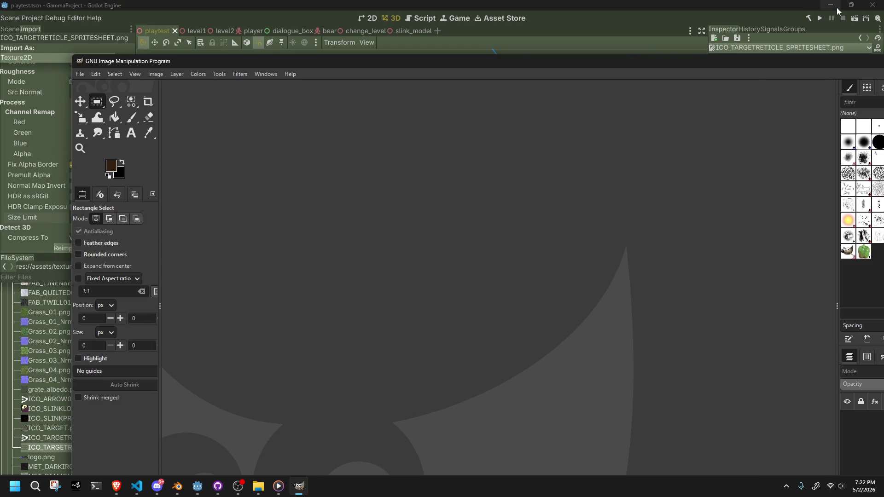
Step: Drag n64_spheres_sprite_sheet.png from the desktop into GIMP and maximize the window
click(838, 10)
click(847, 7)
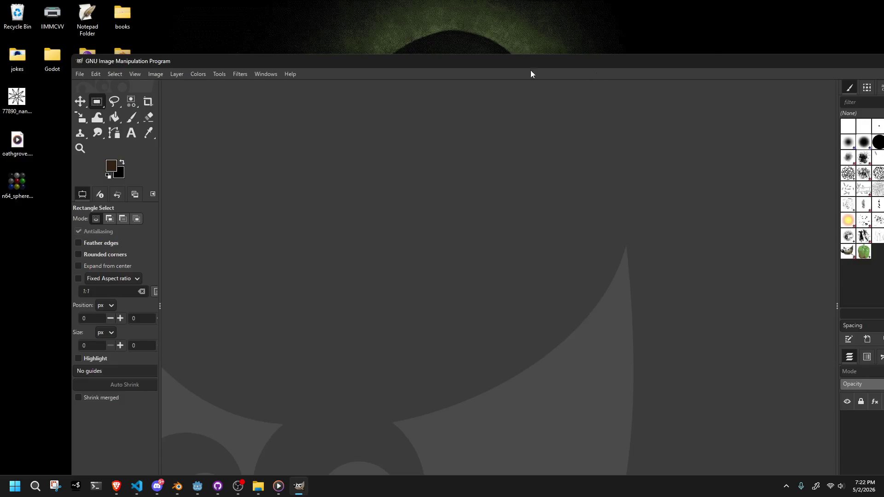
drag(319, 57, 445, 44)
drag(373, 171, 373, 171)
mouse_move(328, 47)
mouse_down()
mouse_move(190, 54)
mouse_move(91, 1)
mouse_up()
Step: Zoom and pan the view to inspect the three-by-three grid of spheres
ctrl+scroll(415, 207, up, 5)
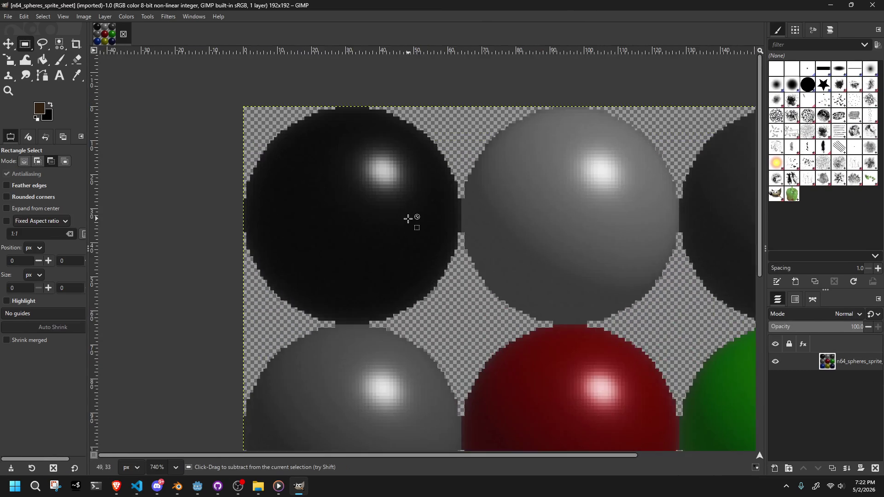
ctrl+scroll(408, 218, up, 2)
ctrl+scroll(408, 218, down, 6)
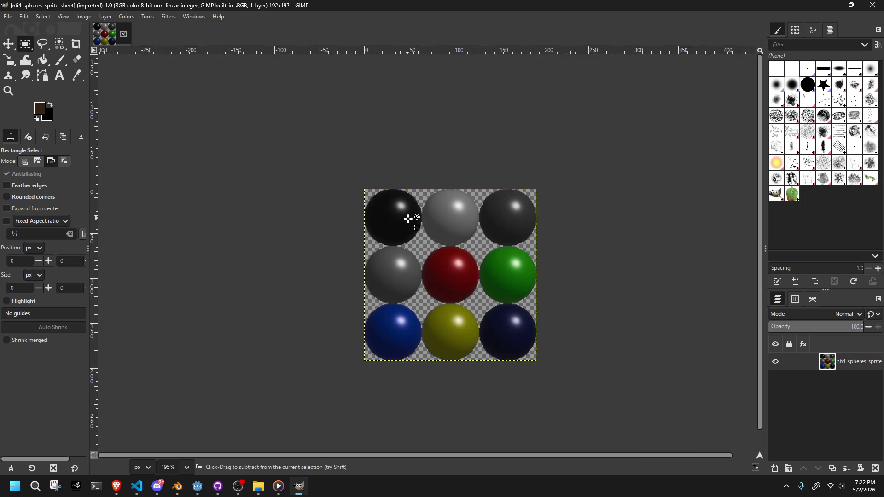
ctrl+scroll(409, 218, down, 2)
ctrl+scroll(387, 316, up, 4)
ctrl+scroll(571, 257, up, 3)
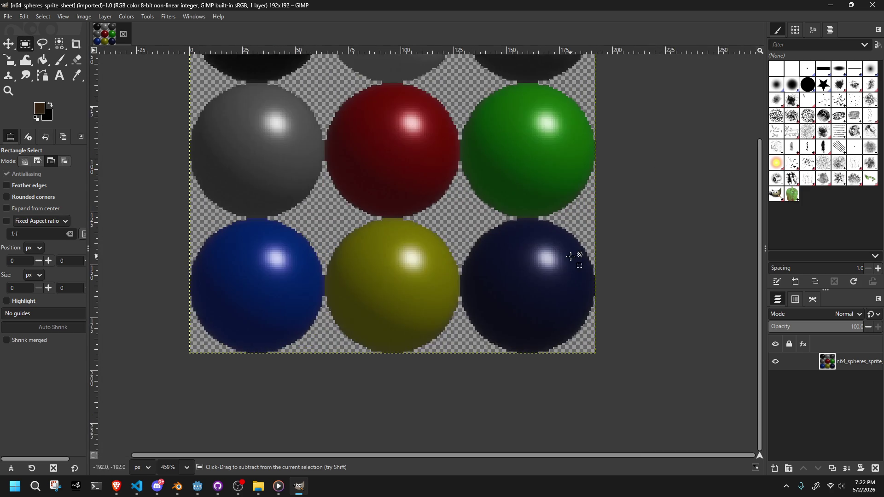
ctrl+scroll(571, 257, up, 1)
ctrl+scroll(453, 237, up, 1)
ctrl+scroll(444, 240, down, 1)
mouse_move(391, 235)
middle_down()
mouse_move(445, 337)
mouse_move(450, 263)
mouse_move(497, 388)
mouse_move(538, 271)
middle_up()
ctrl+scroll(371, 244, up, 3)
ctrl+scroll(345, 233, down, 1)
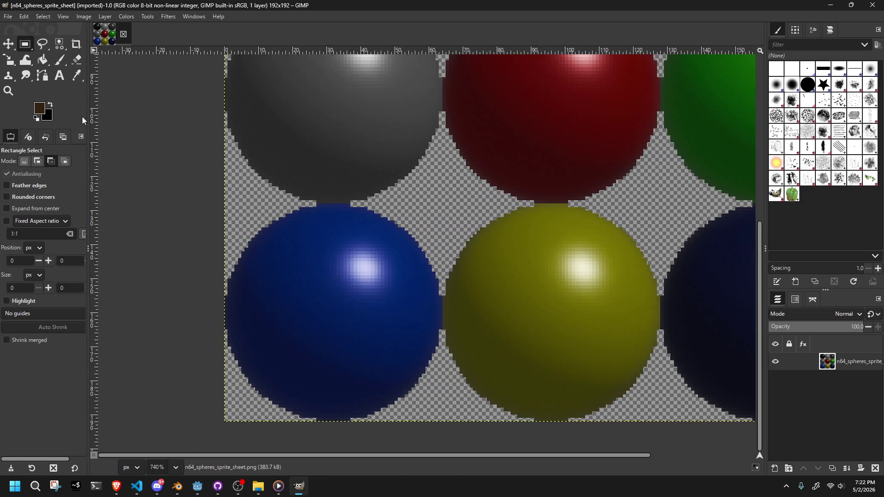
Step: Dismiss the File menu and begin a rectangle selection at the image's left edge
click(42, 17)
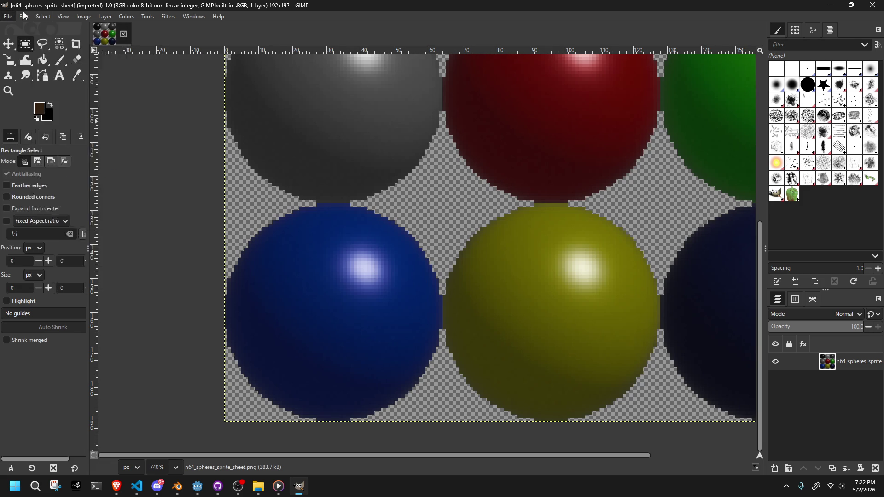
click(198, 125)
mouse_move(225, 203)
mouse_down()
mouse_move(336, 250)
mouse_move(396, 372)
mouse_move(441, 421)
mouse_up()
Step: Draw a rectangle selection fitted tightly around the middle-left grey sphere
scroll(483, 374, up, 5)
scroll(399, 241, down, 2)
scroll(436, 290, up, 4)
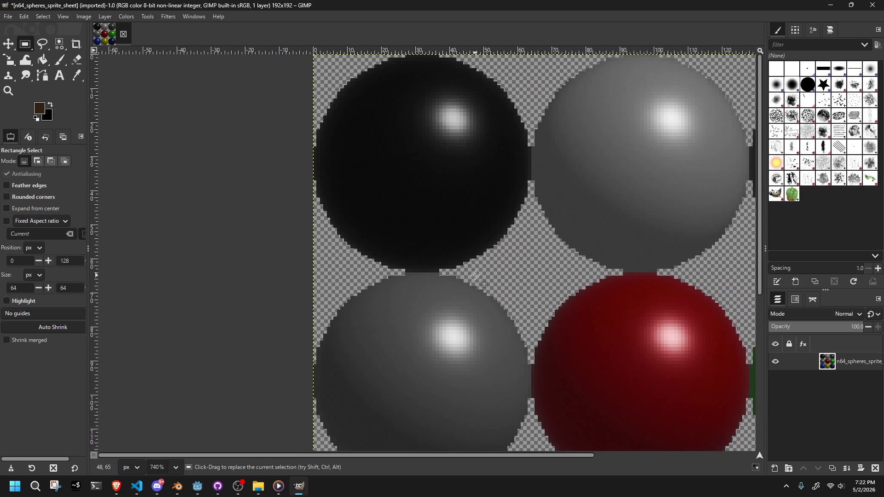
scroll(475, 275, down, 3)
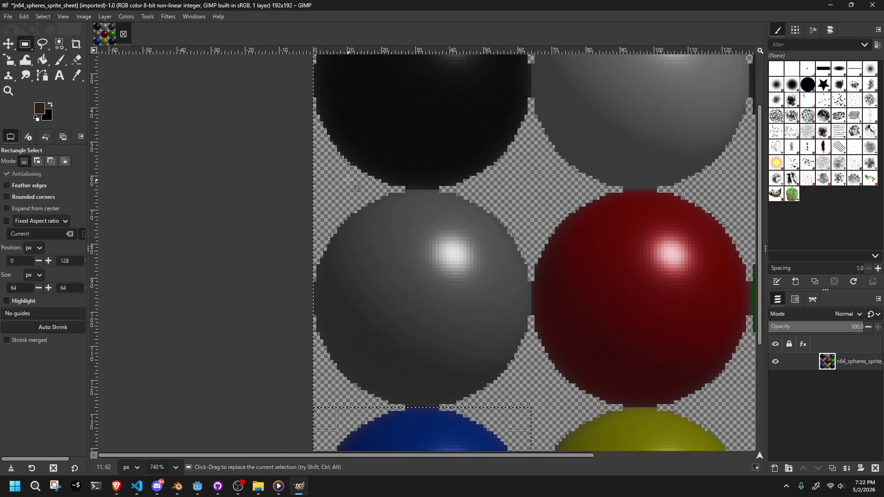
mouse_move(316, 186)
mouse_down()
mouse_move(429, 263)
mouse_move(485, 384)
mouse_move(531, 406)
mouse_up()
drag(468, 196, 468, 200)
Step: Crop the image to the selection, leaving the 63×64 grey sphere
scroll(598, 260, down, 2)
ctrl+scroll(599, 262, down, 1)
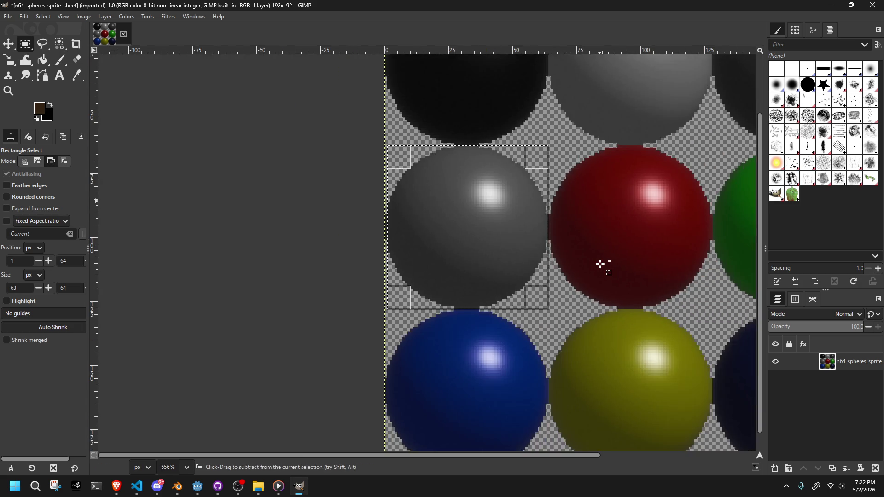
ctrl+scroll(599, 263, down, 2)
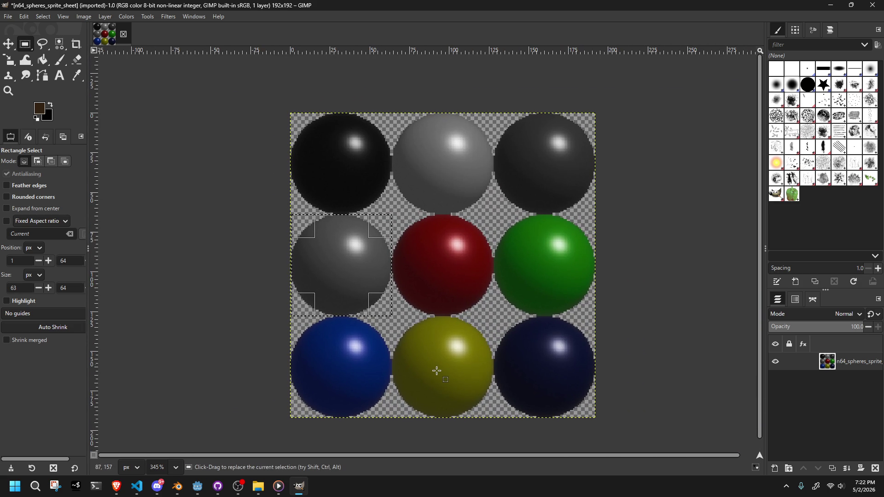
click(83, 17)
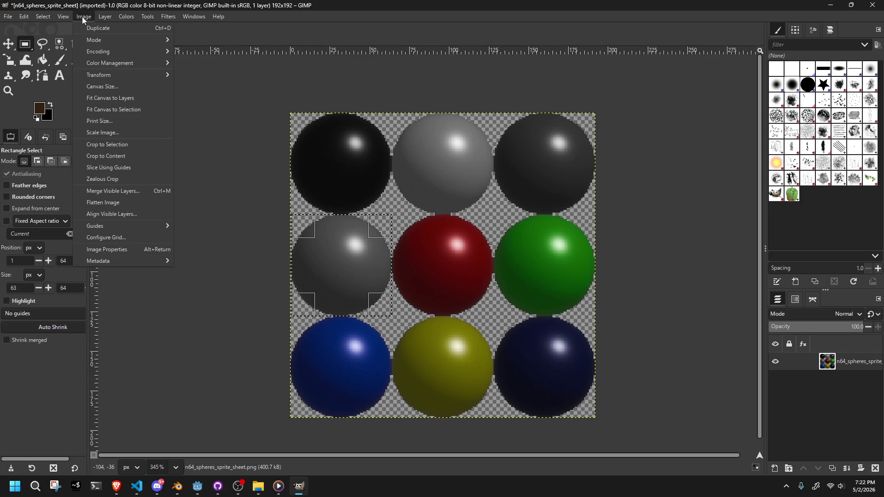
click(107, 144)
ctrl+scroll(316, 257, up, 3)
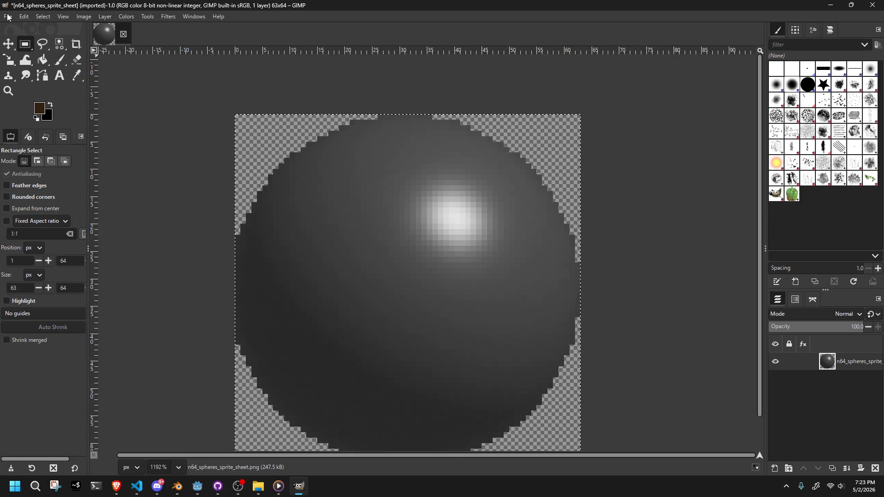
Step: Open the Export Image dialog and browse to Documents > GitHub > gamma > gammaproject > assets > textures
click(10, 17)
click(51, 170)
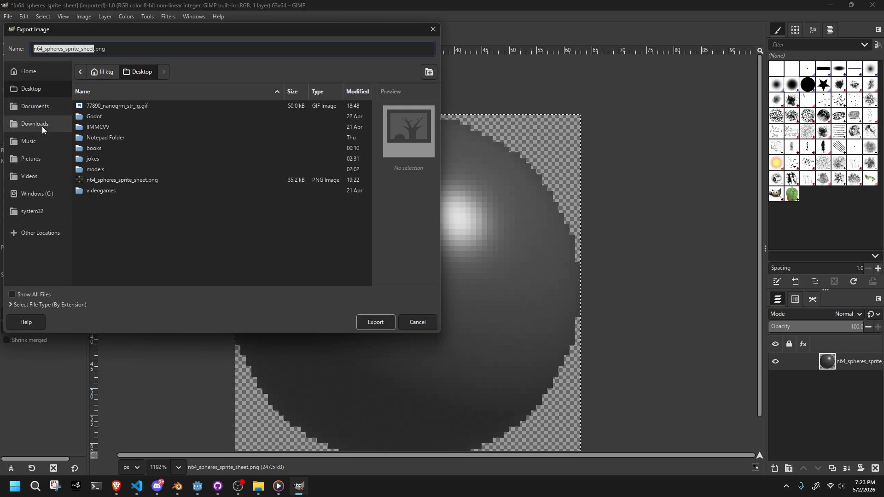
click(26, 106)
double_click(109, 170)
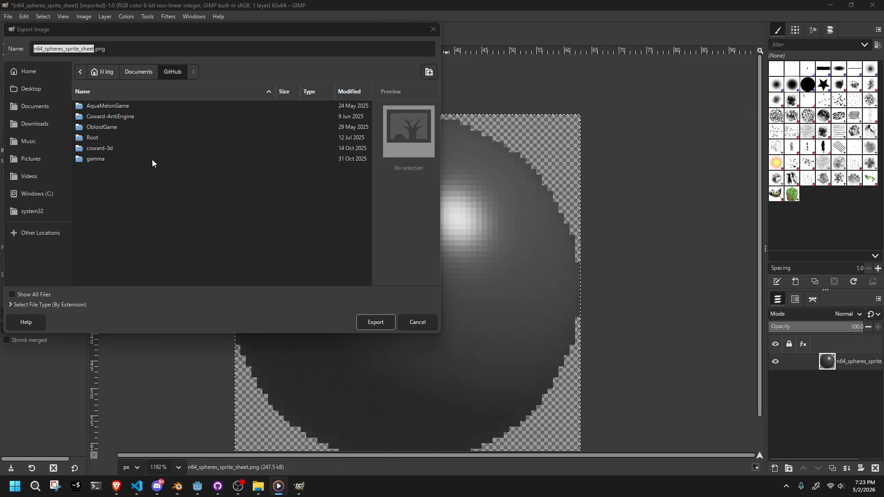
double_click(105, 156)
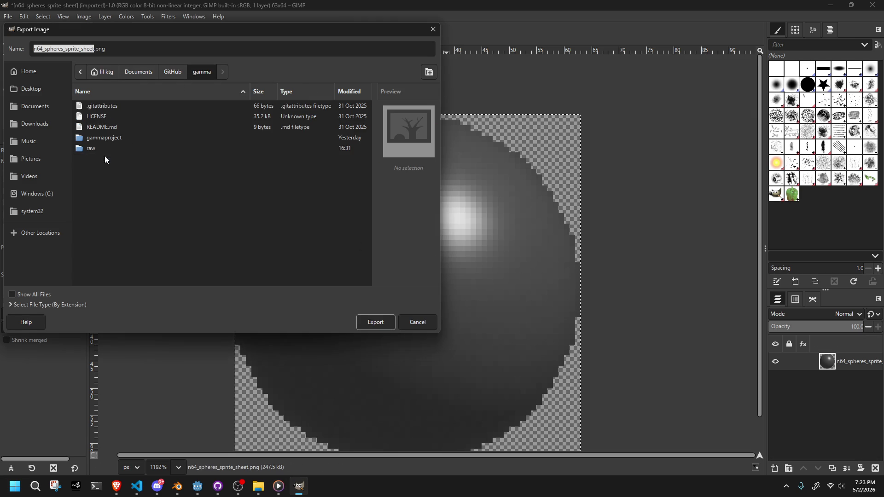
double_click(109, 138)
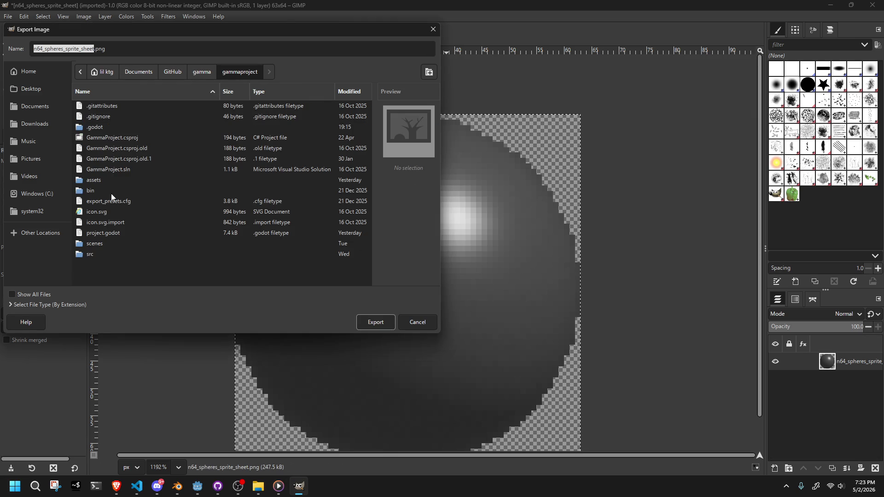
double_click(95, 183)
scroll(123, 170, down, 10)
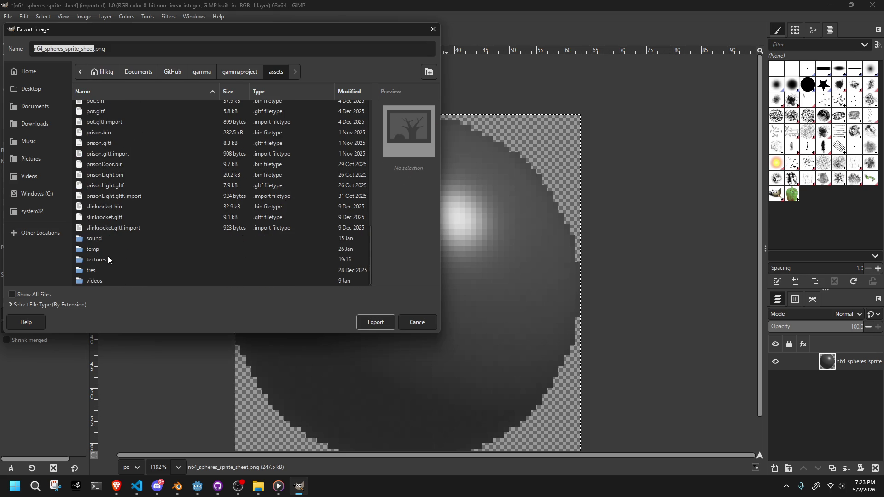
double_click(108, 259)
scroll(95, 148, down, 5)
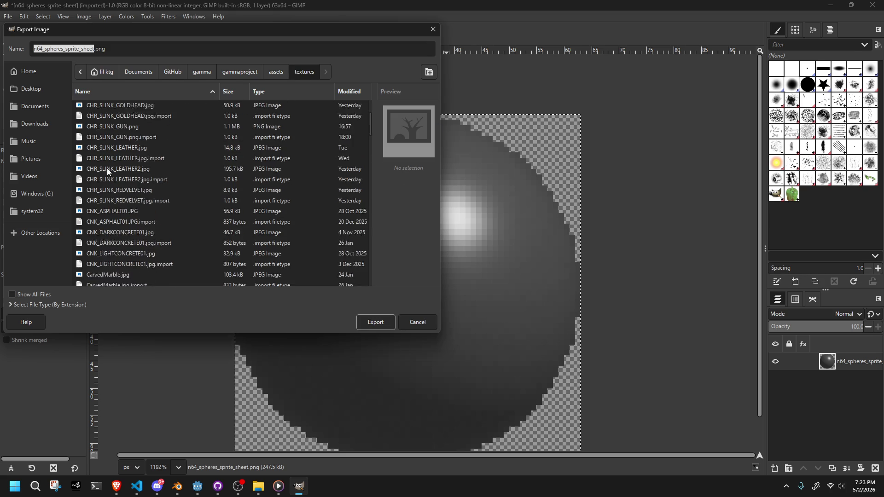
Step: Compare existing texture names like CHR_SLINK_GOLDHEAD.jpg and ICO_TARGET.png, changing TARGET to BALL
scroll(109, 175, up, 5)
right_click(95, 117)
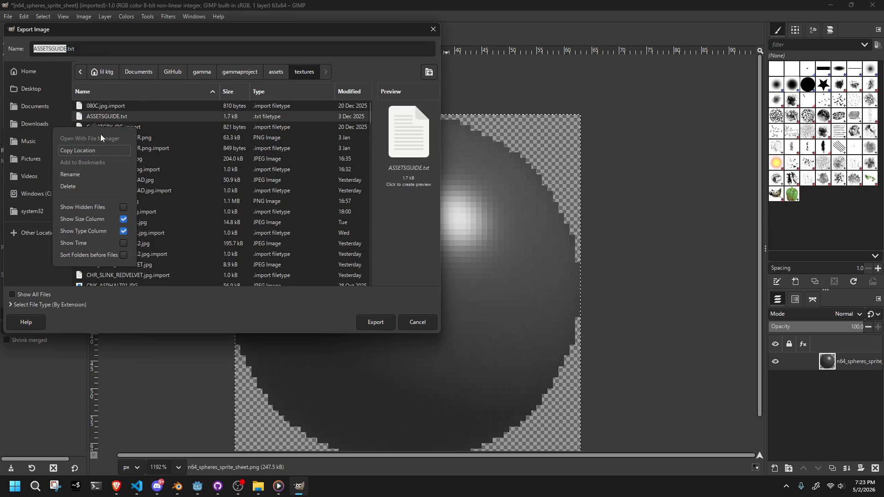
click(134, 150)
click(139, 177)
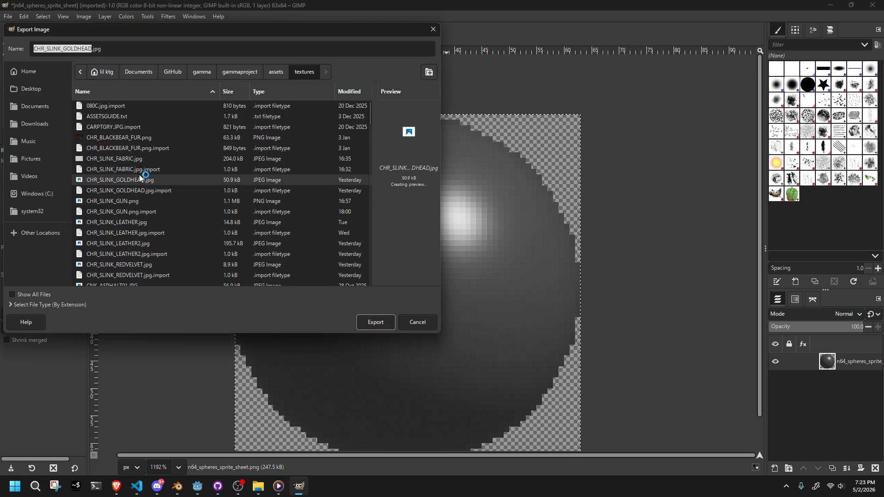
scroll(142, 213, down, 5)
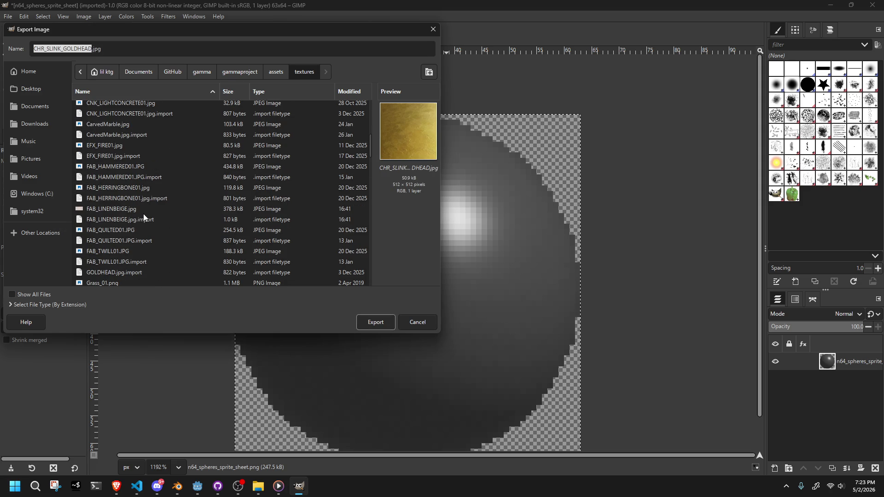
click(109, 123)
scroll(152, 263, down, 6)
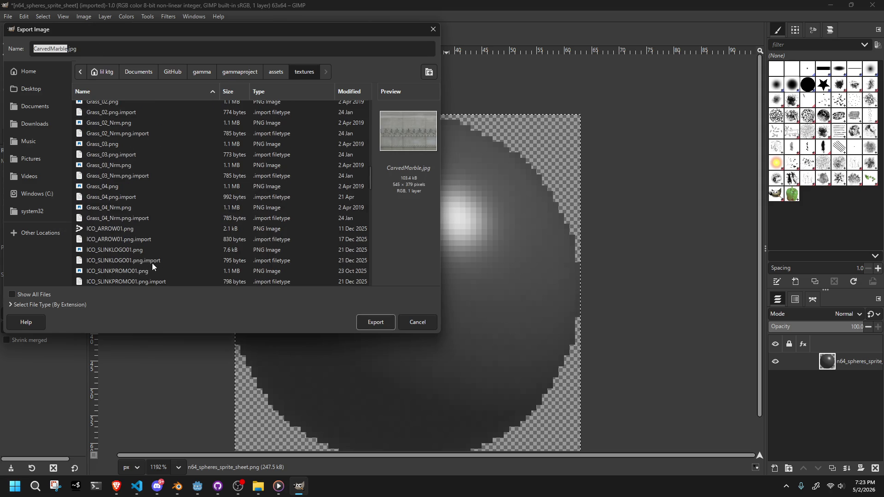
click(127, 243)
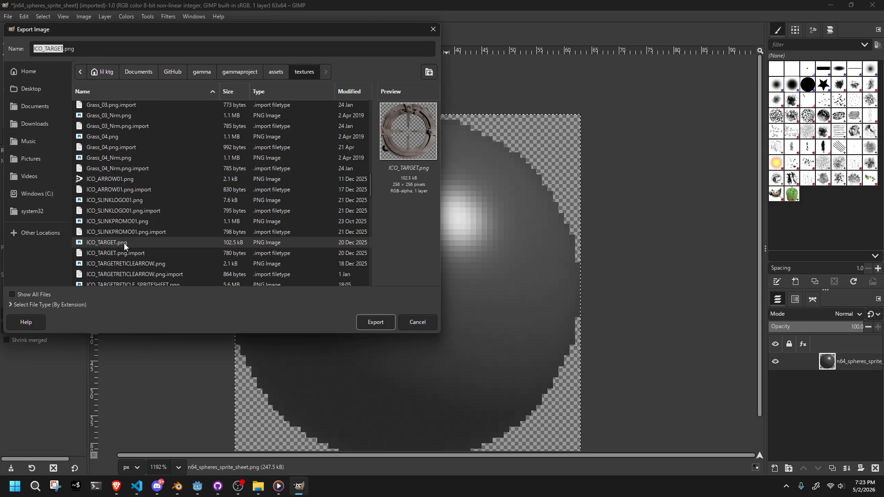
click(52, 48)
drag(63, 47, 45, 47)
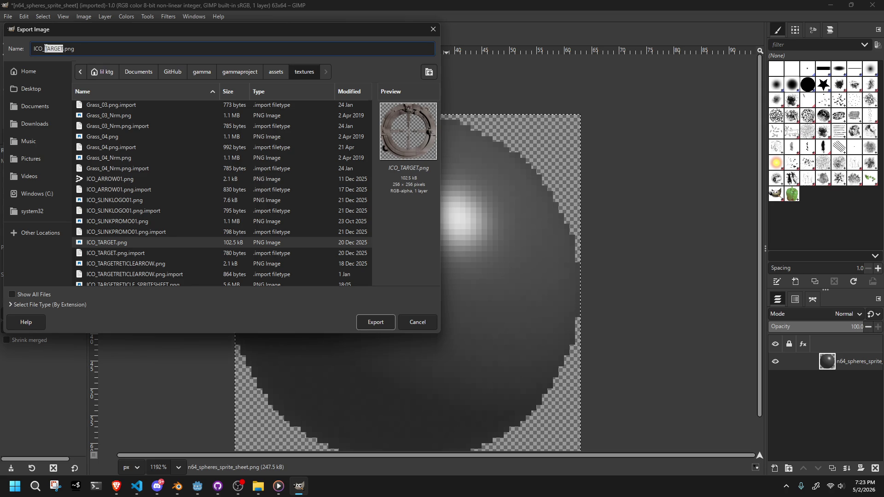
text(BALL)
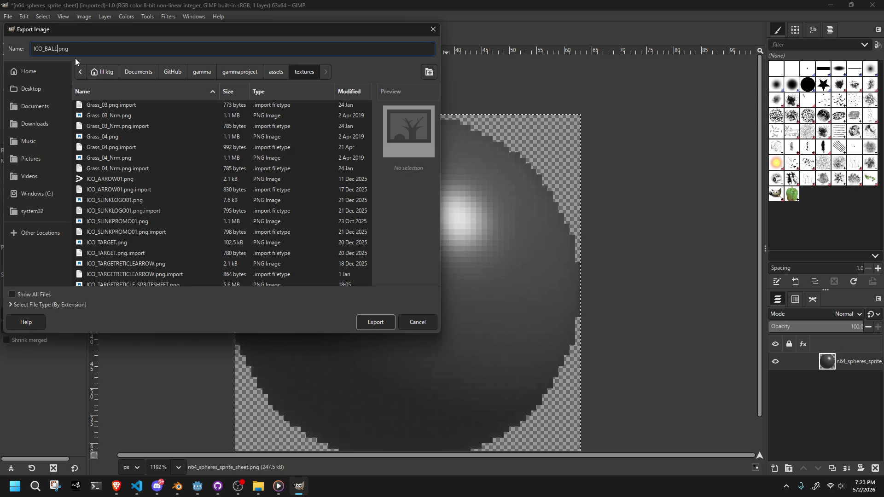
Step: Check more texture names: OBJ_SLINKROCKET.png, suelo nieve.jpg and grate_albedo.png
scroll(108, 199, down, 4)
scroll(121, 245, down, 10)
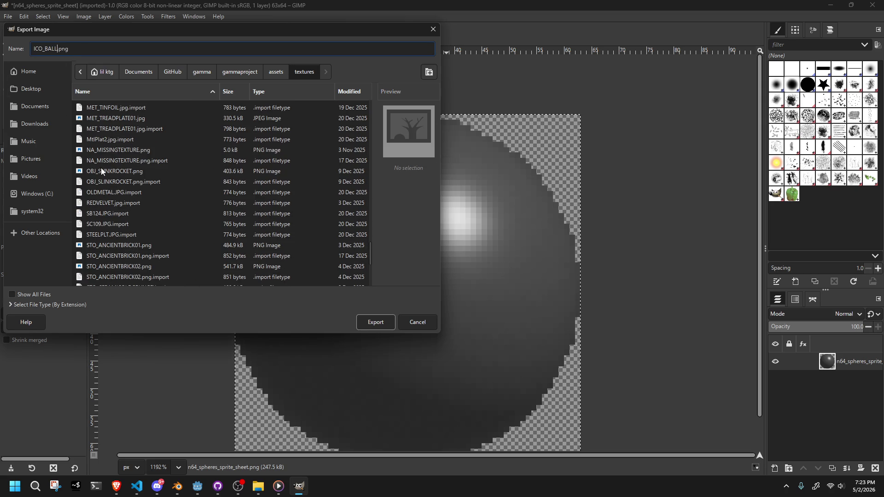
click(106, 169)
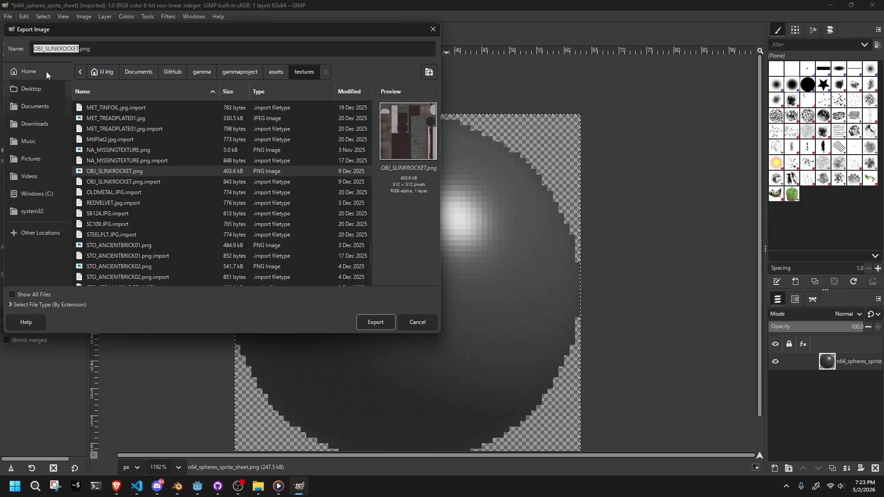
scroll(146, 211, down, 5)
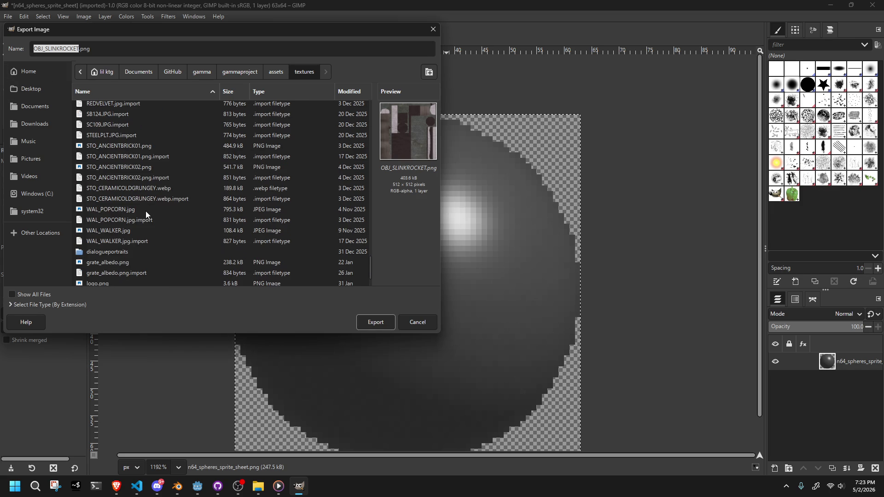
click(116, 272)
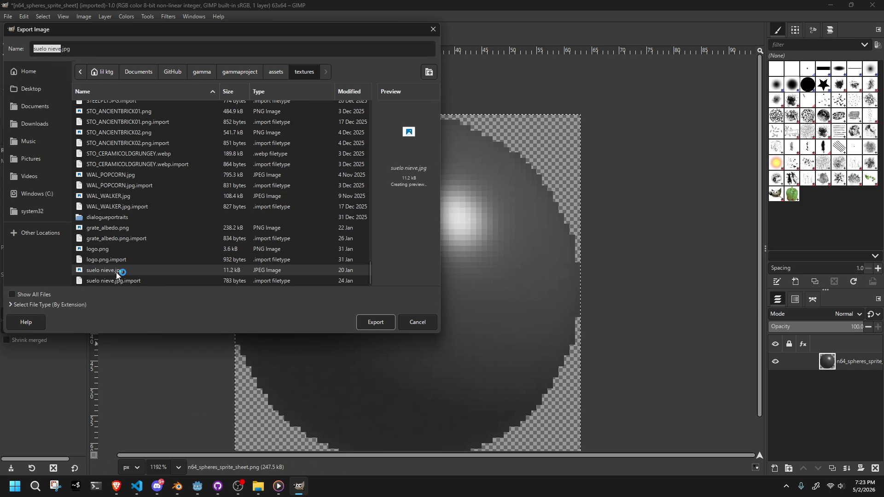
click(117, 220)
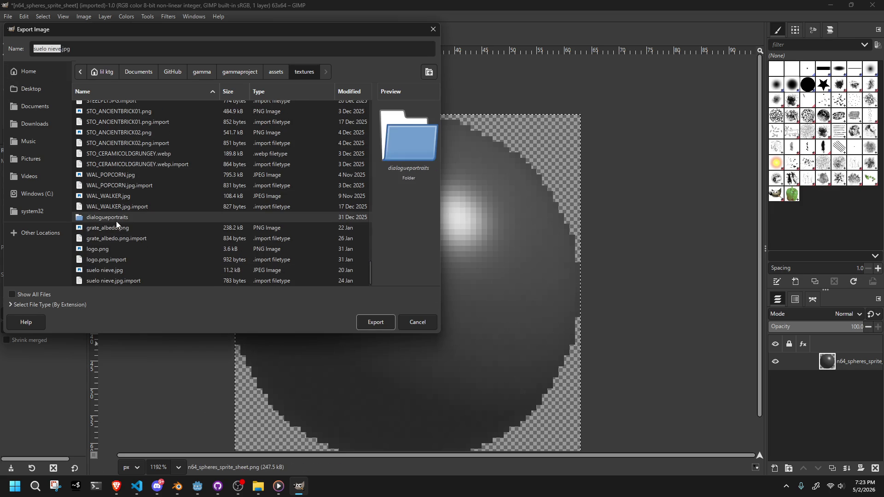
click(120, 227)
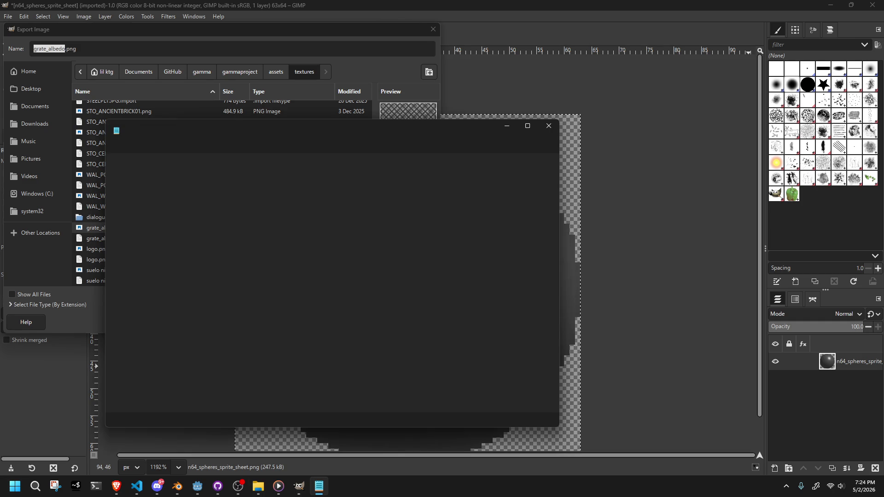
Step: Read the WAL, PRP and OBJ type codes in ASSETSGUIDE.txt, then return to GIMP's export dialog
mouse_move(367, 139)
mouse_down()
mouse_move(747, 118)
mouse_move(651, 84)
mouse_move(691, 43)
mouse_up()
scroll(570, 221, down, 1)
scroll(570, 221, down, 2)
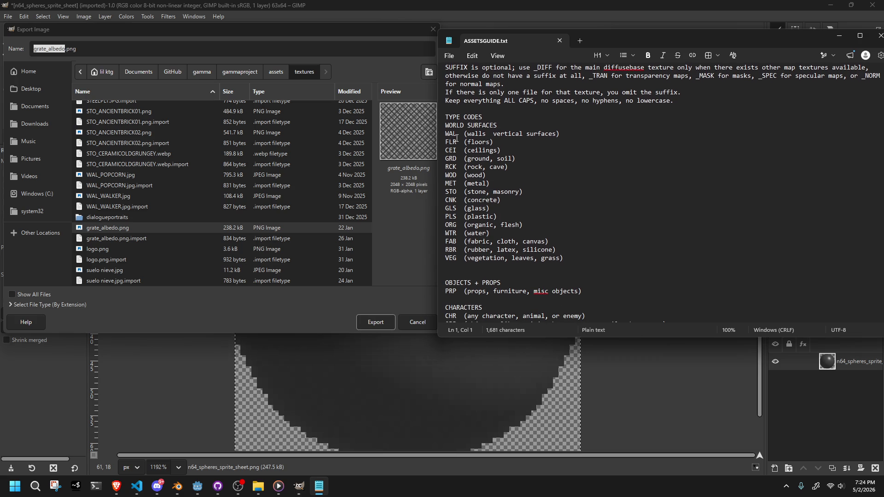
double_click(448, 134)
click(559, 217)
scroll(558, 224, down, 1)
scroll(558, 224, down, 1)
double_click(450, 266)
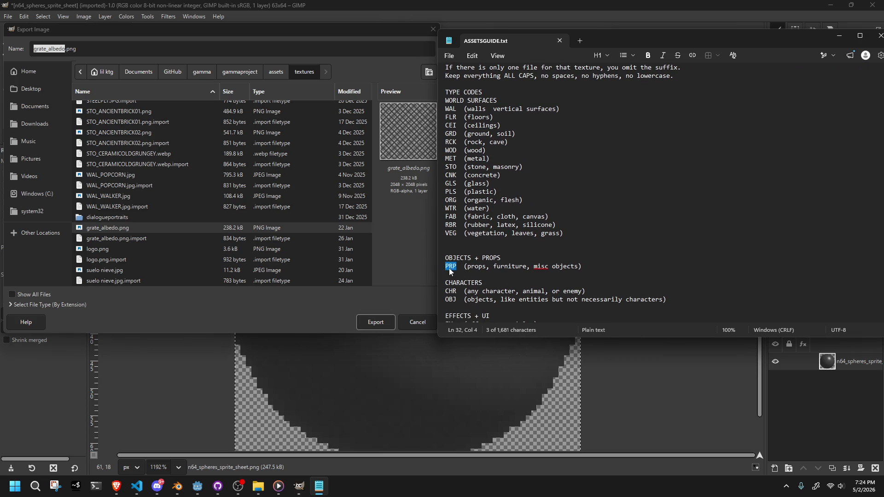
click(543, 281)
scroll(543, 281, down, 1)
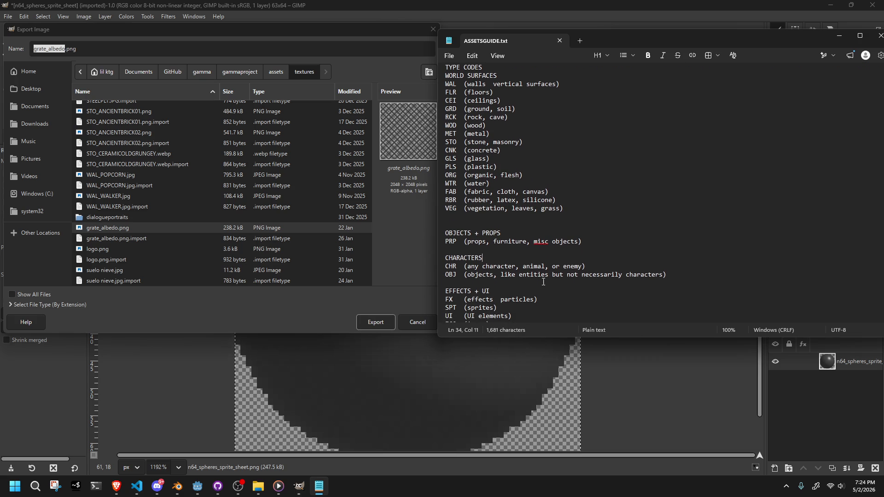
click(542, 282)
click(64, 49)
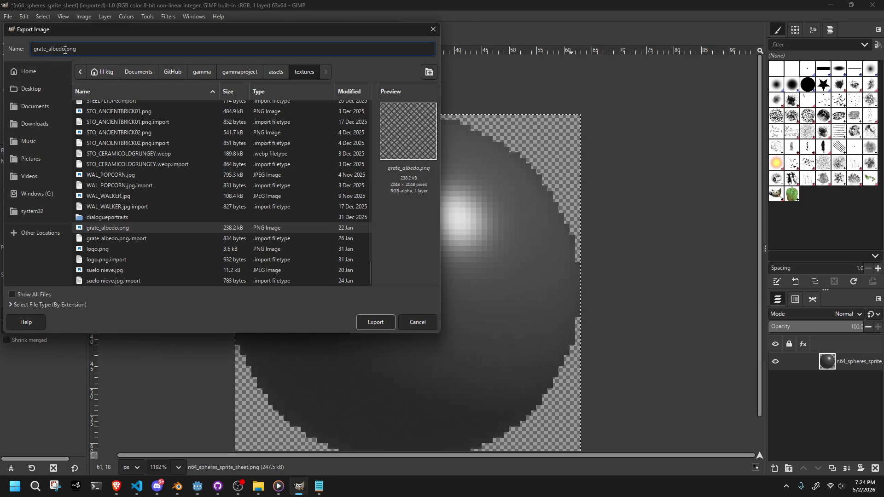
Step: Export the grey sphere as OBJ_GRAYBALL.png, keeping the Automatic pixel format and PNG defaults
drag(65, 49, 25, 48)
text(OBJ_)
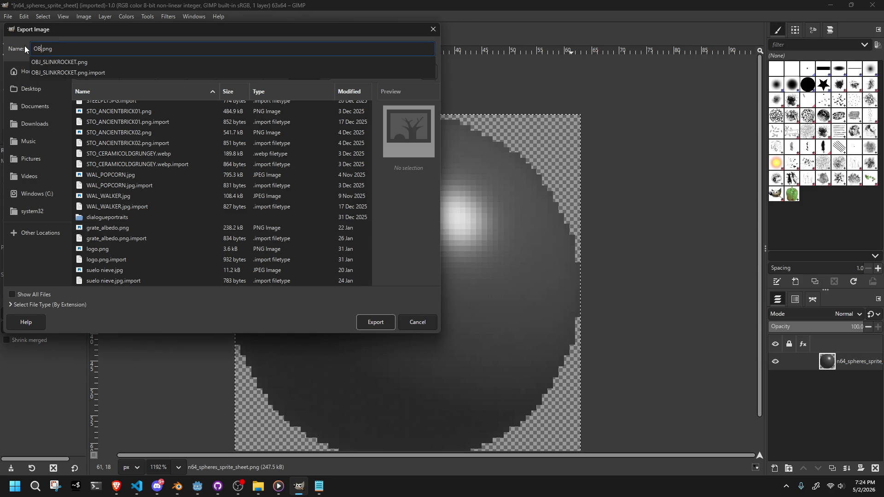
text(GRAYBALL)
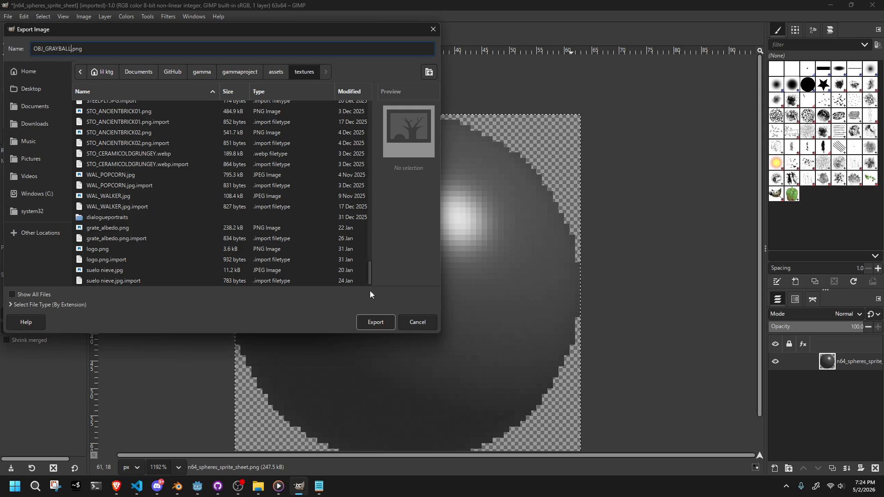
click(370, 321)
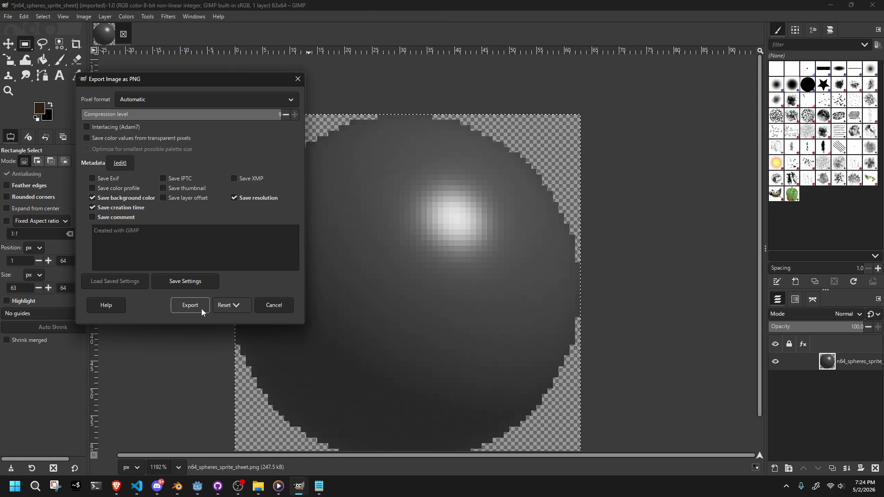
click(157, 98)
click(156, 98)
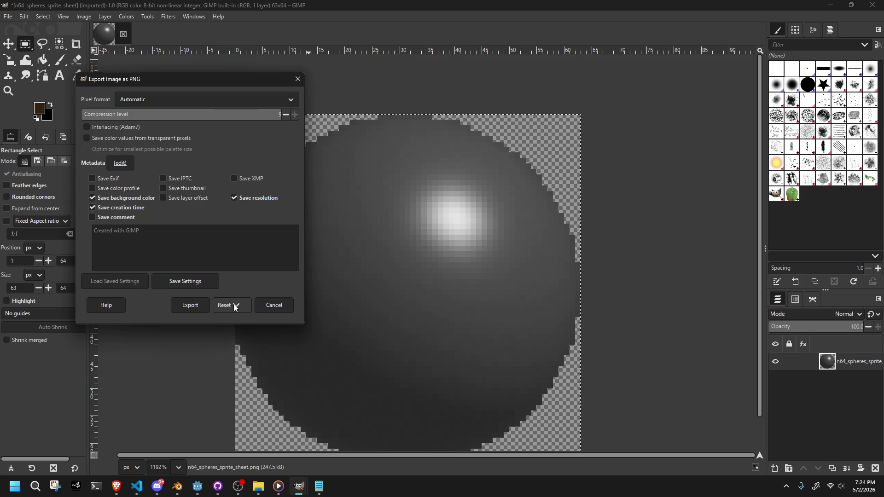
click(183, 308)
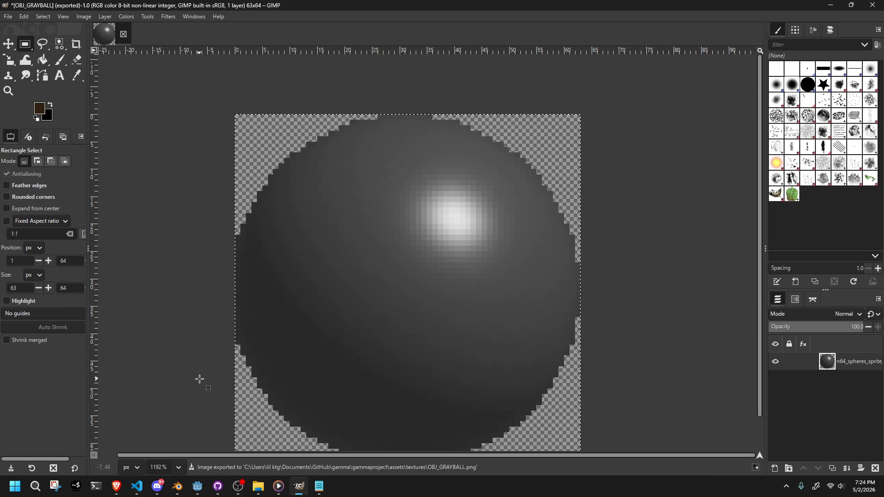
Step: Switch over to the Godot Engine editor
ctrl+scroll(199, 378, up, 5)
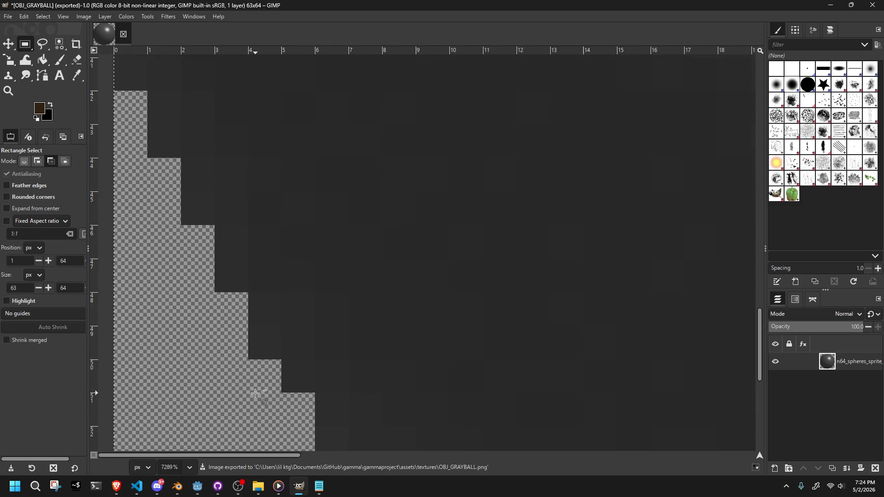
ctrl+scroll(256, 394, down, 3)
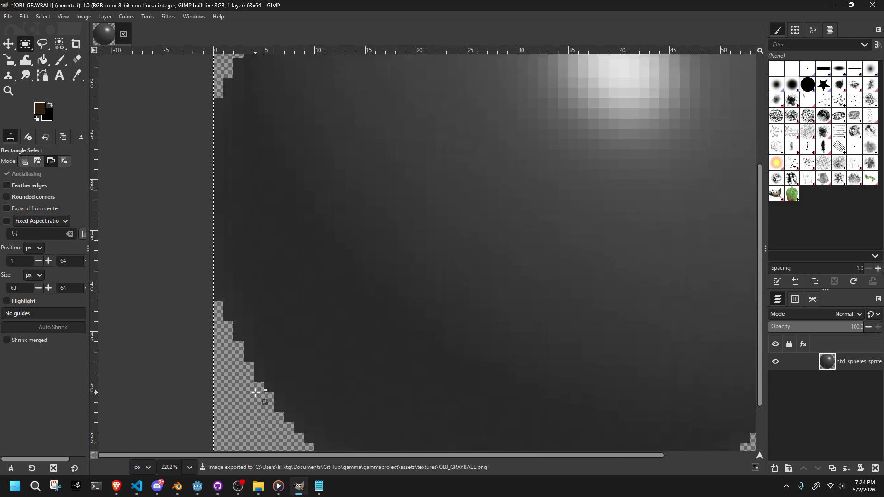
ctrl+scroll(255, 392, down, 2)
click(198, 486)
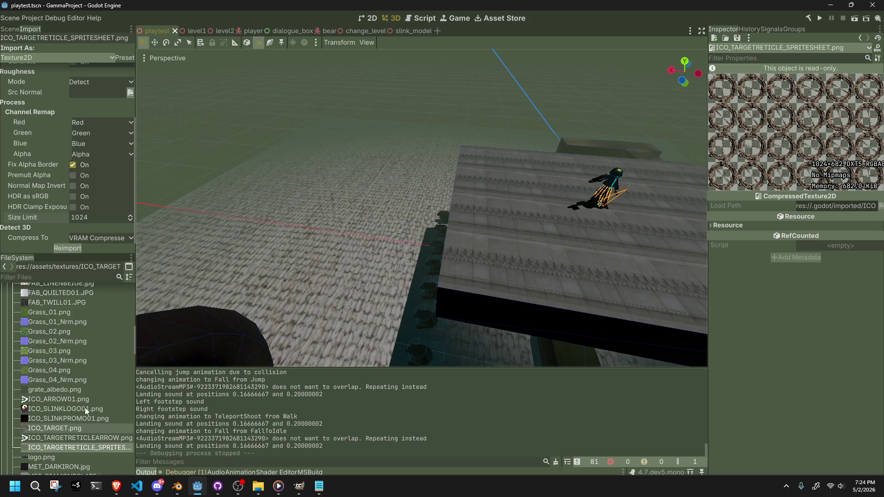
Step: Filter Godot's FileSystem by 'ob' to find OBJ_GRAYBALL.png, then switch to Blender's slink.blend
click(43, 277)
text(ob)
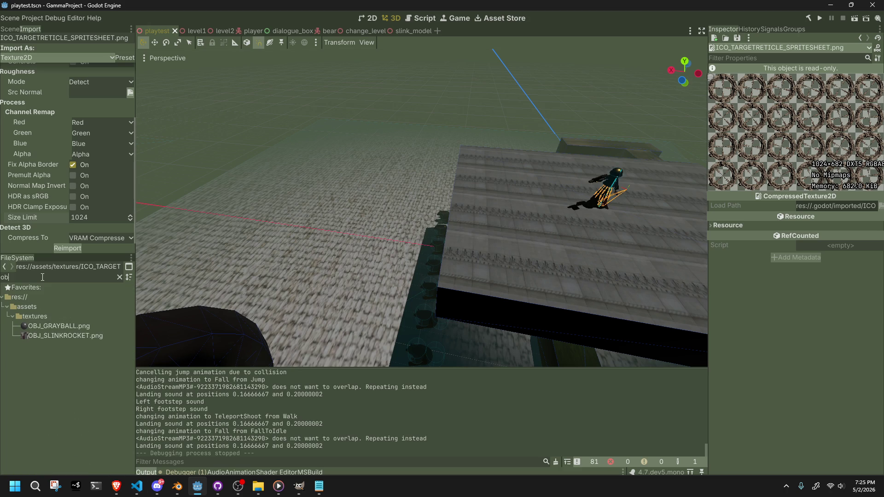
click(76, 325)
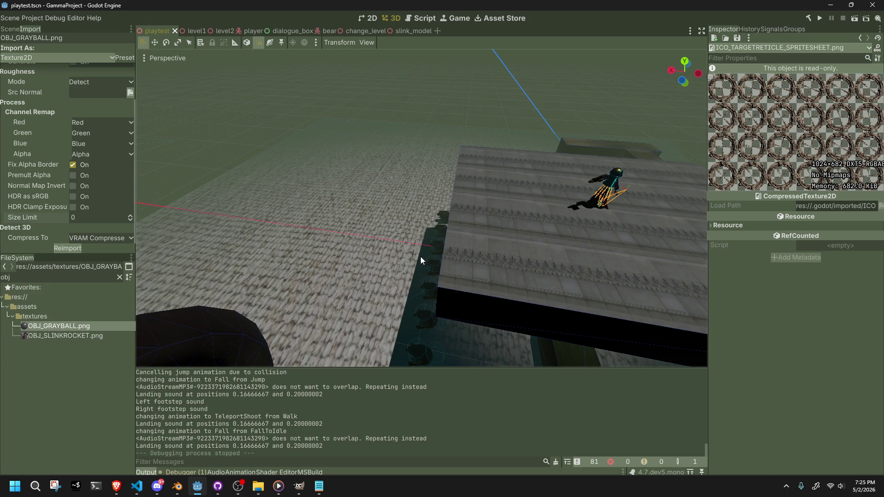
scroll(467, 259, up, 2)
shift+middle_drag(541, 261, 249, 291)
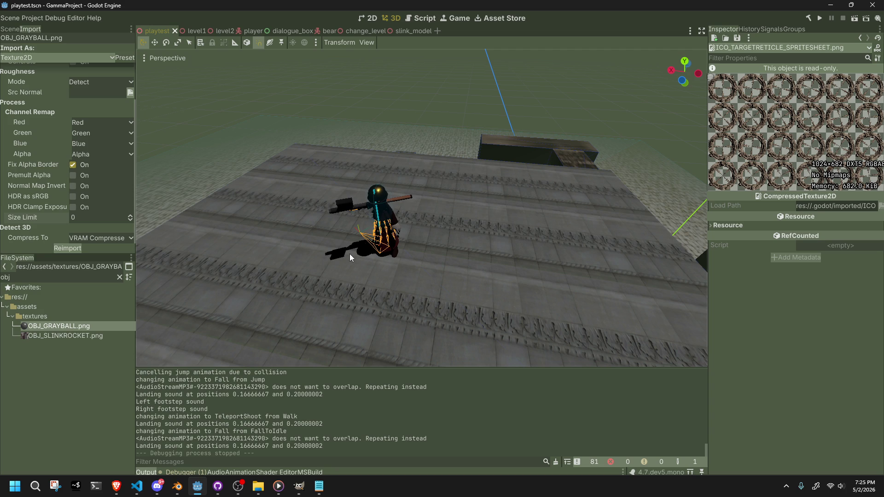
click(177, 486)
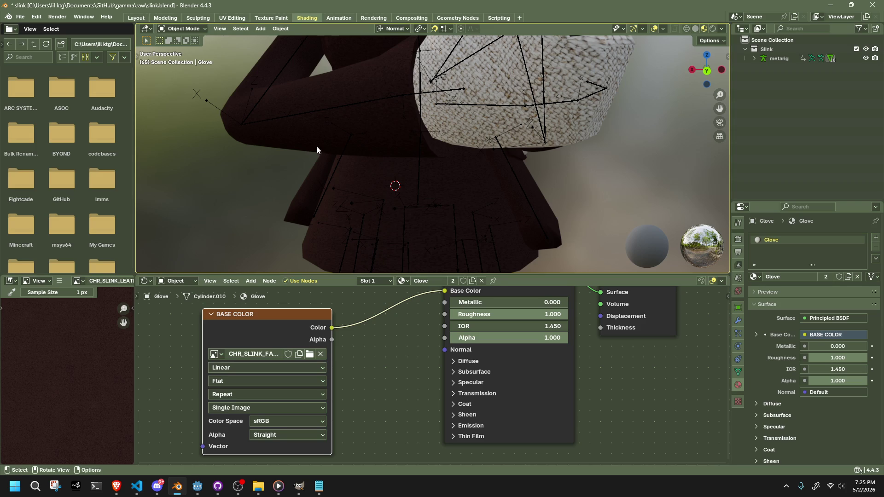
Step: Add a Circle Empty to the scene, then undo it
scroll(483, 137, down, 6)
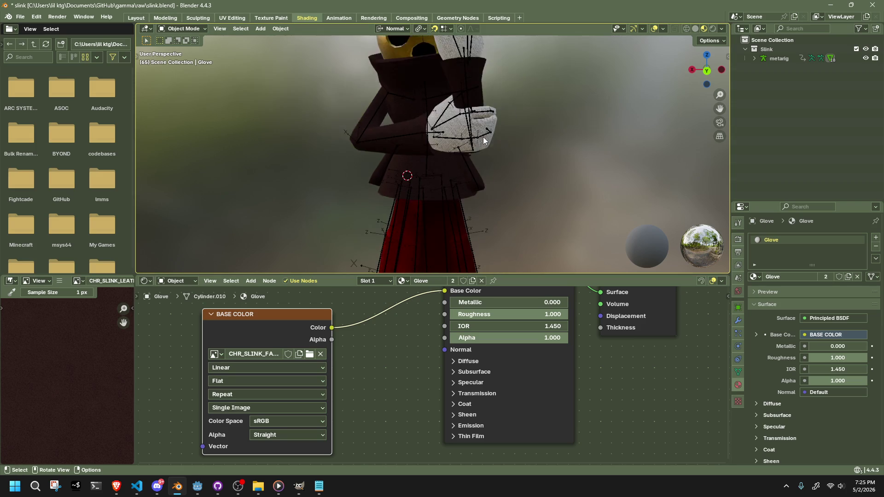
click(454, 72)
click(527, 92)
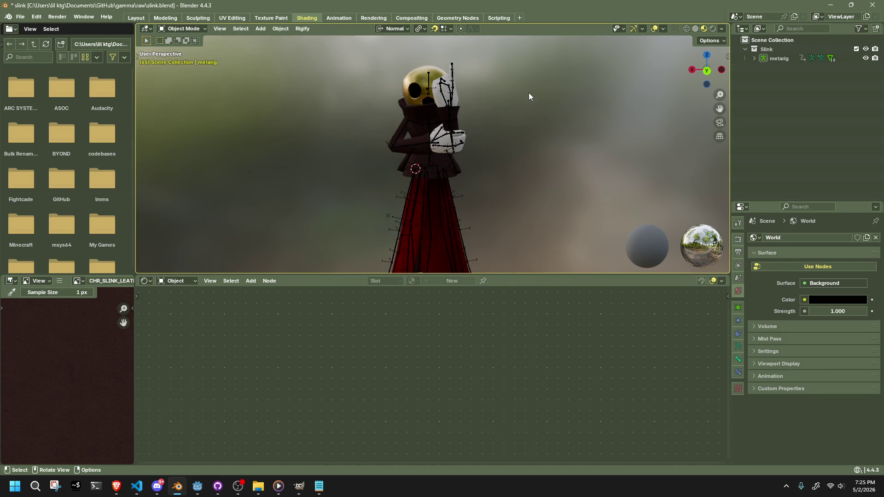
scroll(502, 94, up, 6)
shift+scroll(415, 87, up, 3)
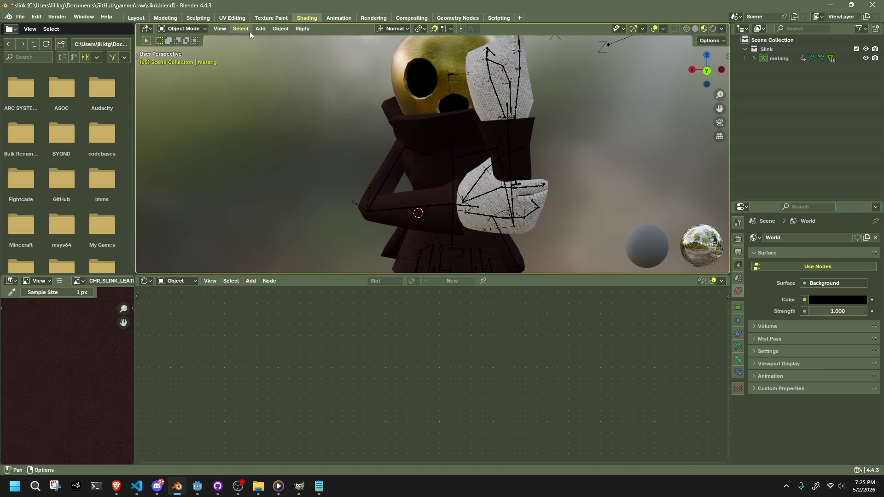
click(257, 28)
mouse_move(261, 39)
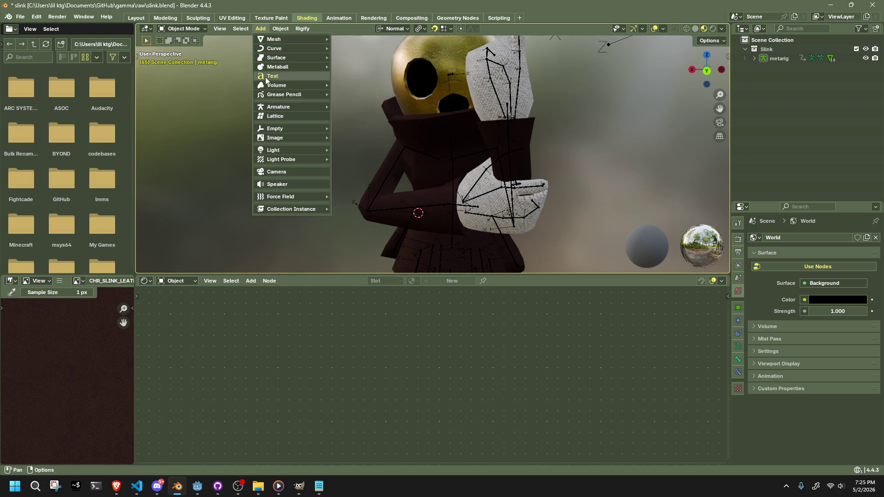
mouse_move(277, 127)
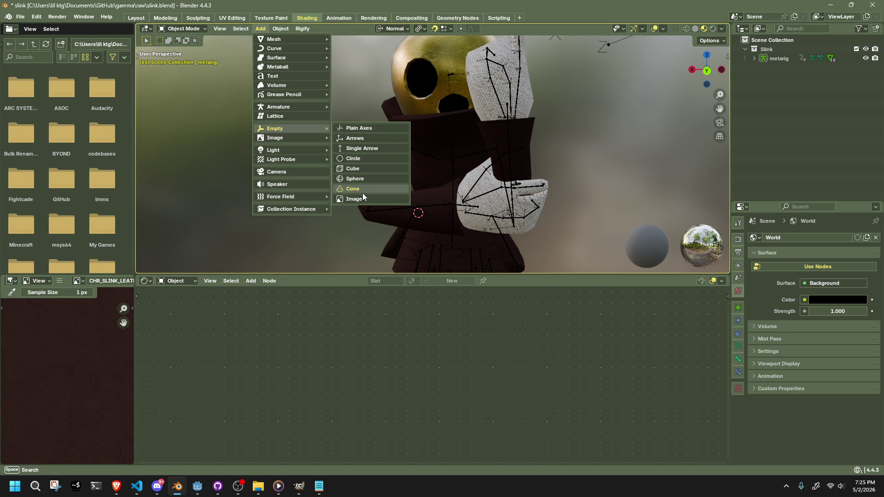
click(347, 159)
mouse_move(366, 142)
middle_down()
mouse_move(491, 189)
mouse_move(508, 161)
mouse_move(434, 147)
middle_up()
key(ctrl+z)
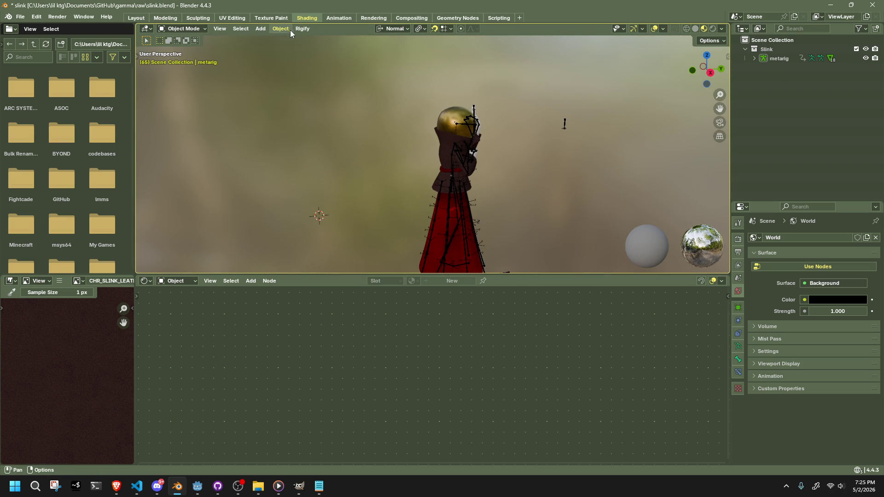
Step: Add and move a Plain Axes Empty, then undo it too
click(287, 29)
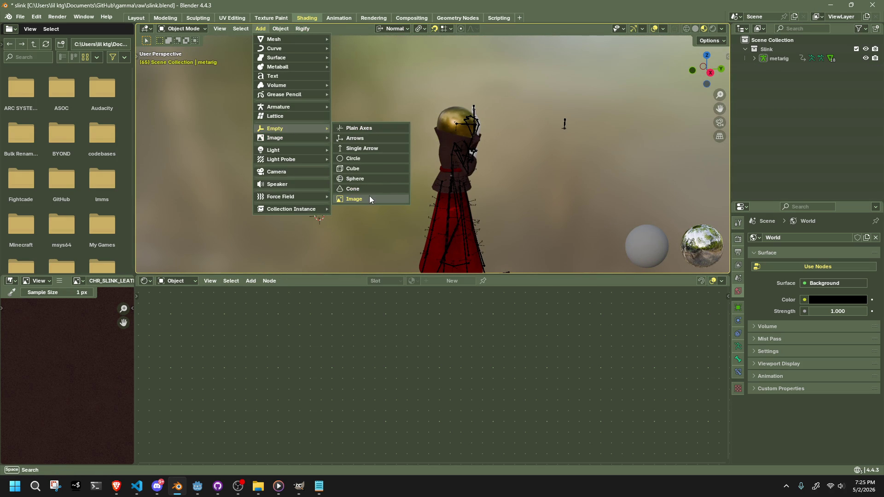
click(360, 131)
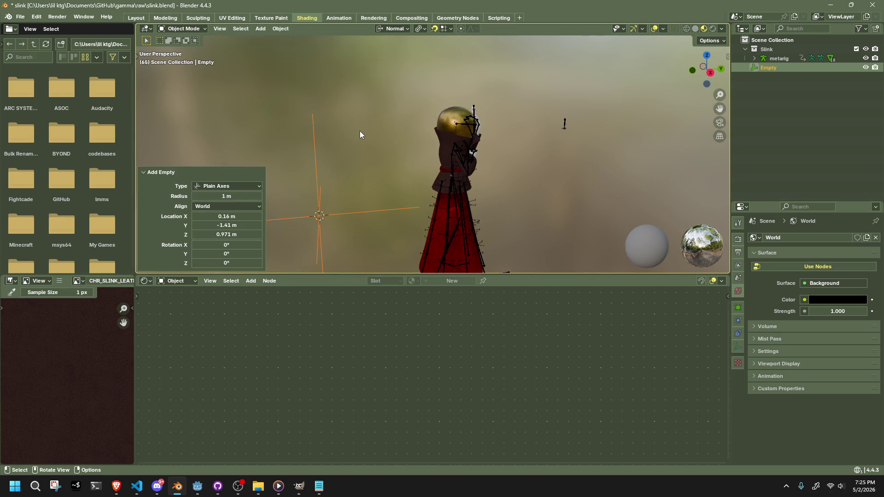
key(g)
click(423, 134)
mouse_move(423, 135)
middle_down()
mouse_move(443, 148)
mouse_move(551, 140)
mouse_move(399, 80)
middle_up()
key(ctrl+z)
key(ctrl+z)
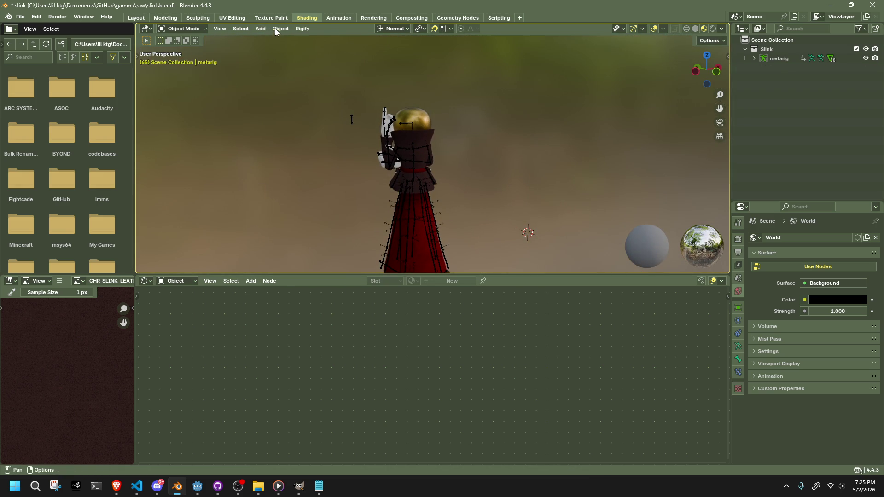
Step: Add a Sphere Empty and set its radius to 0.1 m
click(274, 28)
mouse_move(261, 29)
mouse_move(281, 129)
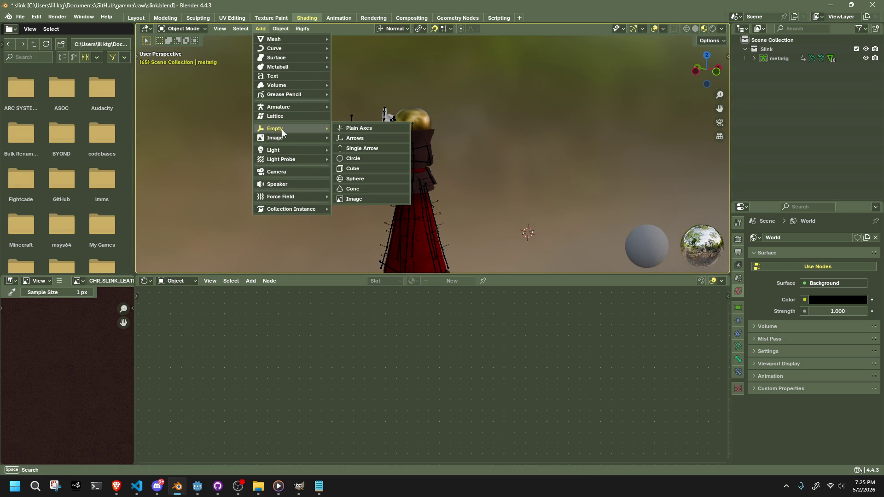
click(371, 179)
middle_drag(383, 179, 506, 200)
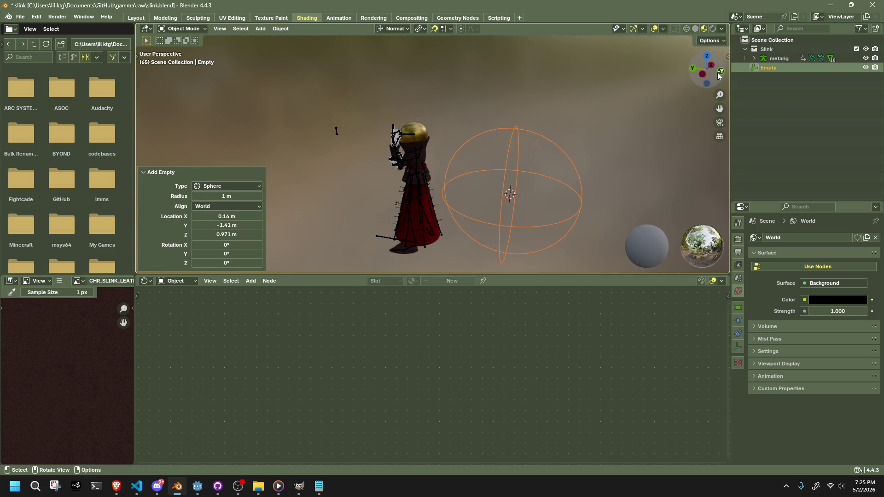
click(703, 74)
drag(190, 195, 187, 196)
click(217, 195)
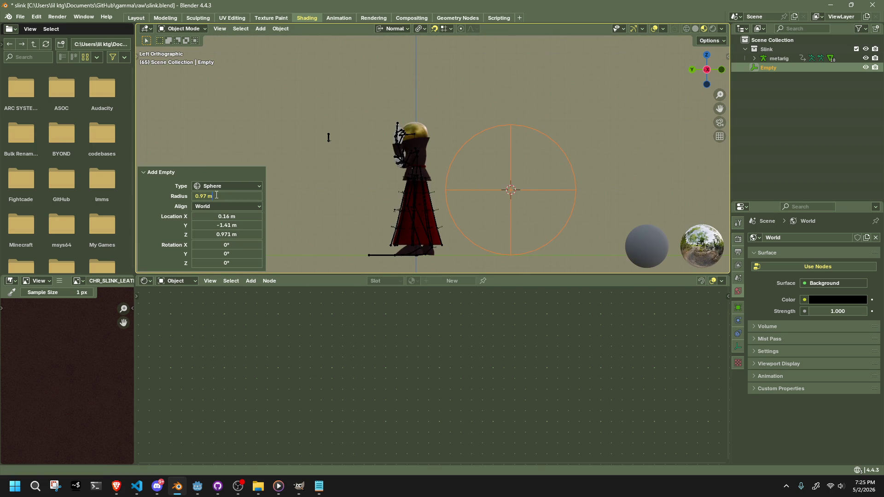
text(.1)
key(Return)
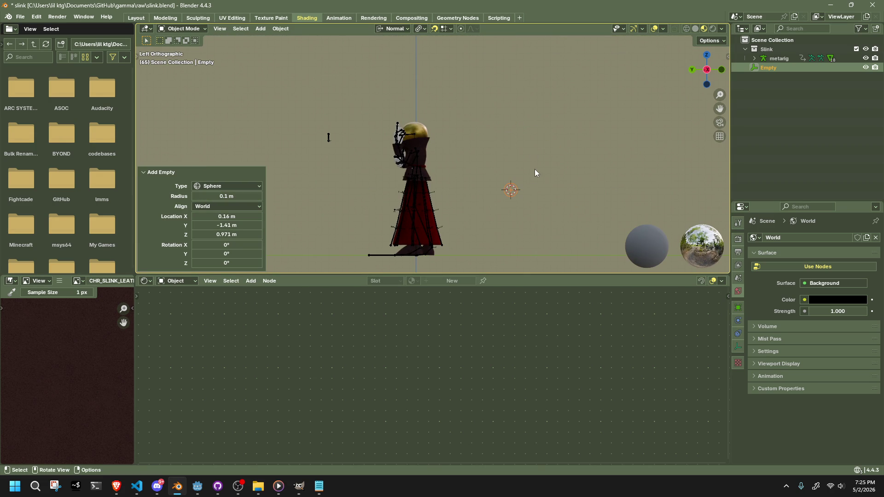
Step: Move the sphere Empty by hand in the back orthographic view
scroll(534, 169, up, 2)
middle_drag(535, 170, 537, 184)
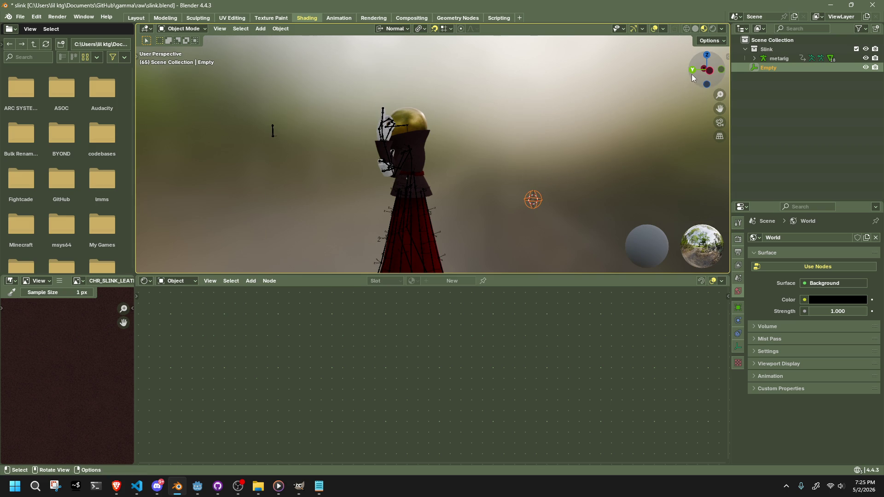
click(691, 70)
key(g)
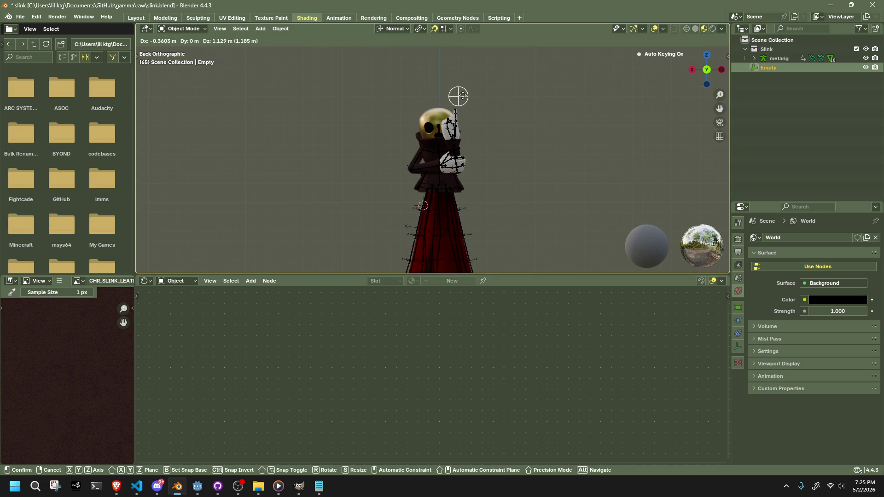
click(454, 95)
alt+middle_drag(470, 107, 625, 87)
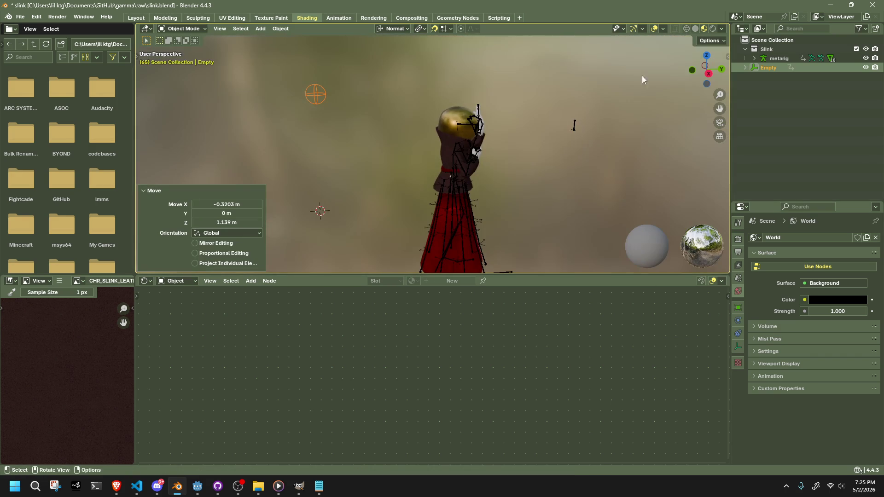
scroll(556, 127, down, 4)
Step: Snap the 3D cursor to the world origin and the sphere Empty to the cursor
key(shift+s)
click(555, 130)
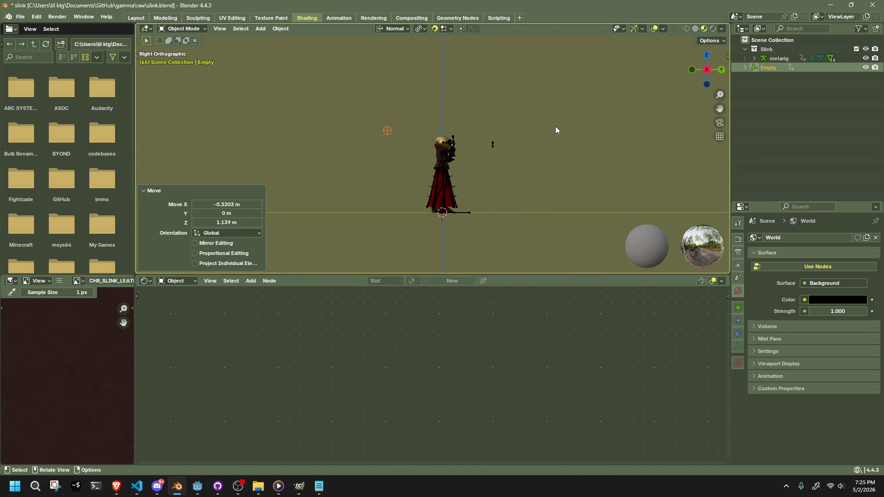
key(shift+s)
click(380, 116)
mouse_move(545, 186)
middle_down()
mouse_move(504, 205)
mouse_move(324, 201)
middle_up()
click(324, 202)
click(440, 266)
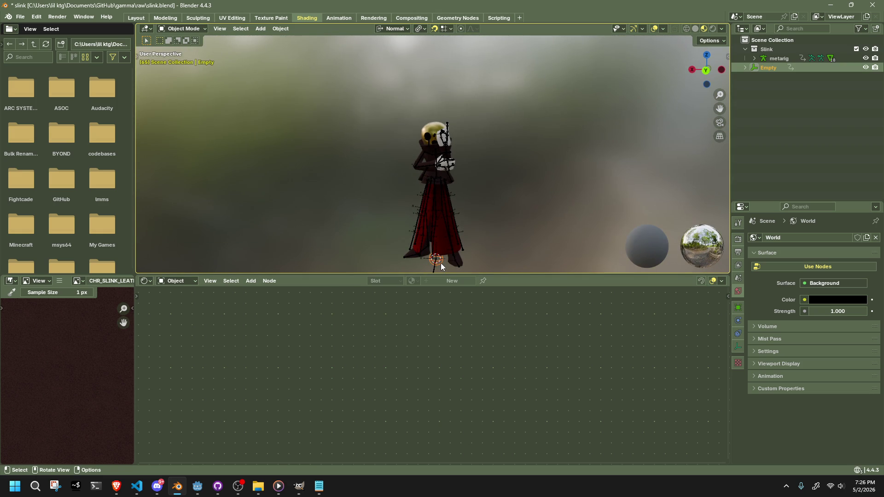
Step: Parent the Empty to the metarig object with Ctrl+P
click(754, 59)
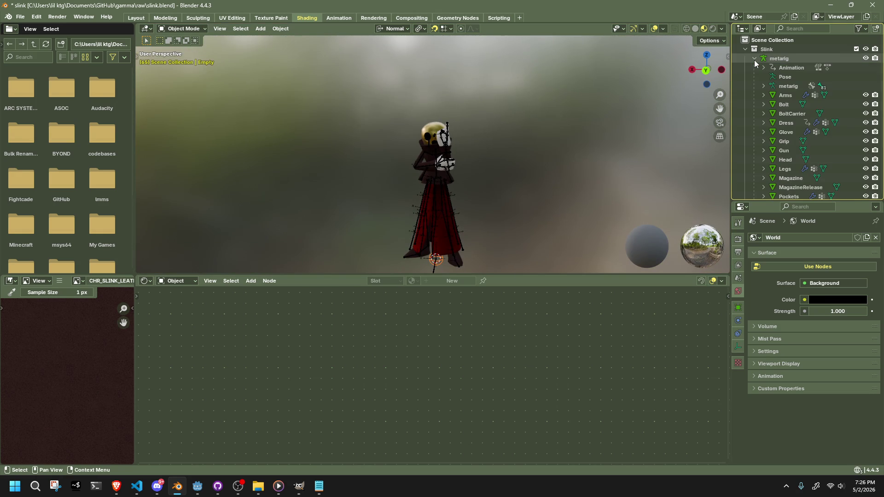
click(754, 60)
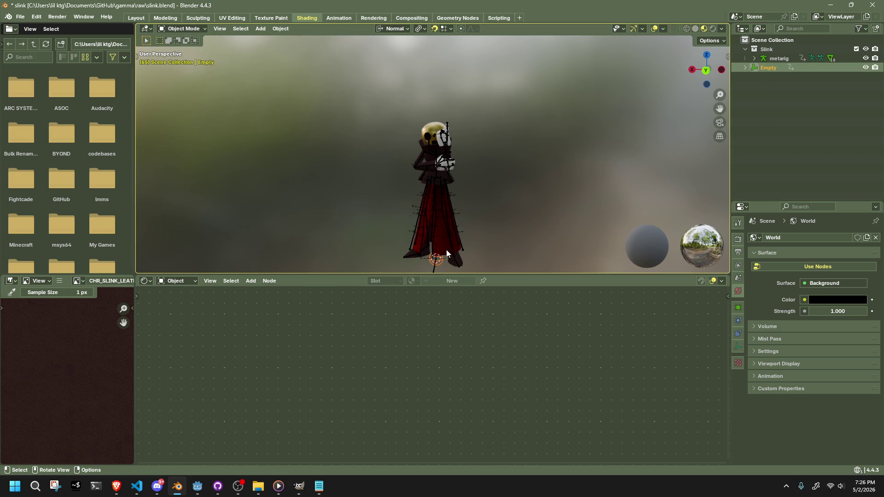
shift+click(433, 239)
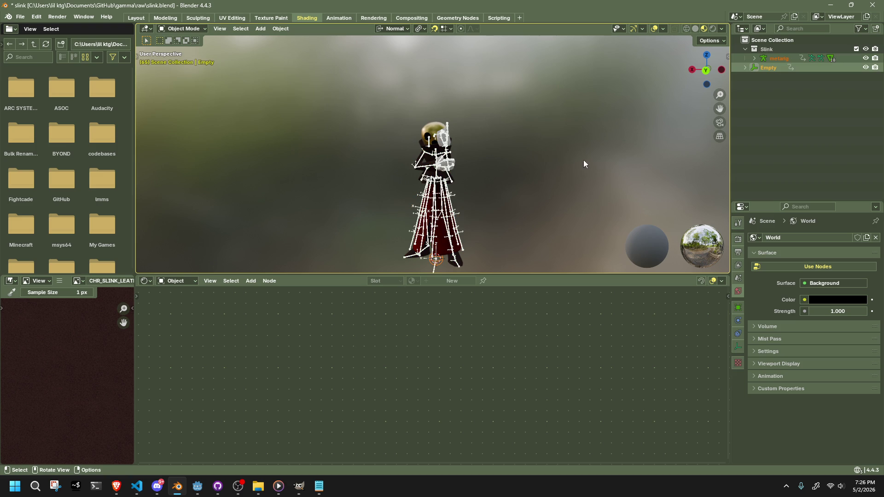
key(ctrl+p)
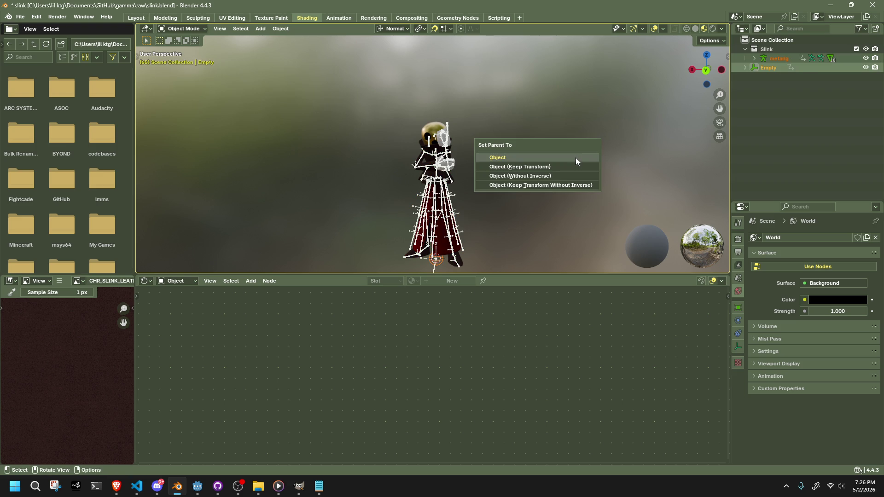
click(575, 157)
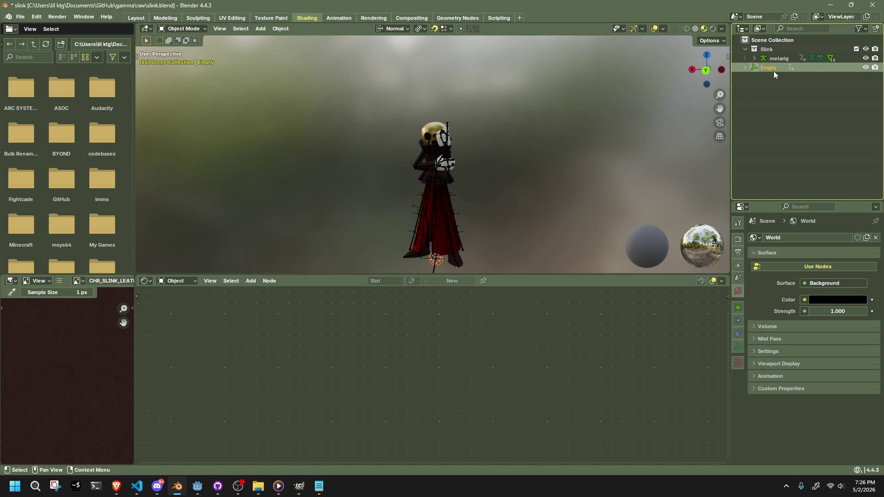
shift+click(454, 247)
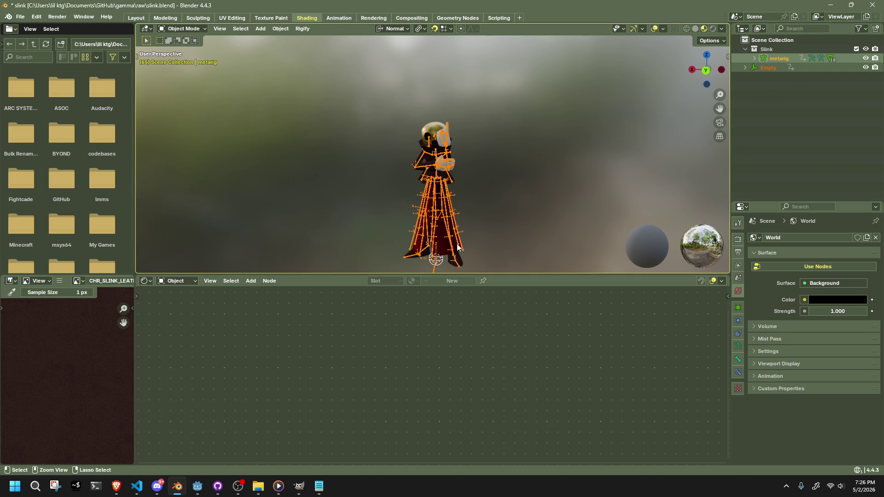
key(ctrl+p)
click(456, 244)
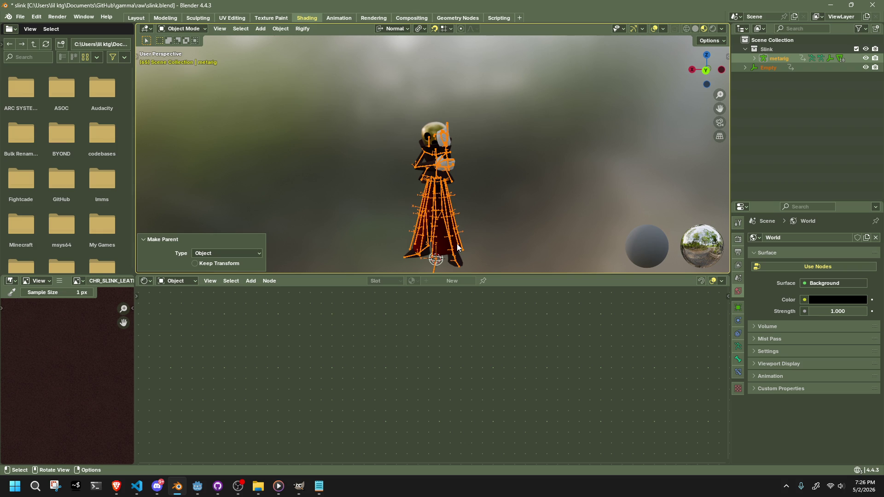
Step: Expand the metarig in the Outliner and drag the Empty under it
click(754, 58)
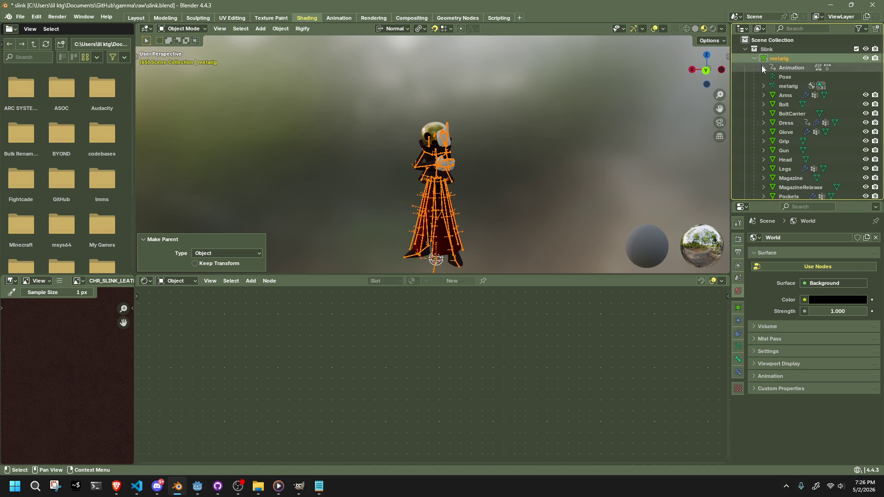
scroll(794, 138, down, 2)
scroll(794, 138, down, 3)
mouse_move(795, 182)
mouse_down()
mouse_move(783, 184)
mouse_move(790, 181)
mouse_up()
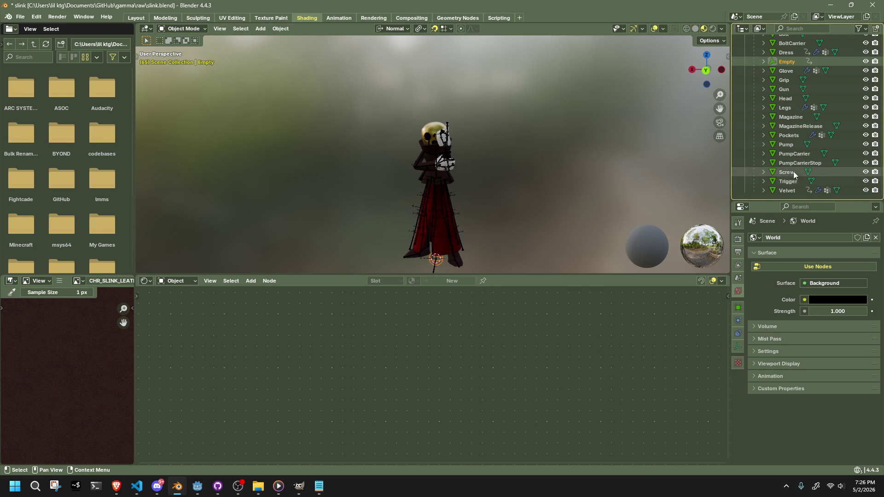
scroll(790, 180, up, 3)
Step: Undo an accidental metarig move, deselect it, and save slink.blend
click(443, 263)
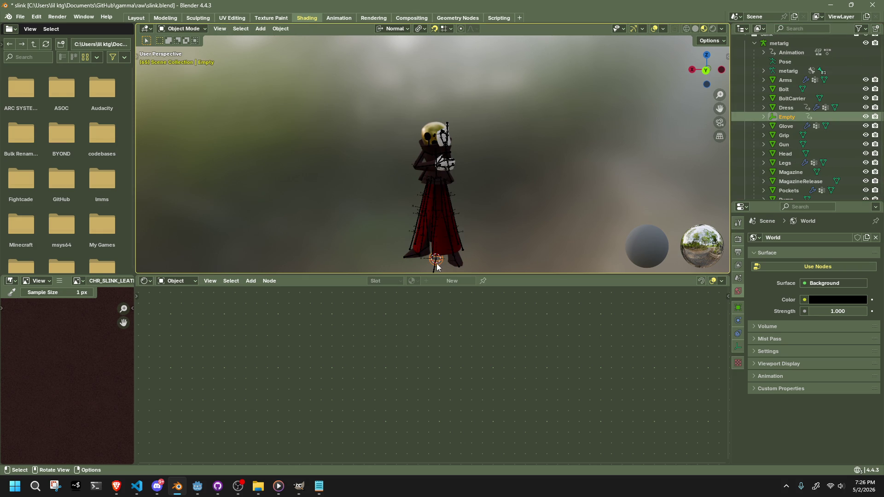
key(g)
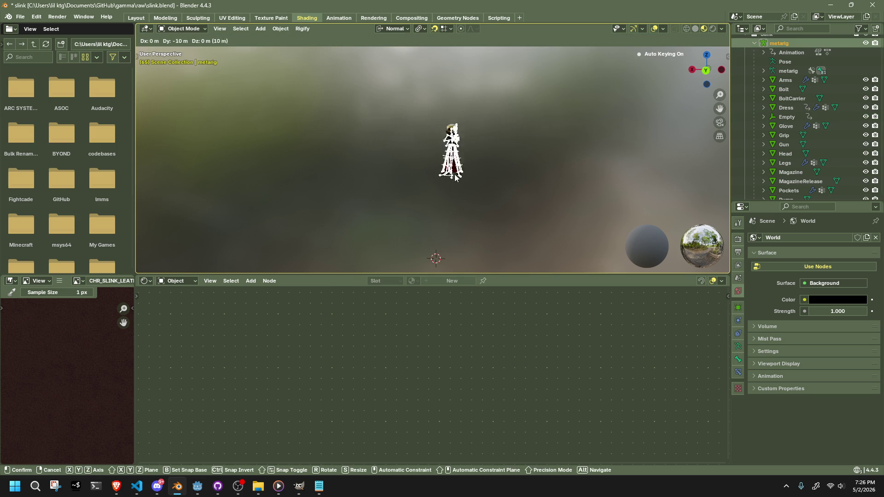
click(452, 173)
key(ctrl+z)
click(539, 172)
key(ctrl+s)
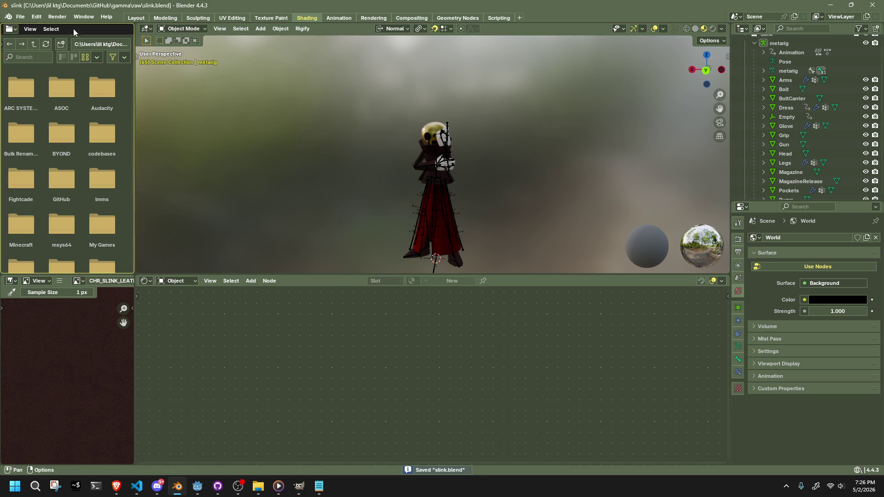
Step: Export the character as glTF 2.0 over Slink.gltf in the gammaproject assets folder
click(21, 16)
mouse_move(70, 155)
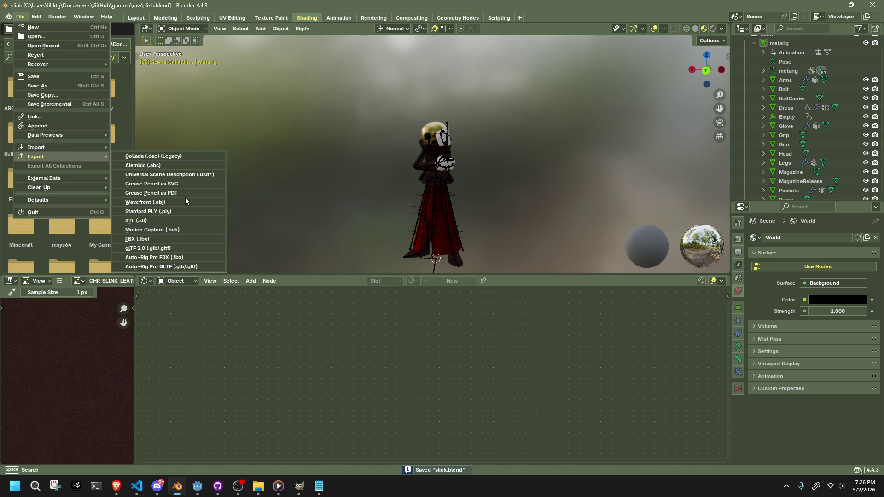
click(180, 250)
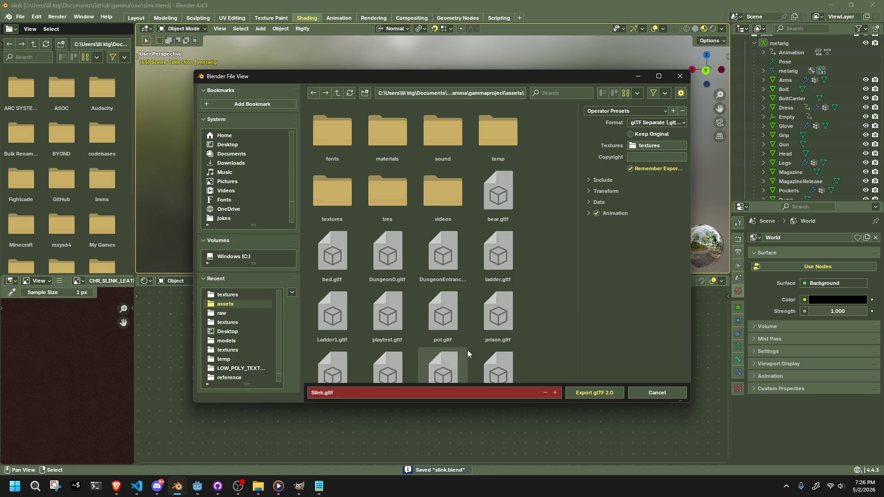
scroll(520, 353, down, 3)
click(331, 349)
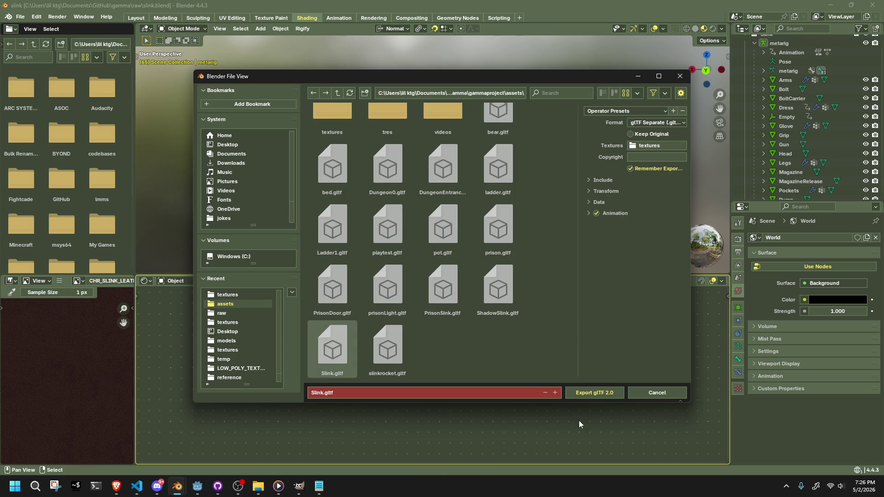
click(589, 396)
key(alt+Tab)
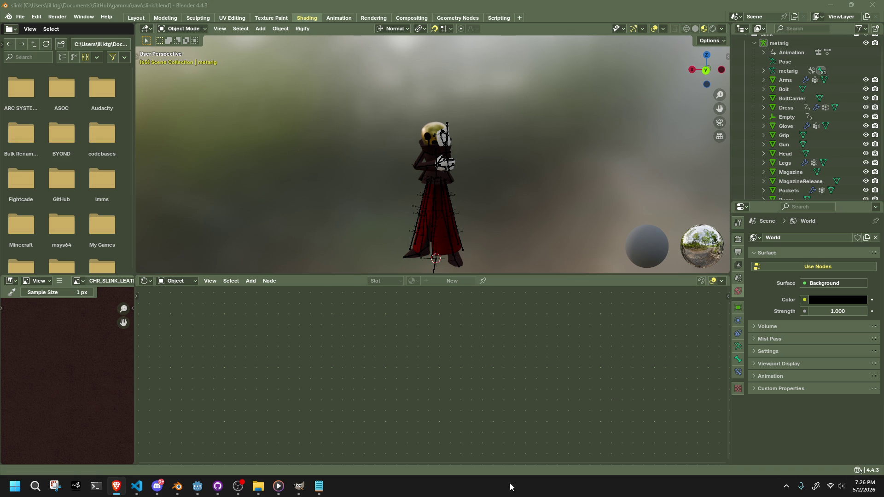
mouse_move(304, 487)
scroll(369, 239, up, 2)
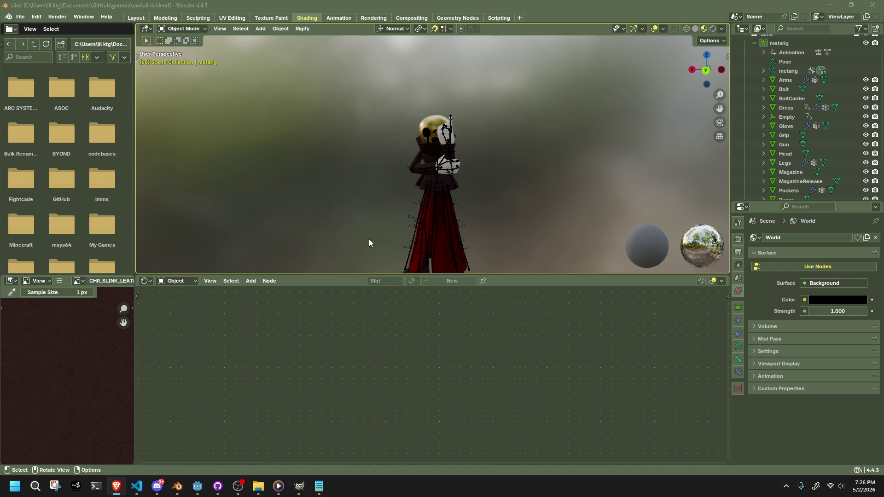
Step: In Godot, open the player scene and orbit around the reimported character
click(197, 487)
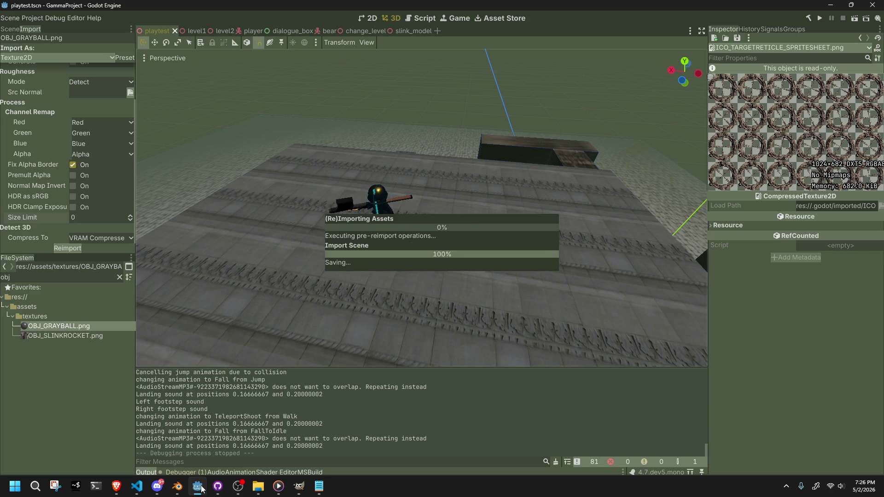
click(244, 30)
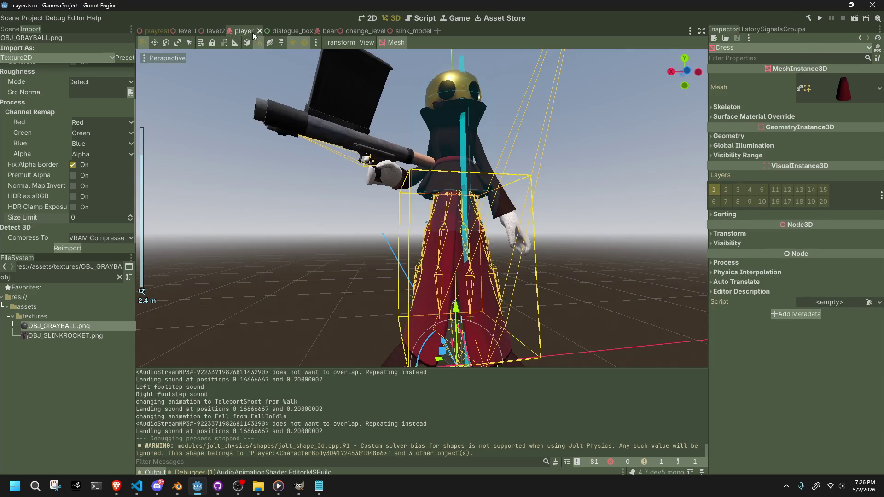
scroll(476, 243, up, 5)
click(567, 257)
mouse_move(567, 257)
middle_down()
mouse_move(587, 230)
mouse_move(554, 209)
mouse_move(573, 180)
mouse_move(587, 265)
middle_up()
scroll(564, 257, down, 6)
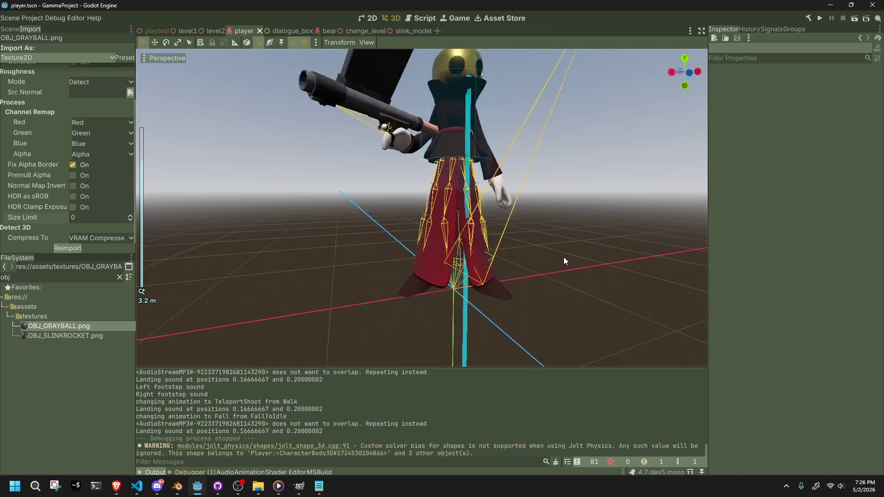
scroll(550, 196, up, 5)
mouse_move(550, 196)
middle_down()
mouse_move(556, 200)
mouse_move(518, 208)
middle_up()
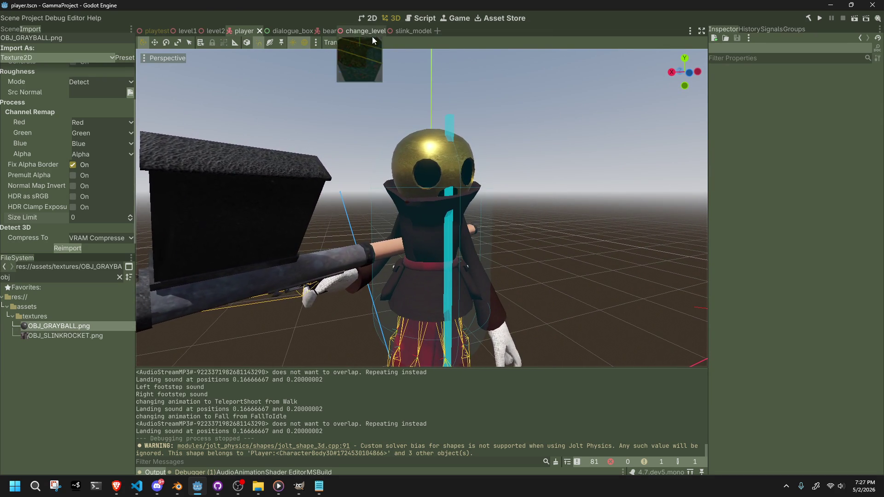
Step: In the slink_model scene's node tree, select the new Empty node beside Skeleton3D
click(404, 32)
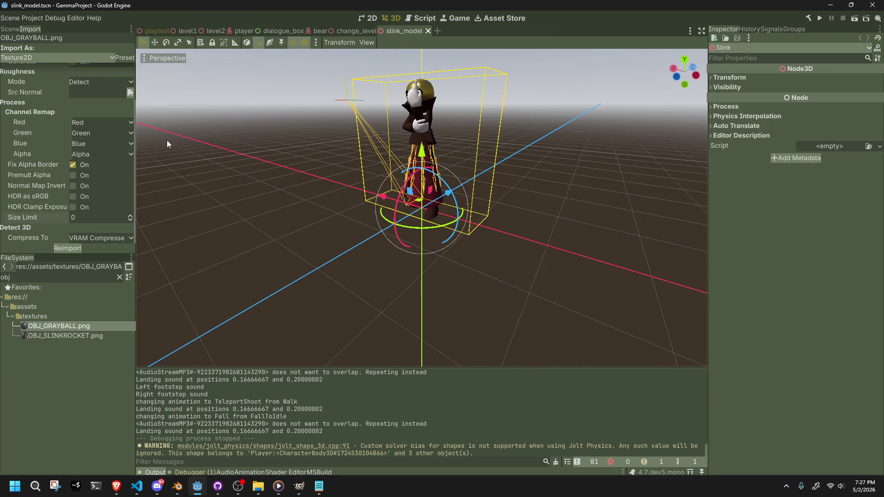
click(10, 29)
scroll(62, 147, down, 3)
click(67, 222)
scroll(66, 222, up, 3)
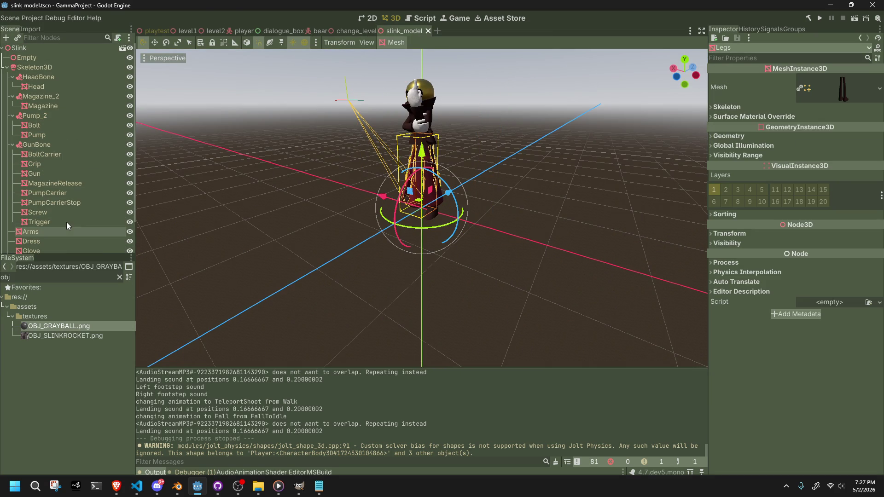
click(51, 57)
scroll(314, 239, up, 5)
mouse_move(314, 239)
middle_down()
mouse_move(358, 212)
mouse_move(416, 198)
mouse_move(497, 206)
middle_up()
key(alt+Tab)
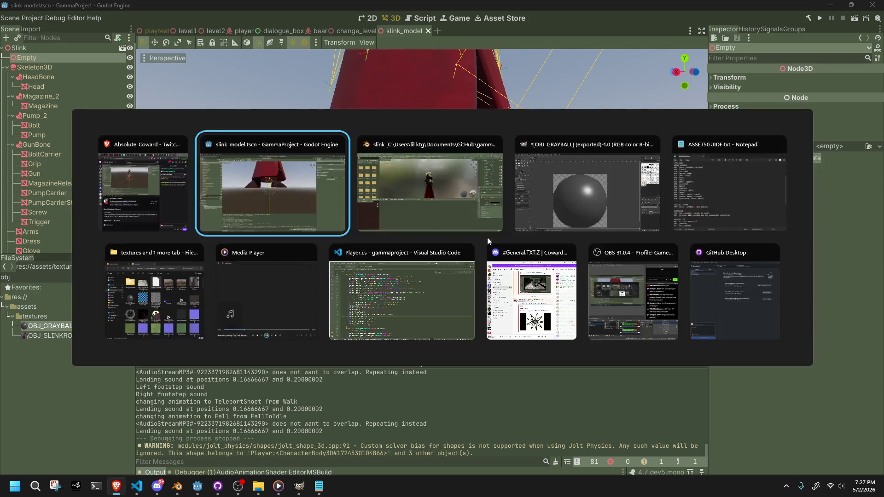
Step: In the Animation layout, unlink EmptyAction from the Empty and assign TeleportStartup
key(alt+Tab)
key(Tab)
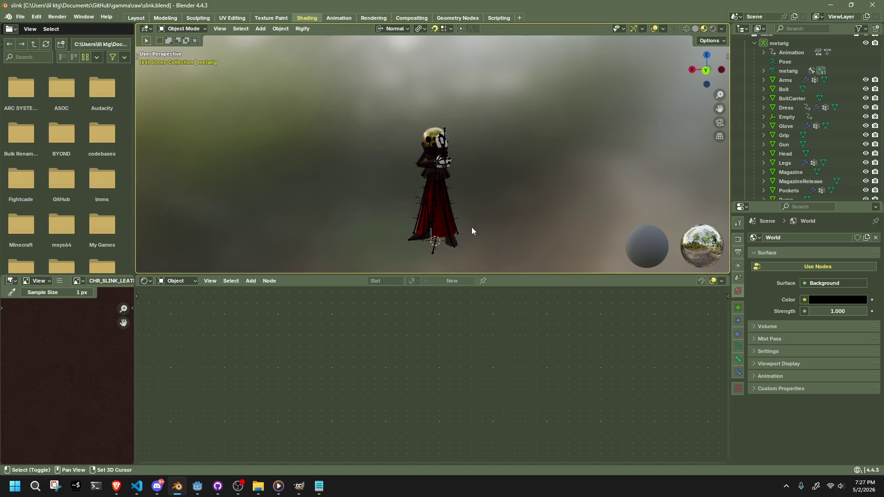
scroll(414, 198, up, 4)
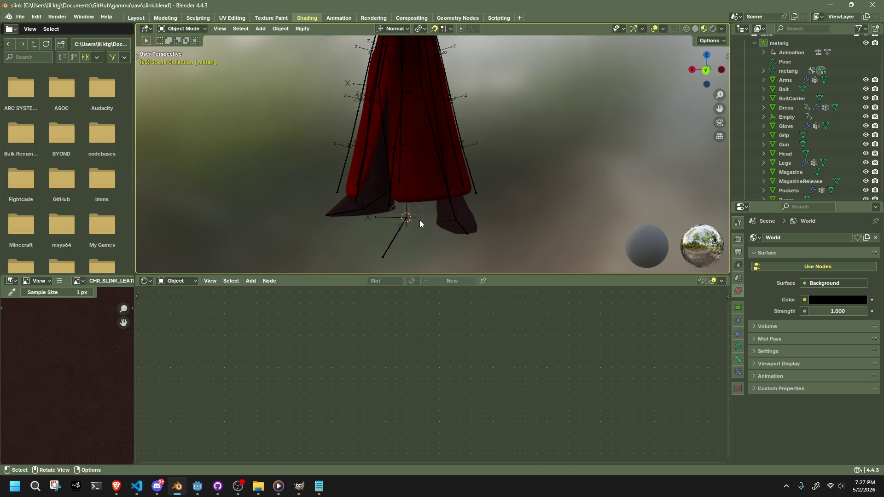
click(419, 221)
scroll(419, 220, down, 4)
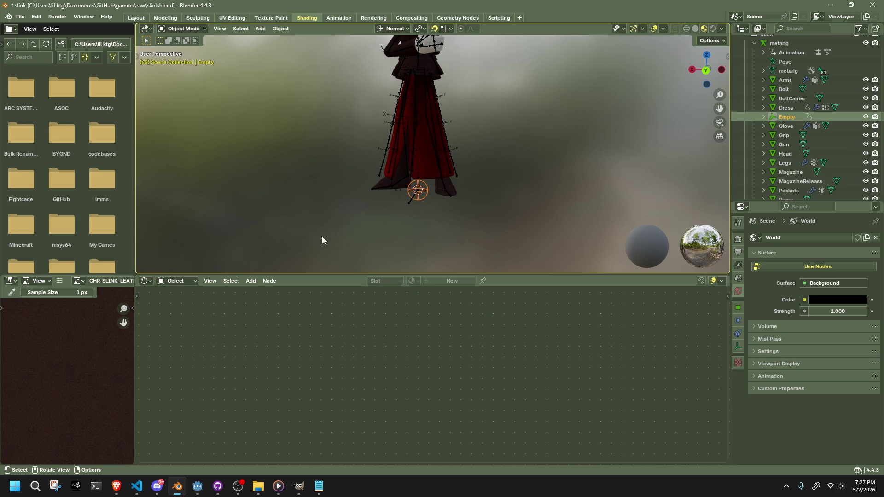
click(331, 18)
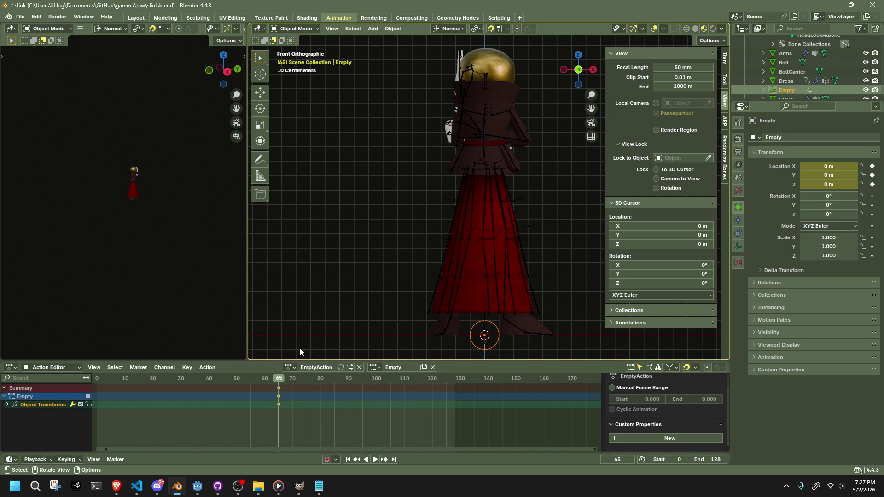
scroll(301, 352, up, 1)
click(289, 367)
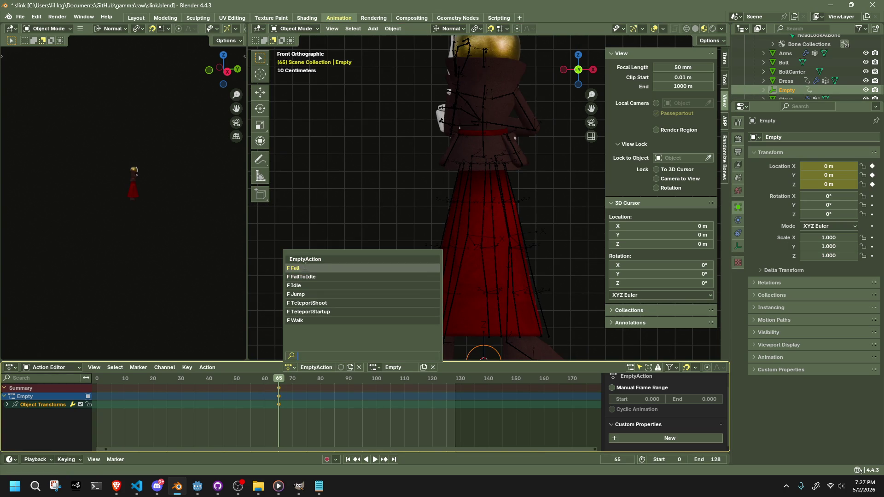
click(359, 366)
click(332, 367)
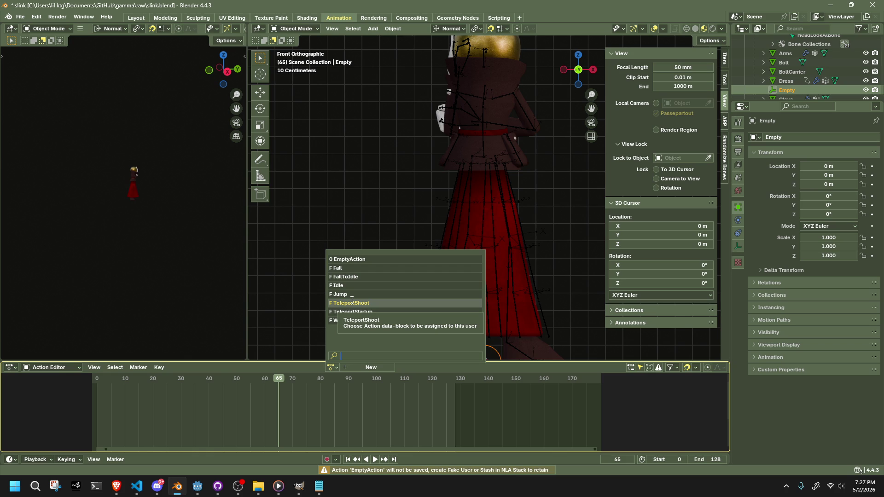
key(alt+Tab)
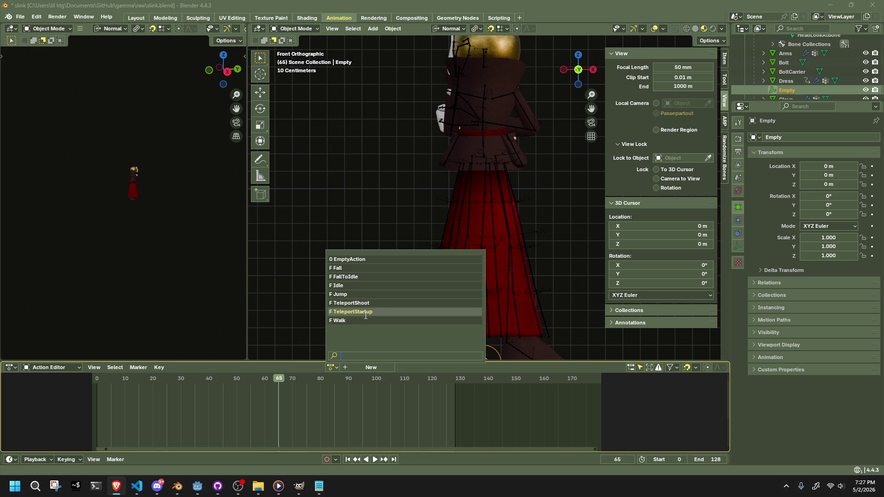
click(349, 312)
Step: Preview TeleportStartup from behind, return to frame 0, and turn off snapping
middle_drag(351, 315, 421, 329)
middle_drag(478, 322, 614, 299)
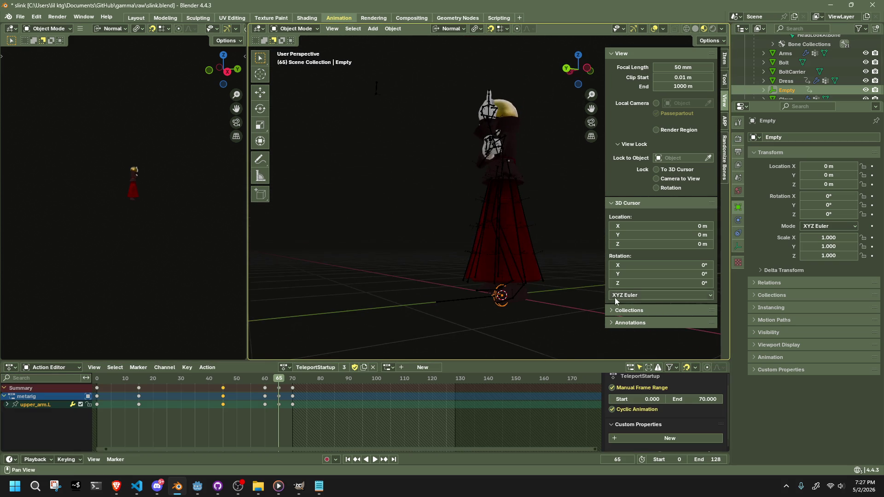
click(567, 69)
key(space)
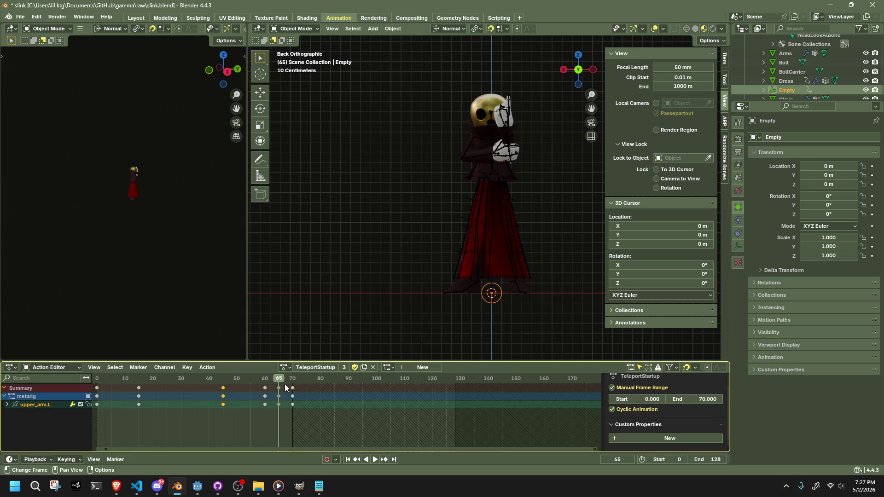
click(105, 402)
click(95, 402)
key(space)
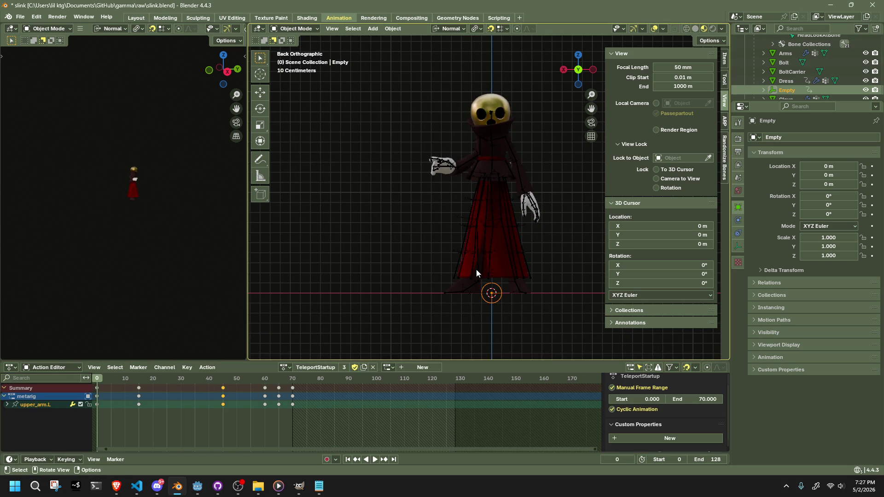
scroll(465, 267, up, 1)
click(491, 28)
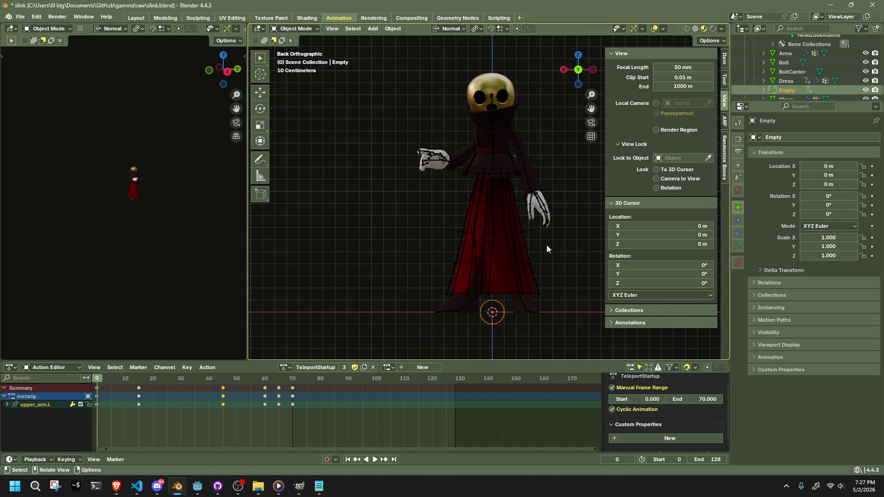
Step: Move the Empty beside the character's hand, checking from the back and left views
key(g)
click(585, 168)
mouse_move(585, 169)
middle_down()
mouse_move(571, 220)
mouse_move(465, 202)
middle_up()
click(576, 68)
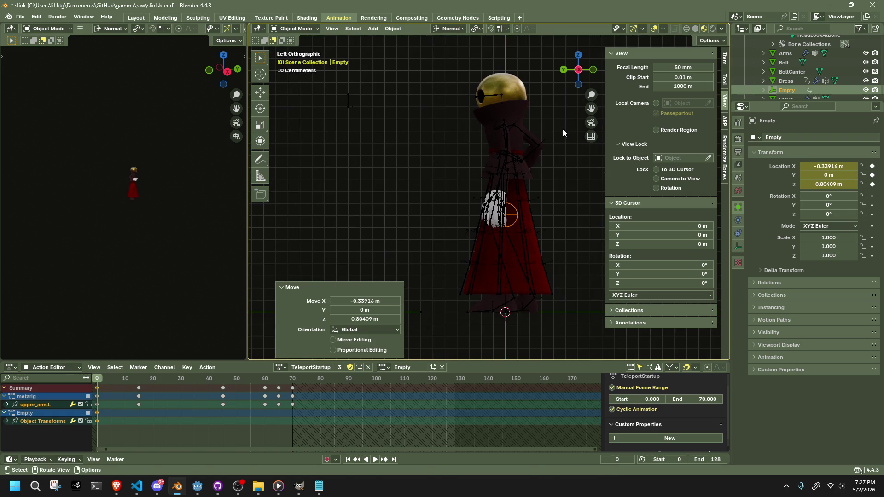
key(g)
scroll(533, 214, up, 5)
middle_drag(533, 215, 453, 220)
Step: At frame 15, raise the Empty along Z to the hand's height
drag(102, 379, 114, 379)
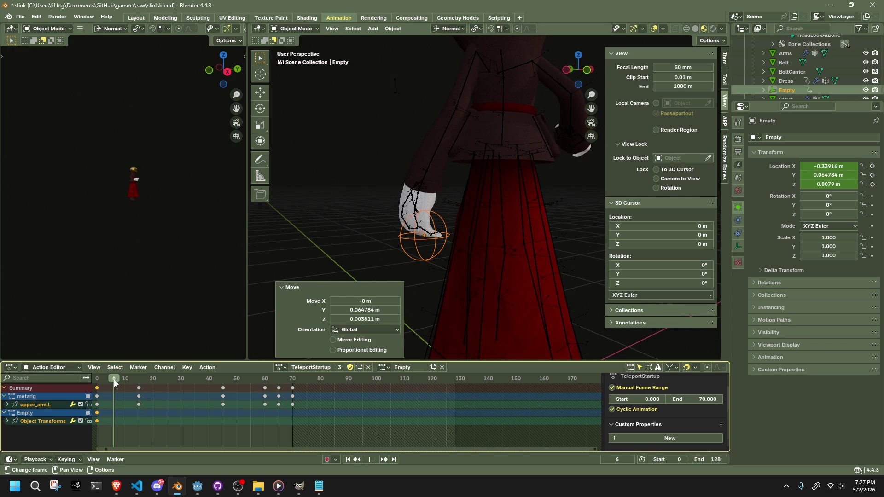
mouse_move(114, 380)
mouse_down()
mouse_move(139, 383)
mouse_move(125, 388)
mouse_move(139, 394)
mouse_up()
mouse_move(392, 296)
middle_down()
mouse_move(437, 322)
mouse_move(435, 315)
mouse_move(474, 319)
mouse_move(516, 254)
mouse_move(509, 230)
mouse_move(558, 158)
middle_up()
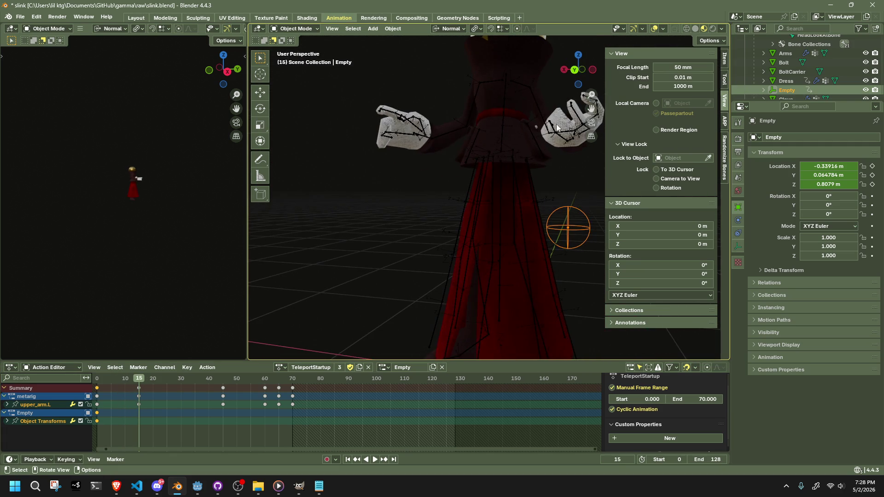
click(574, 69)
key(g)
key(z)
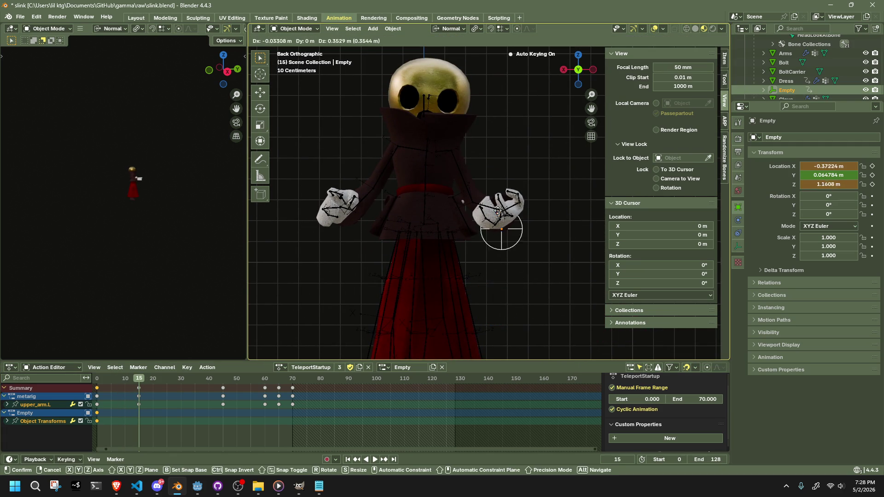
click(491, 183)
middle_drag(491, 183, 466, 168)
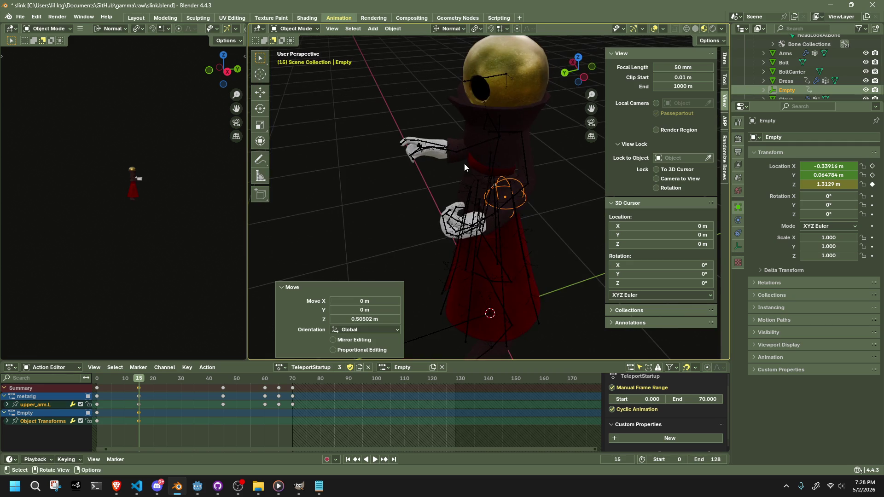
Step: In side view, adjust the Empty along Y to meet the hand at frame 15
click(586, 87)
key(g)
key(y)
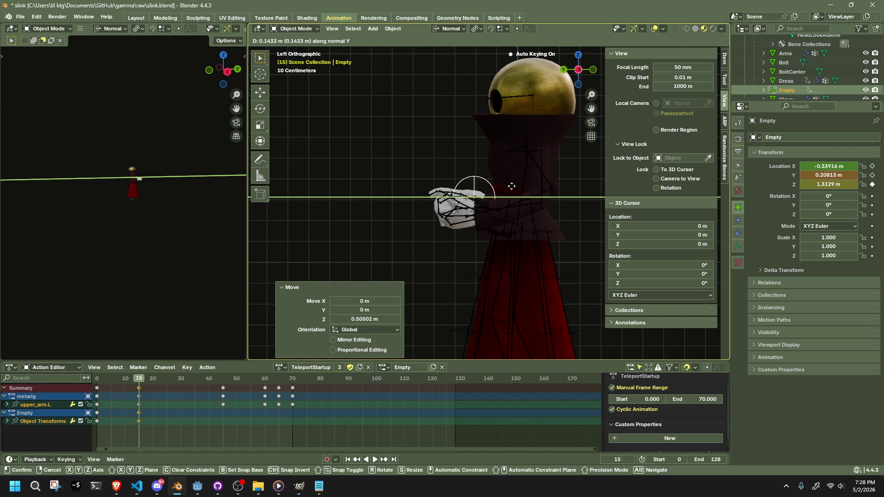
click(501, 188)
mouse_move(501, 189)
middle_down()
mouse_move(520, 239)
mouse_move(557, 258)
mouse_move(624, 259)
mouse_move(687, 247)
mouse_move(713, 230)
mouse_move(687, 214)
mouse_move(610, 216)
mouse_move(515, 236)
mouse_move(512, 251)
middle_up()
Step: Play the action and stop at frame 45 in front view
key(space)
mouse_move(120, 381)
mouse_down()
mouse_move(107, 383)
mouse_move(223, 413)
mouse_up()
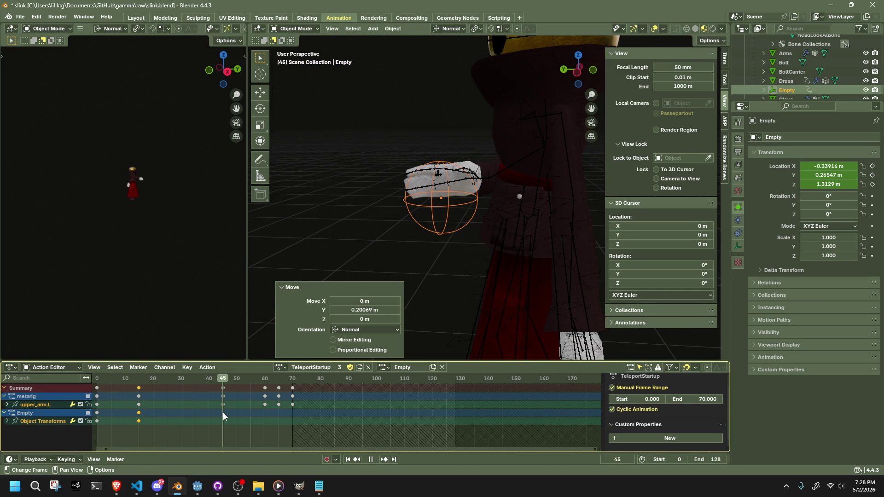
key(space)
mouse_move(333, 330)
middle_down()
mouse_move(449, 300)
mouse_move(456, 285)
middle_up()
click(587, 77)
middle_drag(587, 78, 529, 152)
Step: Place the Empty onto the hand at frame 45 from side and back views
key(g)
click(537, 316)
middle_drag(537, 317, 557, 207)
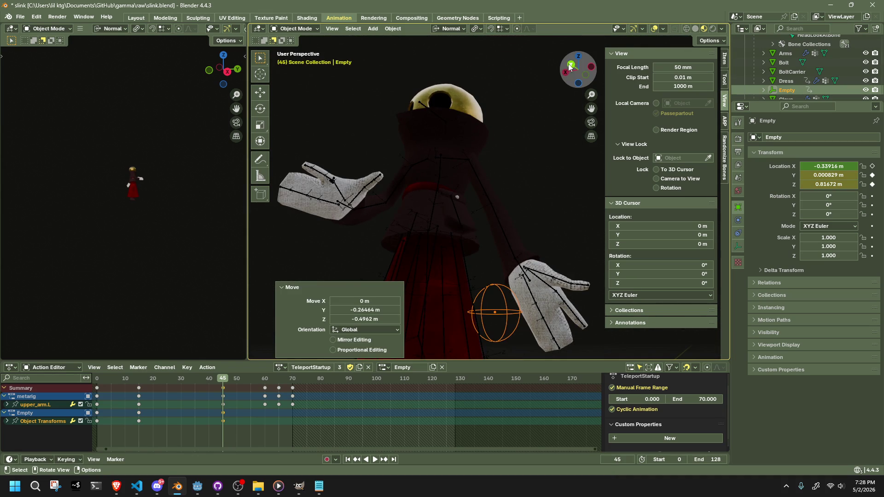
click(569, 68)
key(g)
click(554, 201)
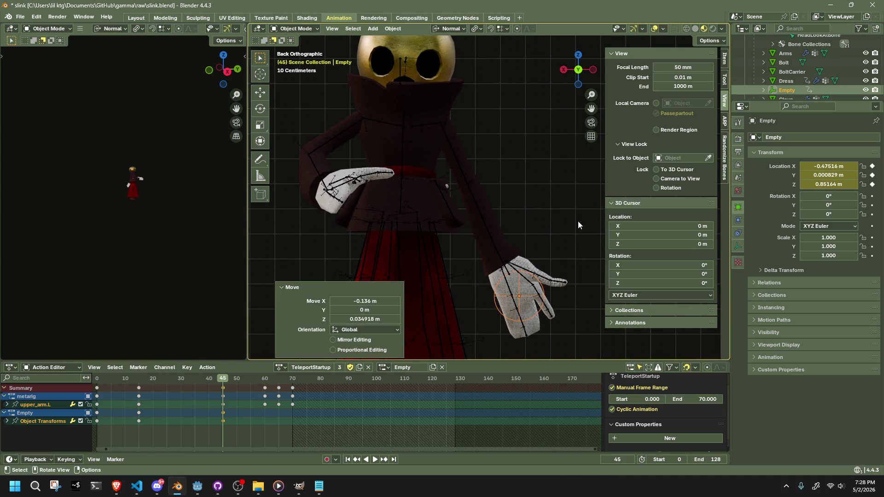
Step: Replay the action from the start to check the Empty follows the hand
click(549, 284)
click(518, 298)
key(space)
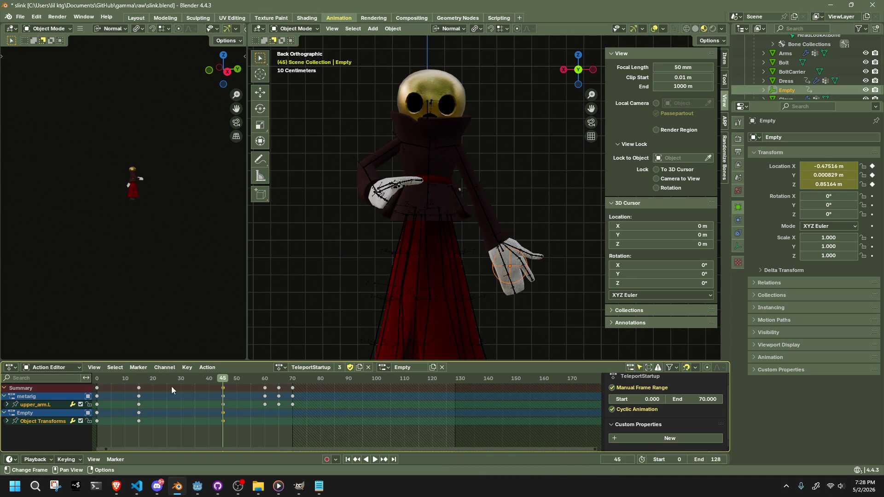
click(97, 388)
mouse_move(98, 386)
mouse_down()
mouse_move(132, 385)
mouse_move(112, 387)
mouse_move(124, 389)
mouse_up()
key(space)
mouse_move(481, 262)
middle_down()
mouse_move(424, 272)
mouse_move(517, 288)
mouse_move(507, 295)
middle_up()
Step: Key the Empty on the hand at frame 10, then play and scrub ahead to frame 17
key(g)
click(443, 295)
key(space)
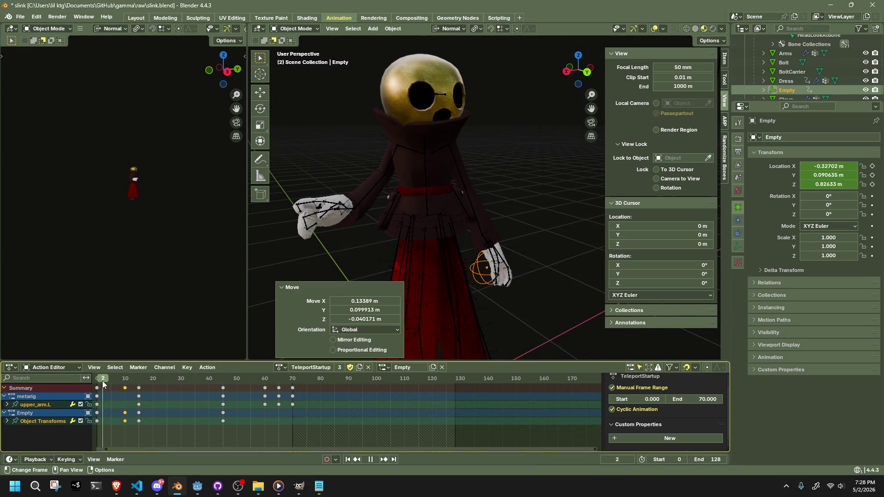
click(121, 382)
drag(121, 380, 145, 381)
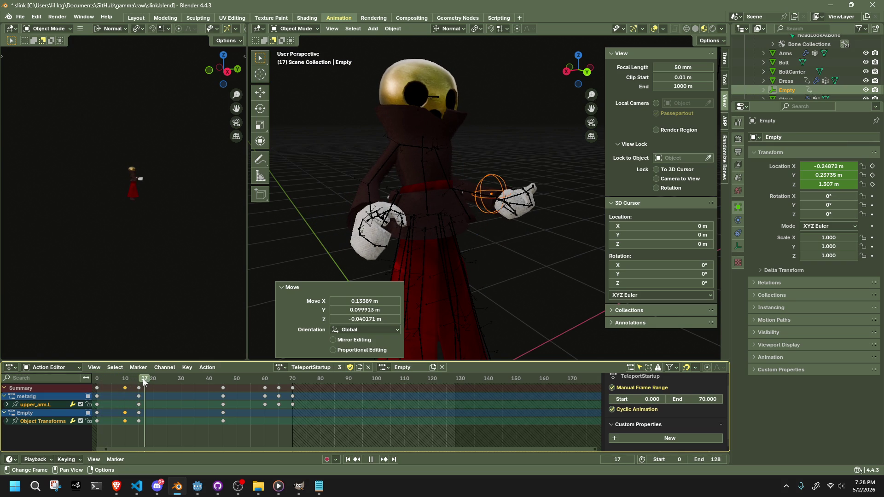
key(Escape)
Step: Raise the Empty to the hand and fine-tune its keyed position at frame 15
mouse_move(442, 251)
middle_down()
mouse_move(480, 199)
mouse_move(426, 233)
mouse_move(424, 254)
mouse_move(328, 266)
mouse_move(329, 253)
mouse_move(420, 242)
middle_up()
key(g)
click(440, 216)
key(g)
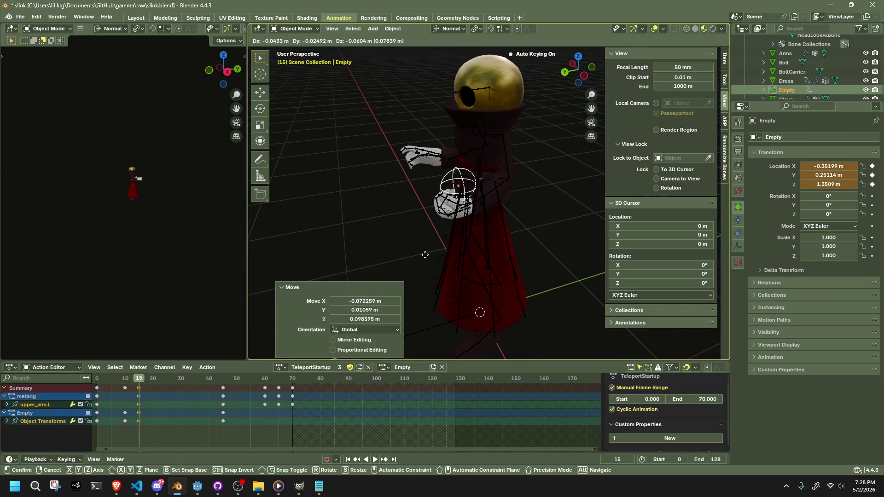
click(426, 276)
mouse_move(425, 276)
middle_down()
mouse_move(451, 288)
mouse_move(521, 241)
middle_up()
key(g)
click(518, 245)
mouse_move(134, 385)
mouse_down()
mouse_move(101, 380)
mouse_move(140, 380)
mouse_move(219, 404)
mouse_move(203, 405)
mouse_up()
Step: Reselect the Empty and key it on the hand at frame 38
click(412, 262)
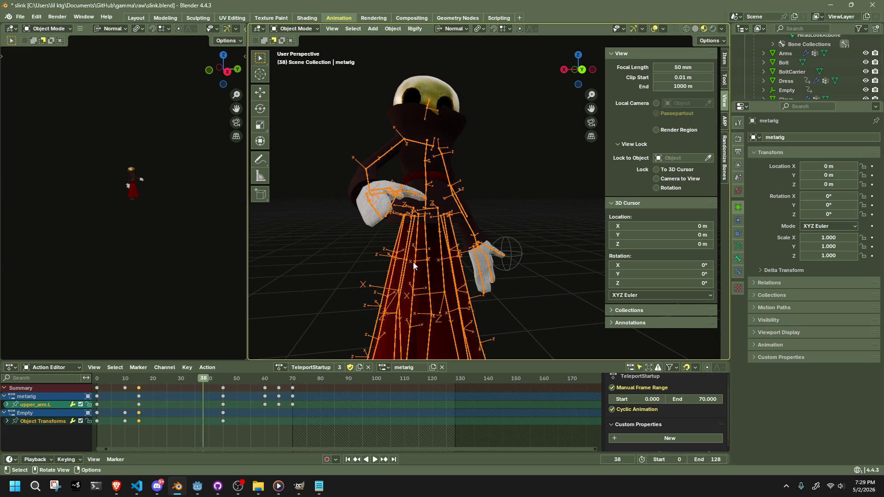
click(509, 260)
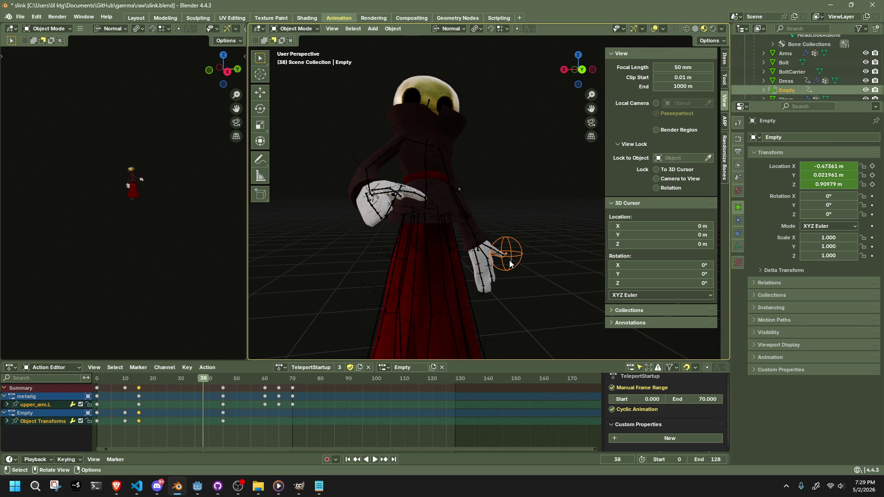
mouse_move(532, 289)
middle_down()
mouse_move(402, 293)
mouse_move(347, 280)
mouse_move(334, 247)
mouse_move(462, 256)
mouse_move(386, 209)
mouse_move(332, 264)
mouse_move(476, 272)
middle_up()
key(g)
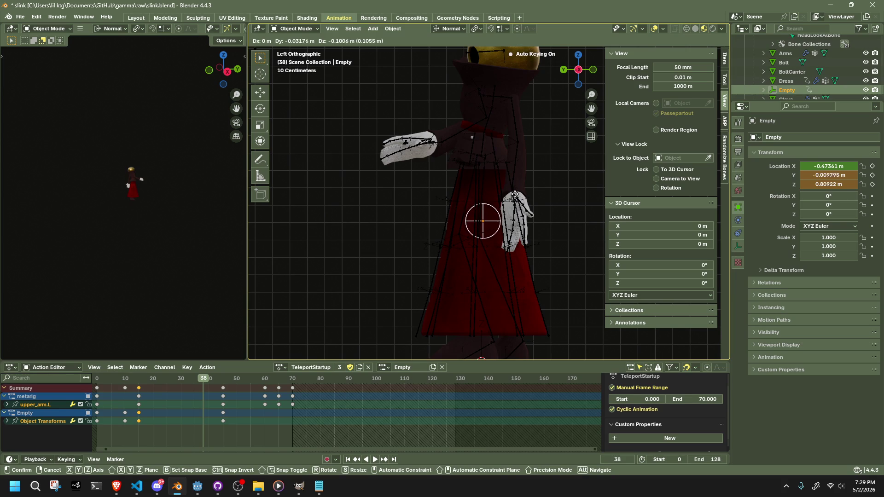
click(527, 257)
mouse_move(527, 256)
middle_down()
mouse_move(430, 244)
mouse_move(453, 247)
middle_up()
Step: Refine the Empty's frame-38 position with a Z-constrained drop and small sideways moves
key(g)
key(z)
key(z)
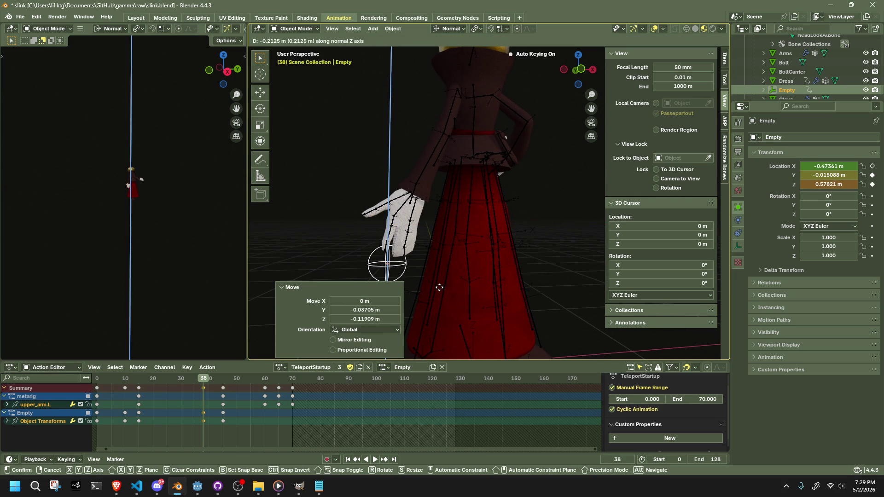
click(429, 285)
key(g)
mouse_move(432, 283)
middle_down()
mouse_move(515, 289)
mouse_move(487, 270)
mouse_move(314, 283)
middle_up()
click(514, 289)
key(g)
click(506, 283)
key(g)
click(437, 249)
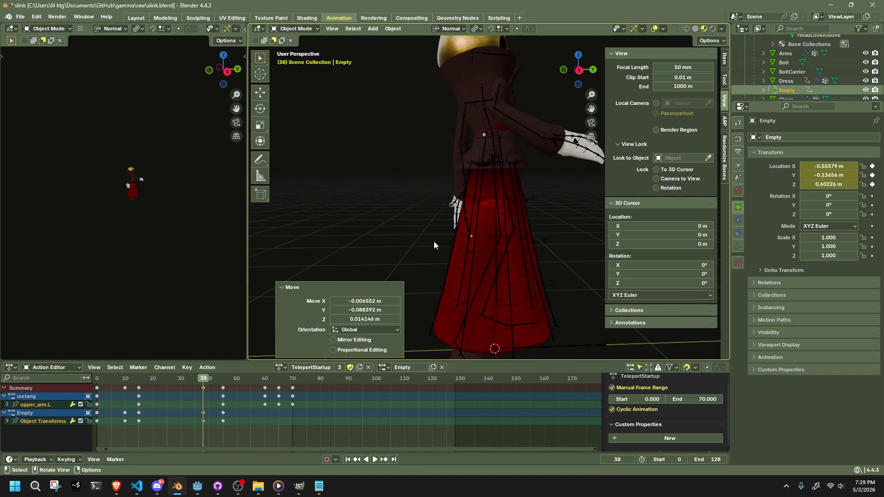
Step: Inspect the Empty around the whole figure, deselect it, and switch over to Godot
middle_drag(431, 239, 656, 208)
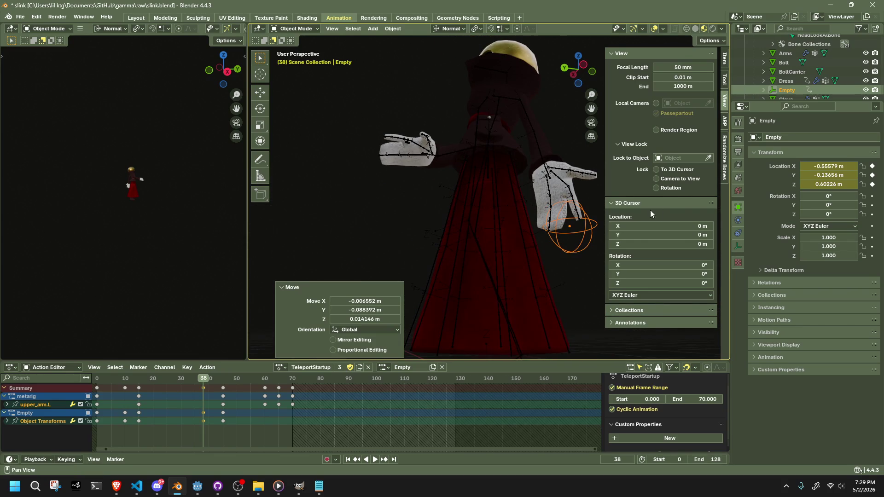
mouse_move(541, 90)
middle_down()
mouse_move(466, 181)
mouse_move(522, 228)
middle_up()
scroll(523, 227, down, 4)
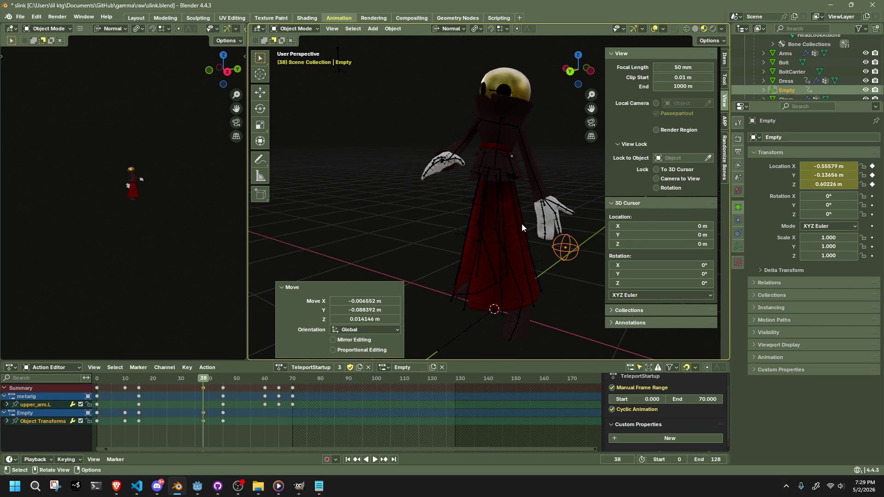
click(569, 246)
click(570, 295)
click(566, 252)
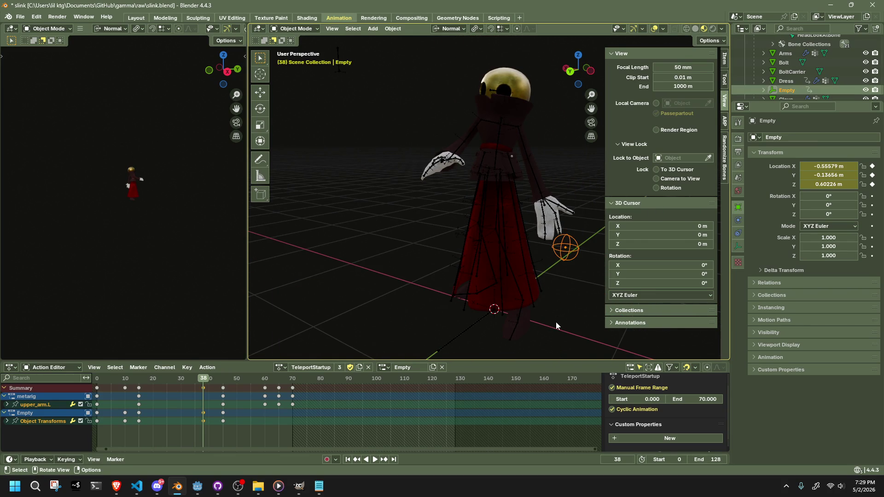
click(558, 325)
key(alt+Tab)
key(alt+Tab)
scroll(489, 230, up, 5)
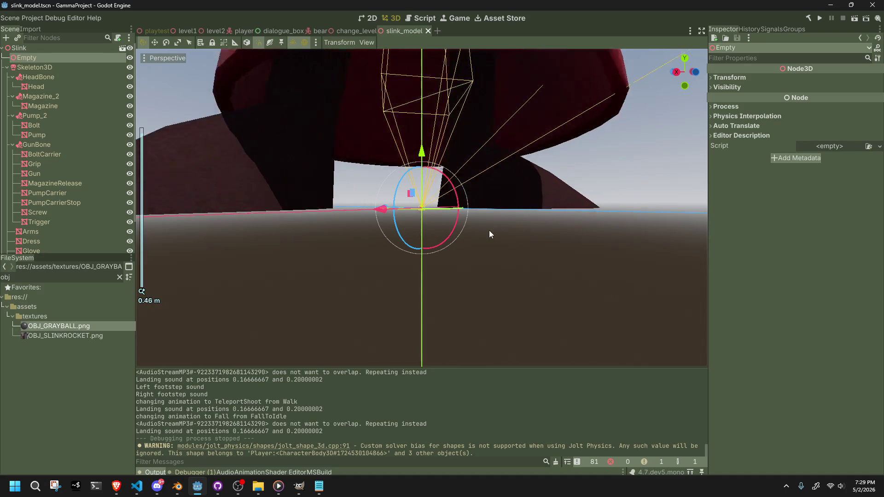
Step: Run the game, stop it, and open the Debugger's Errors list
scroll(490, 229, down, 5)
mouse_move(482, 220)
middle_down()
mouse_move(473, 251)
mouse_move(525, 232)
mouse_move(501, 216)
mouse_move(377, 219)
middle_up()
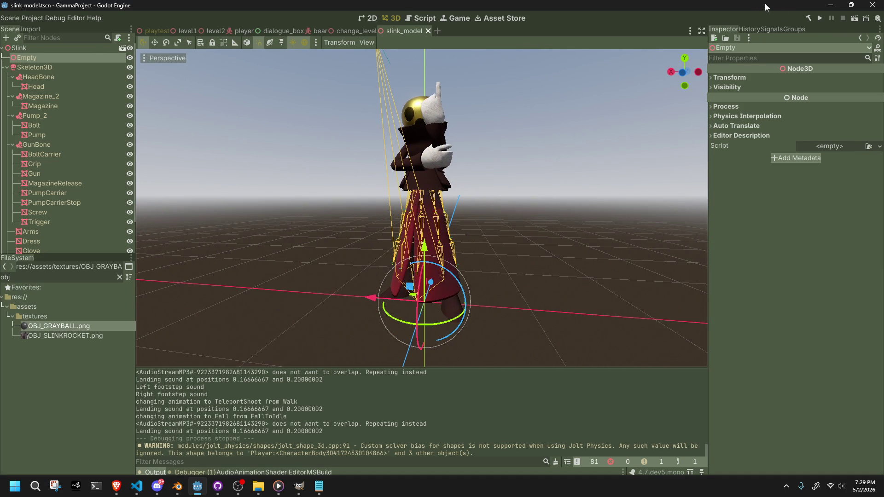
click(816, 22)
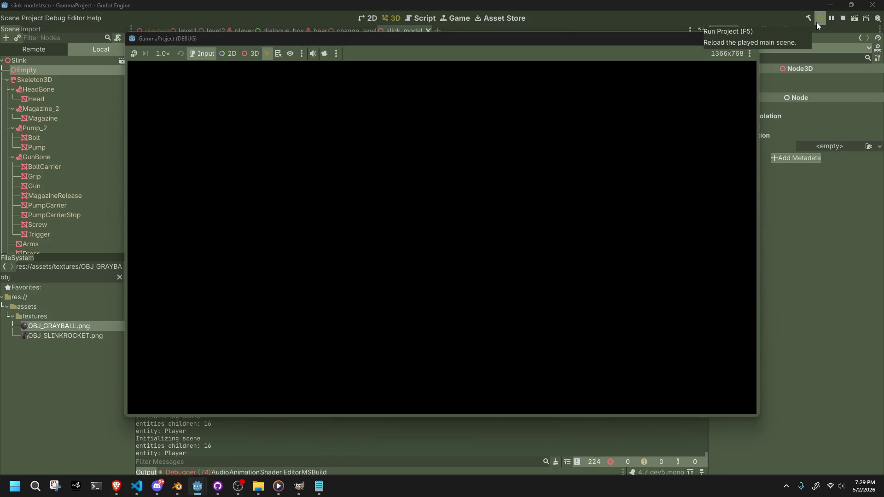
click(752, 40)
scroll(69, 221, down, 3)
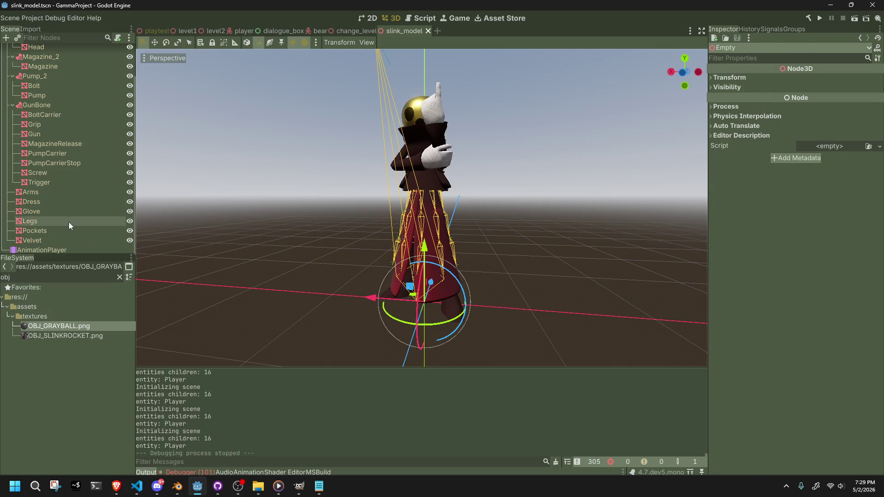
click(183, 471)
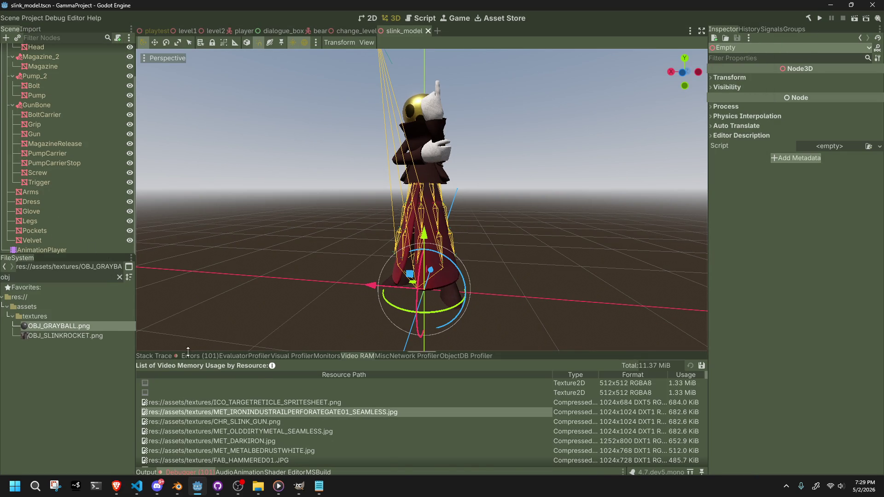
click(191, 355)
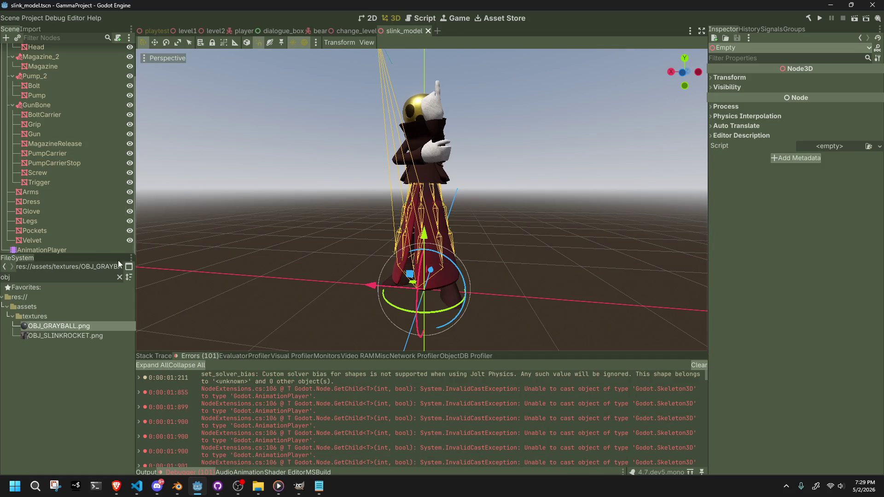
Step: Collapse Skeleton3D, select the inherited Empty node, try deleting it and dismiss the alert
click(58, 200)
scroll(56, 219, up, 3)
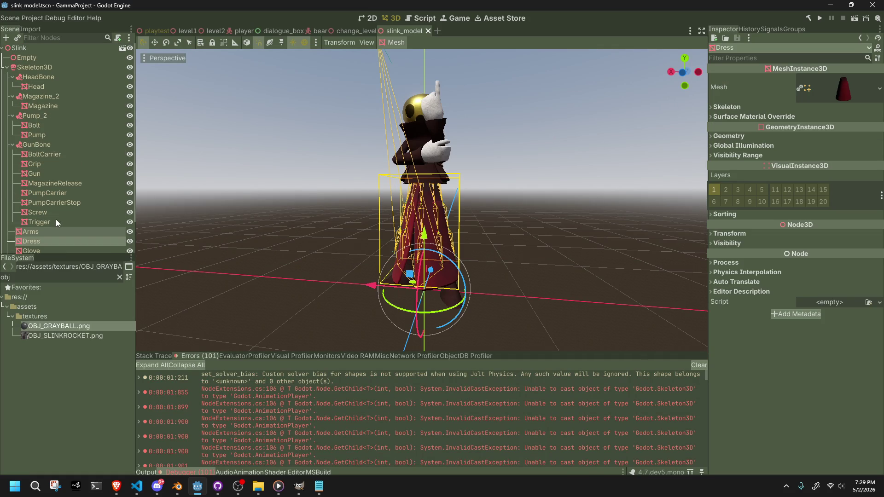
click(6, 67)
click(26, 58)
key(Delete)
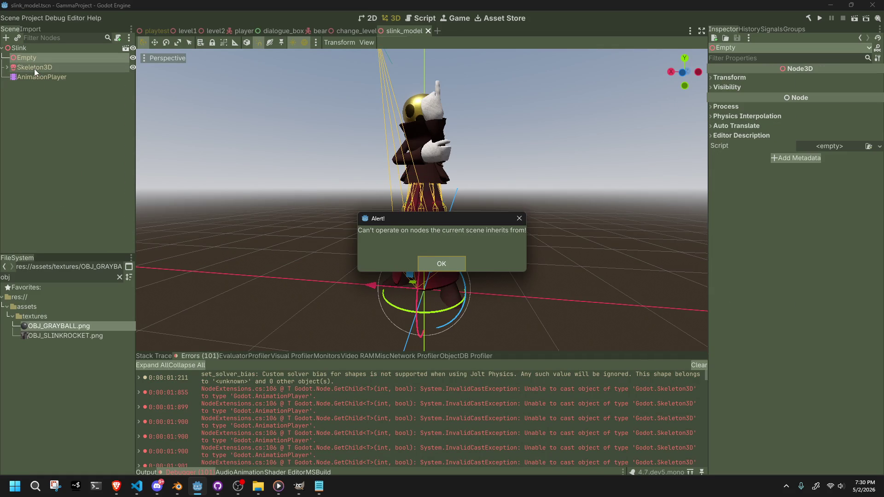
click(437, 263)
Step: Switch to Visual Studio Code at line 75 of Player.cs
key(alt+Tab)
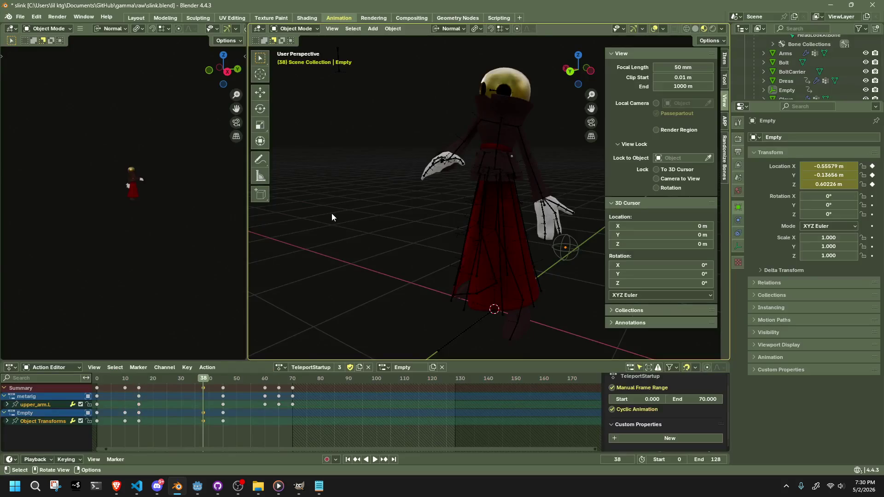
key(alt+Tab)
key(alt+Tab)
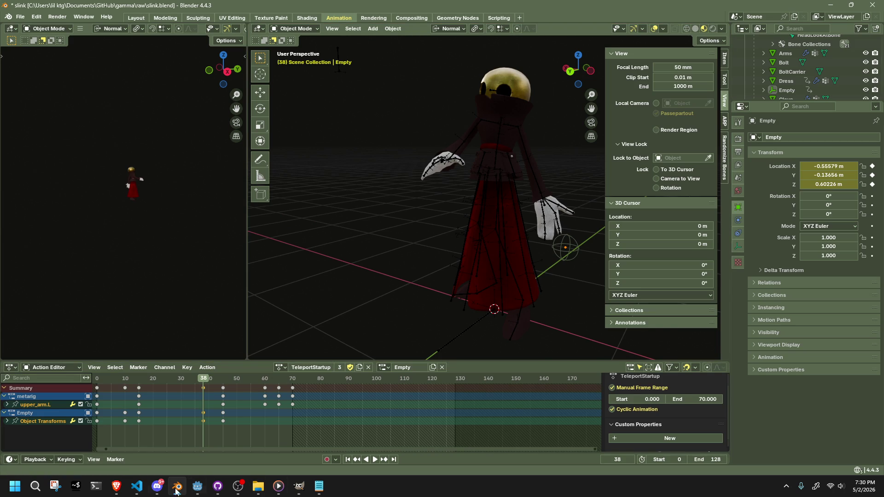
click(137, 486)
click(452, 340)
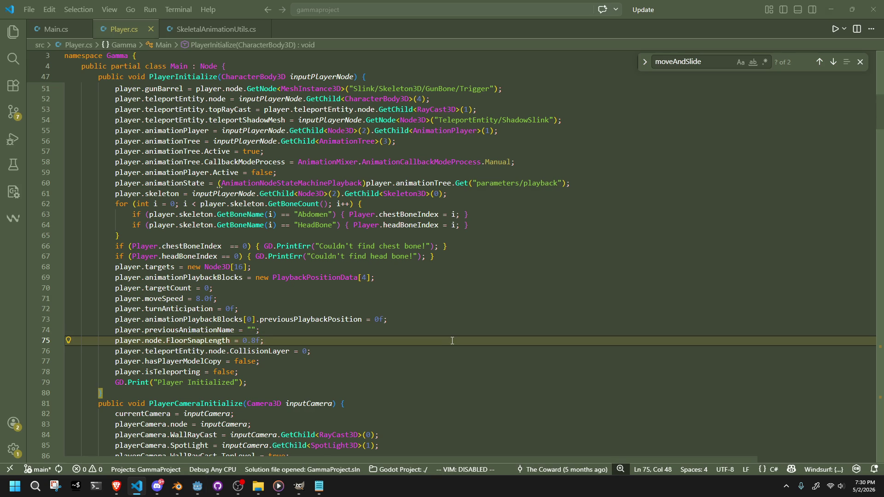
Step: Inspect the HeadBone lookup loop and the skeleton variable on lines 61–64
click(310, 214)
double_click(318, 225)
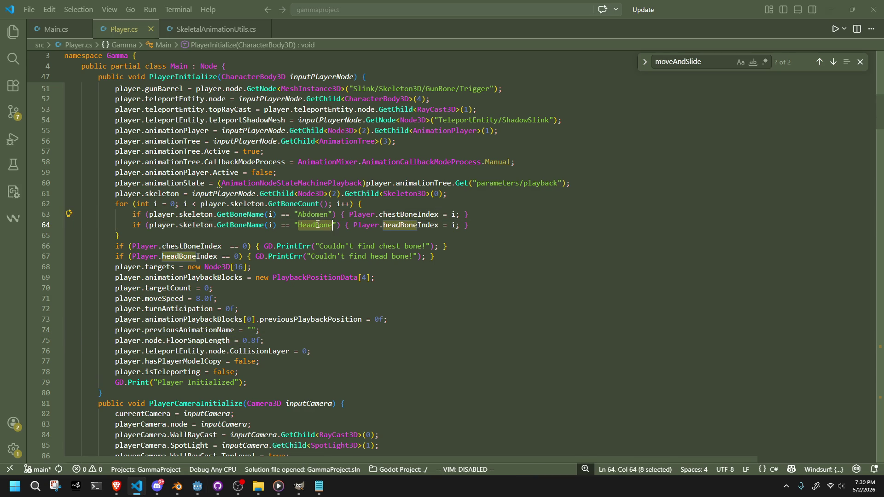
double_click(162, 193)
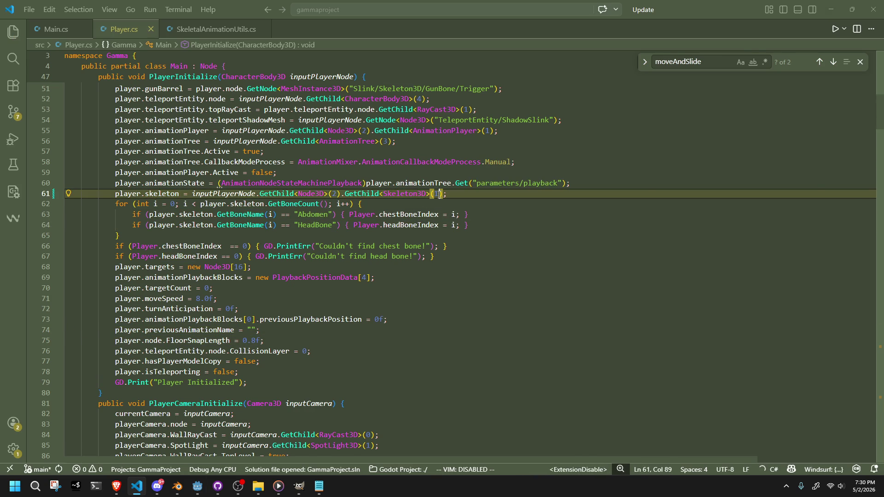
key(alt+Tab)
key(alt+Tab)
Step: Check the Skeleton3D node's children in Godot's Scene tree, then return to Player.cs
click(819, 19)
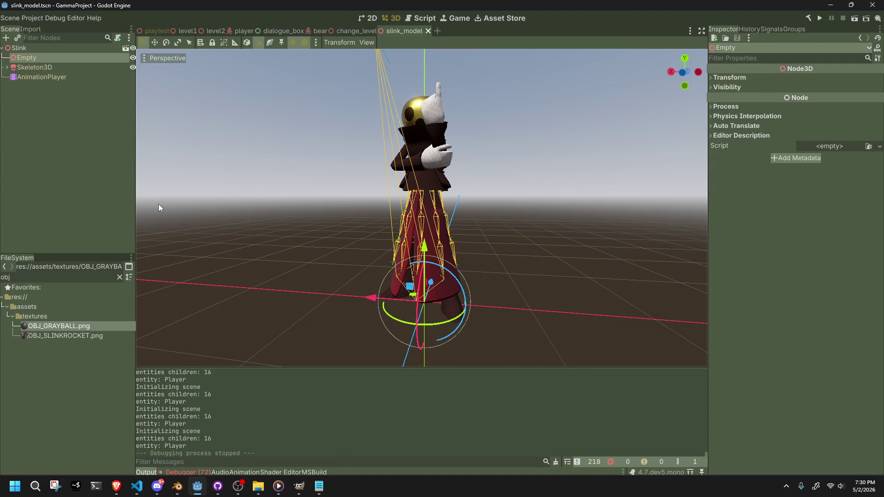
click(66, 178)
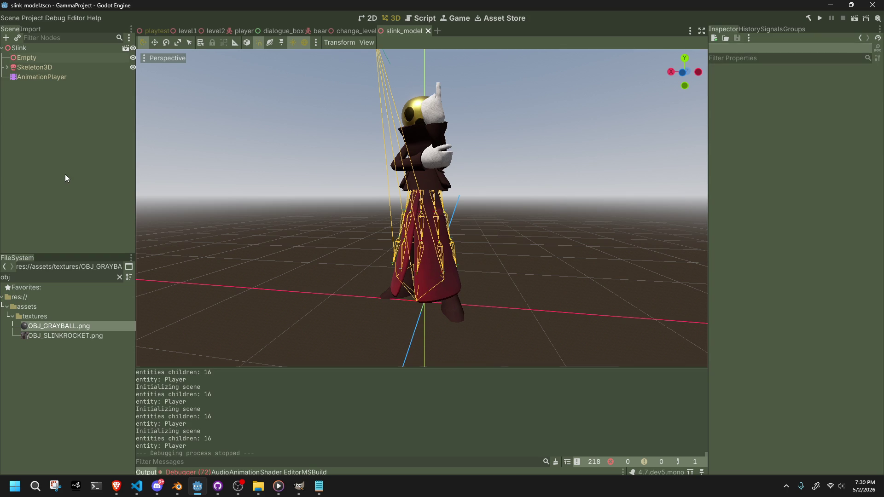
click(5, 68)
click(4, 68)
key(alt+Tab)
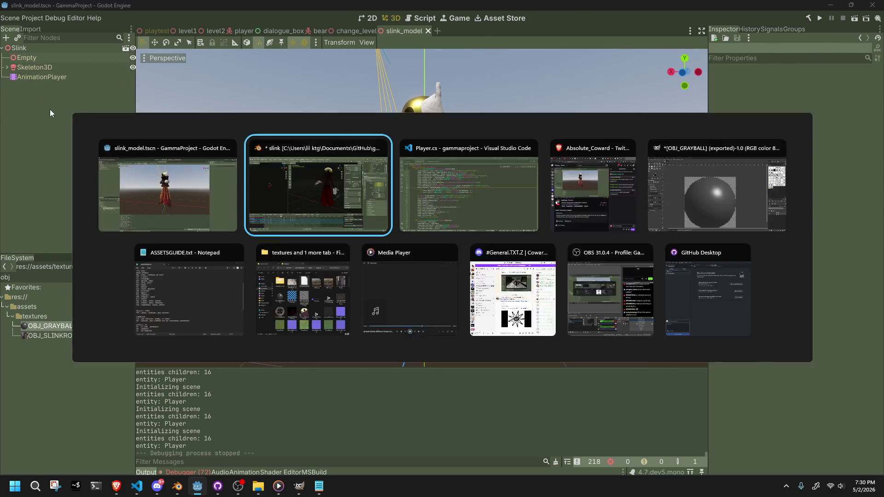
key(alt+Tab)
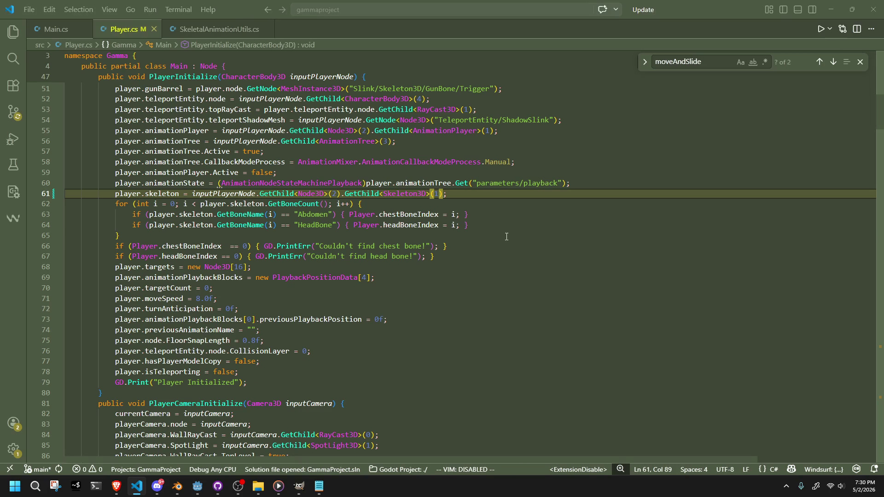
Step: Review the animationPlayer child-index lookup on line 55, then go back to Blender
scroll(184, 166, up, 1)
click(188, 153)
click(490, 154)
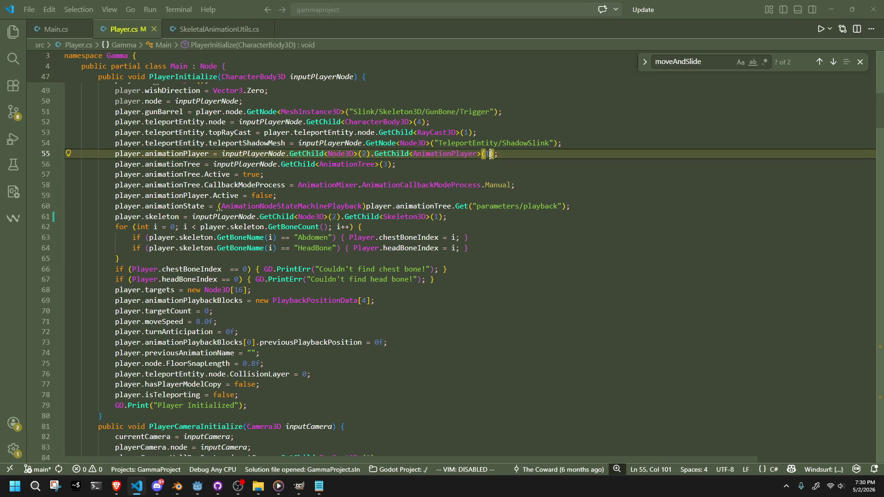
key(alt+Tab)
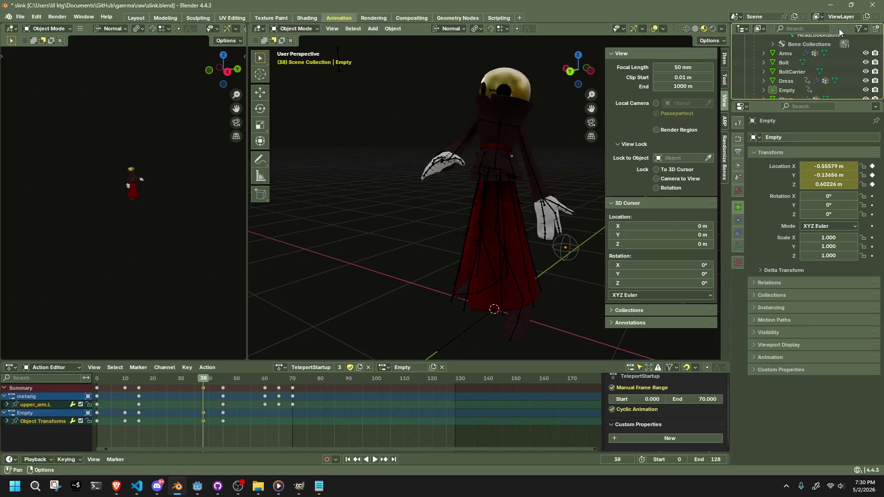
Step: Alt+Tab from Blender to Godot's slink_model scene showing Empty, Skeleton3D and AnimationPlayer
key(alt+Tab)
key(Tab)
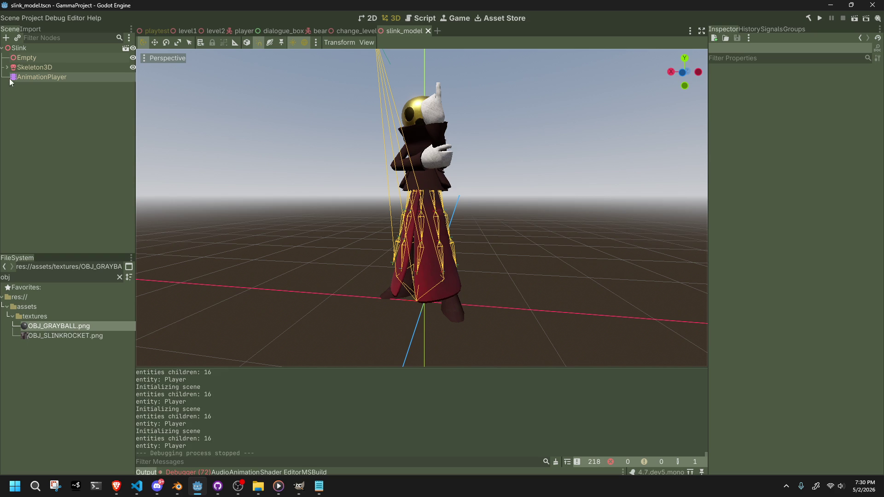
Step: Select Skeleton3D and then Empty in the Scene dock, then clear the selection
click(28, 67)
click(21, 57)
click(203, 131)
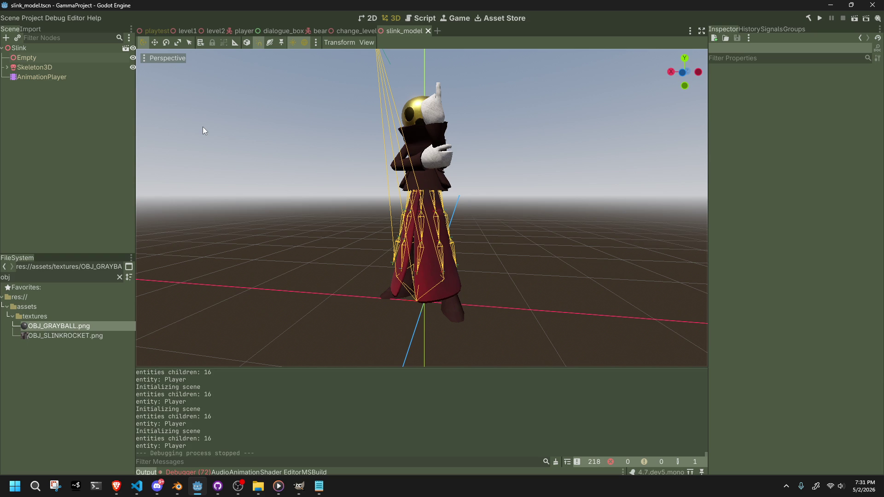
Step: Run the game, walk with W and D, fire a teleport shot, then stop with F8
click(822, 23)
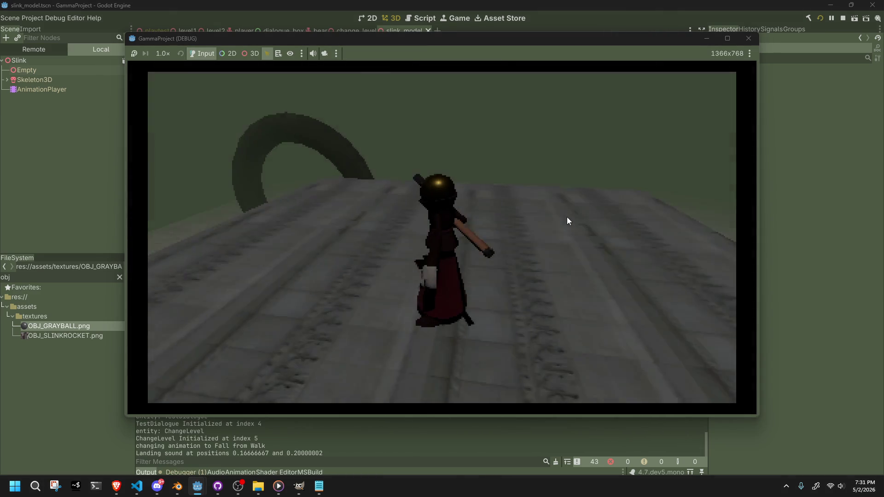
key(w)
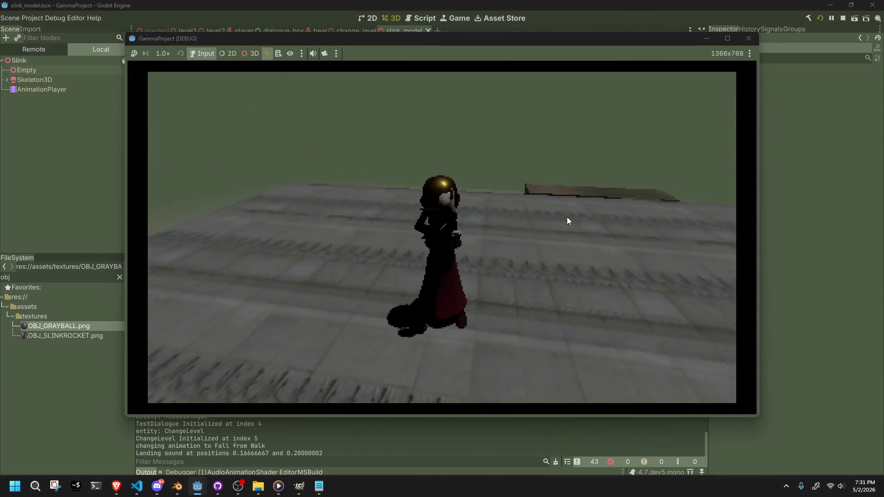
key(d)
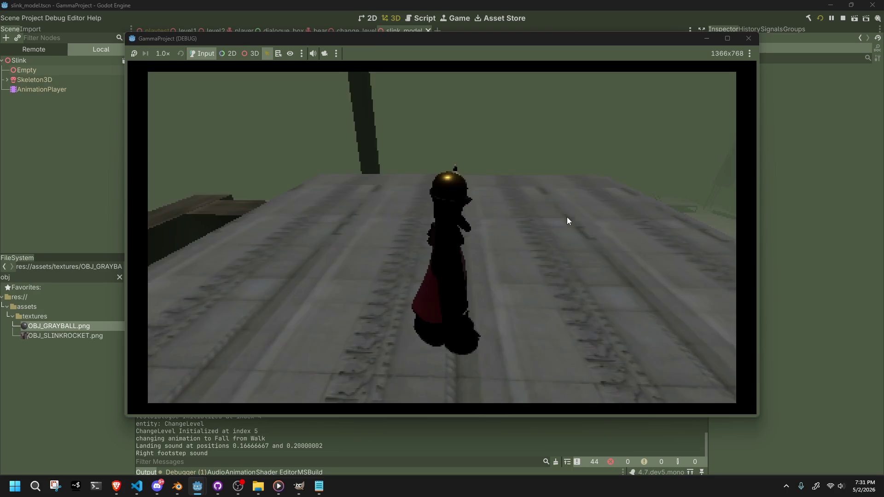
key(w)
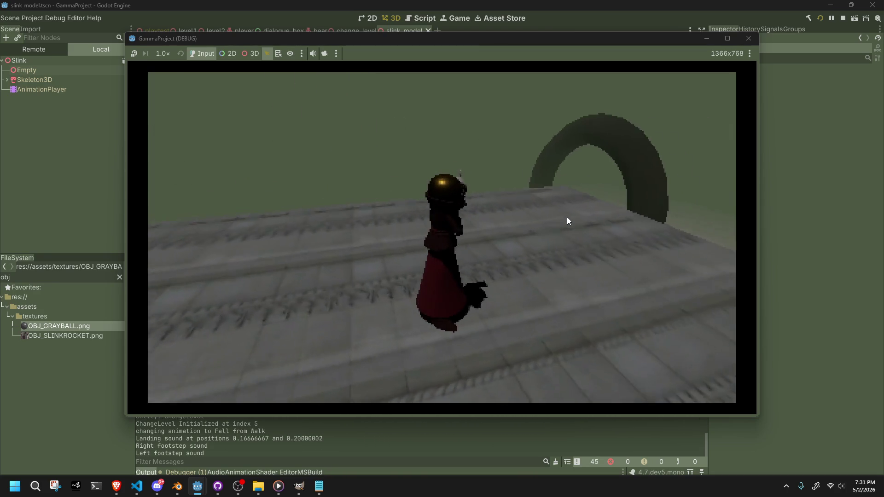
key(w)
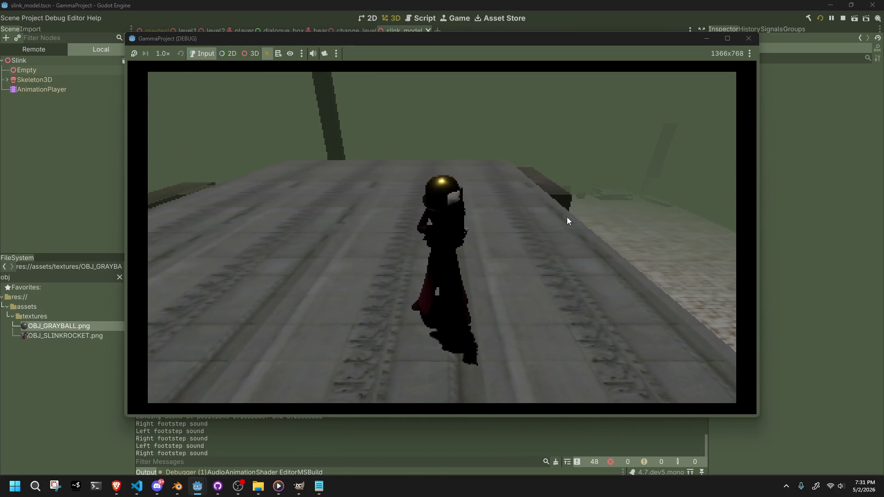
click(567, 217)
key(w)
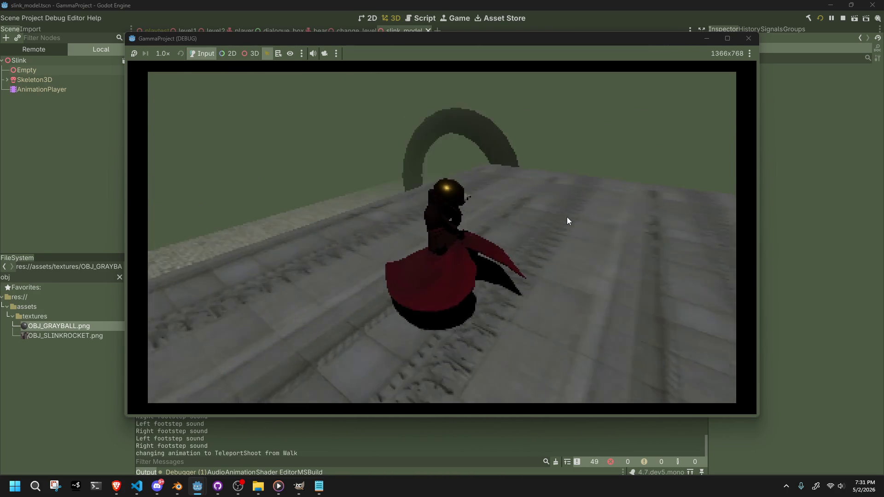
key(F8)
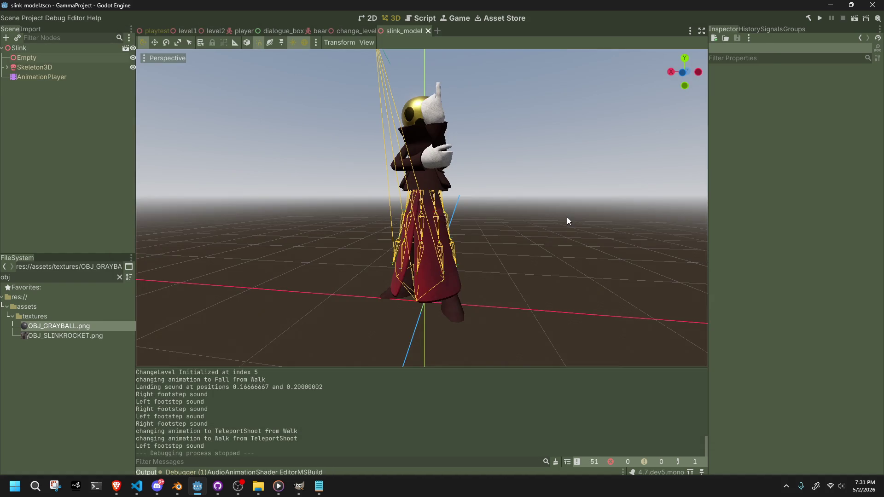
Step: Return to Blender and scrub through the early TeleportStartup frames
click(318, 486)
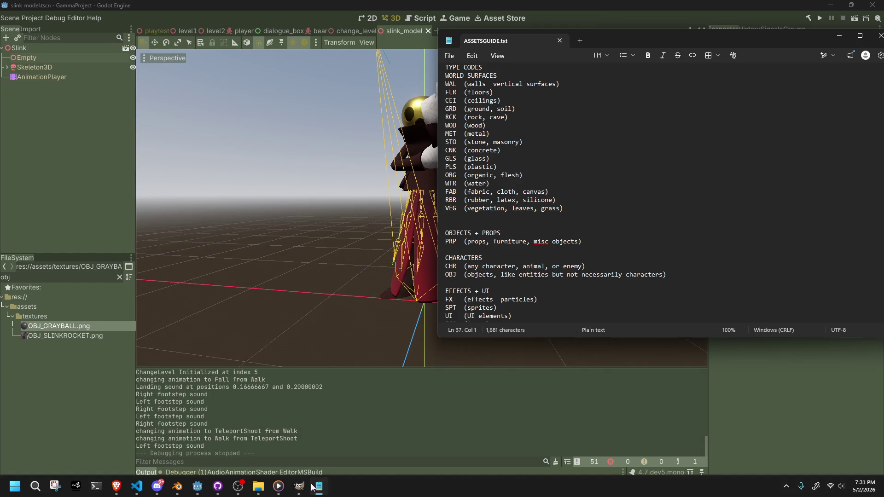
click(313, 486)
click(177, 486)
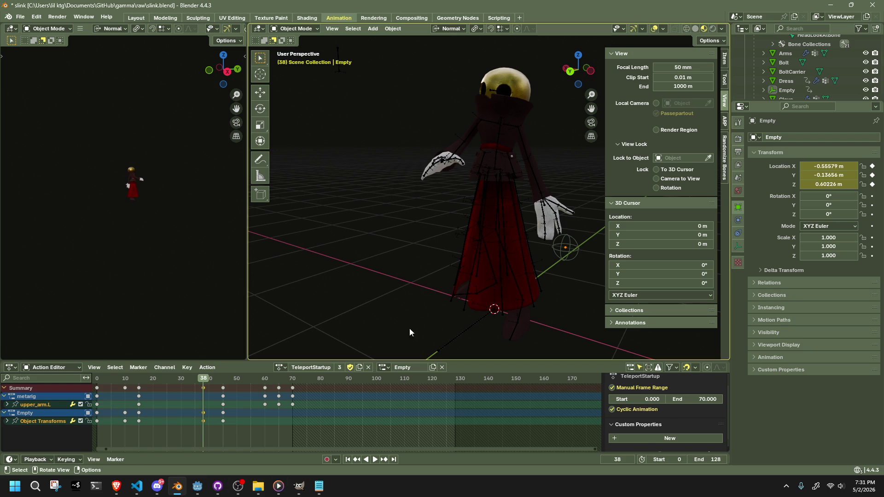
mouse_move(179, 383)
mouse_down()
mouse_move(97, 386)
mouse_move(223, 397)
mouse_up()
mouse_move(359, 331)
middle_down()
mouse_move(419, 302)
mouse_move(410, 283)
middle_up()
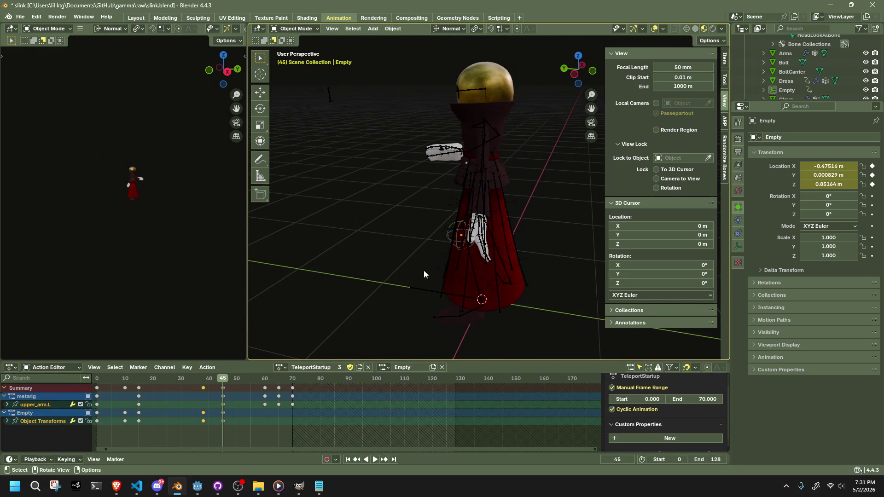
Step: Delete the sphere Empty's keyframes at frame 45
click(452, 239)
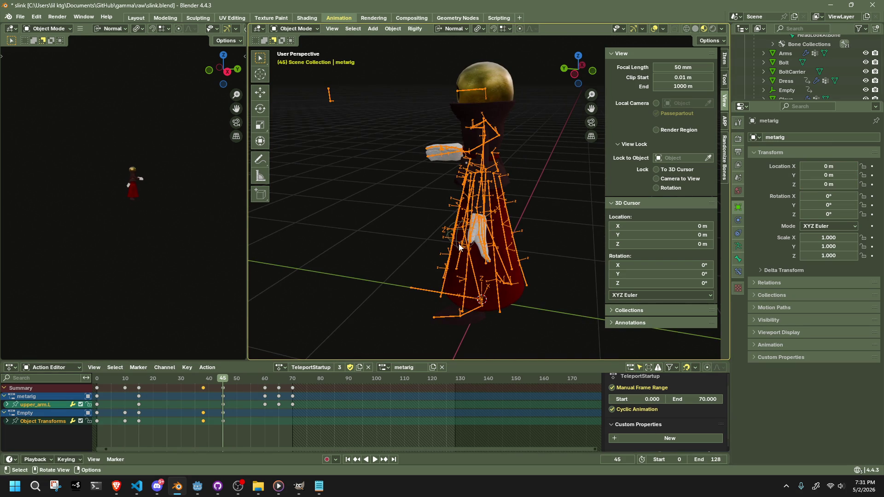
click(455, 243)
middle_drag(455, 243, 514, 243)
mouse_move(206, 428)
mouse_down()
mouse_move(202, 392)
mouse_move(186, 378)
mouse_move(222, 381)
mouse_up()
key(space)
key(space)
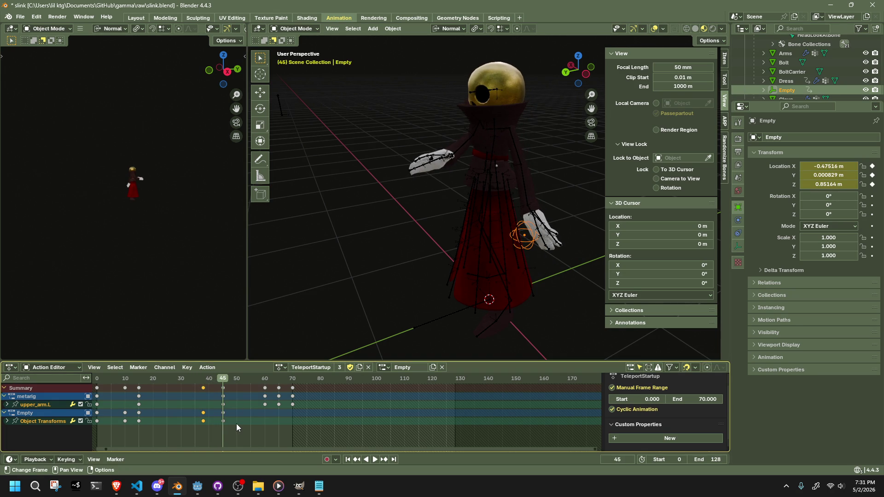
alt+click(222, 424)
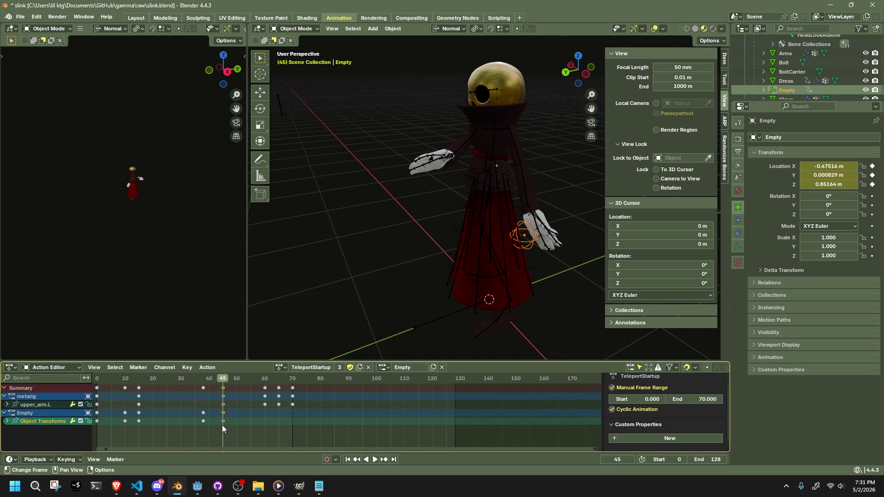
key(Delete)
Step: Move the Empty onto the hand at frame 42, keying it at -0.548, -0.233, 0.541 m
middle_drag(359, 356, 381, 338)
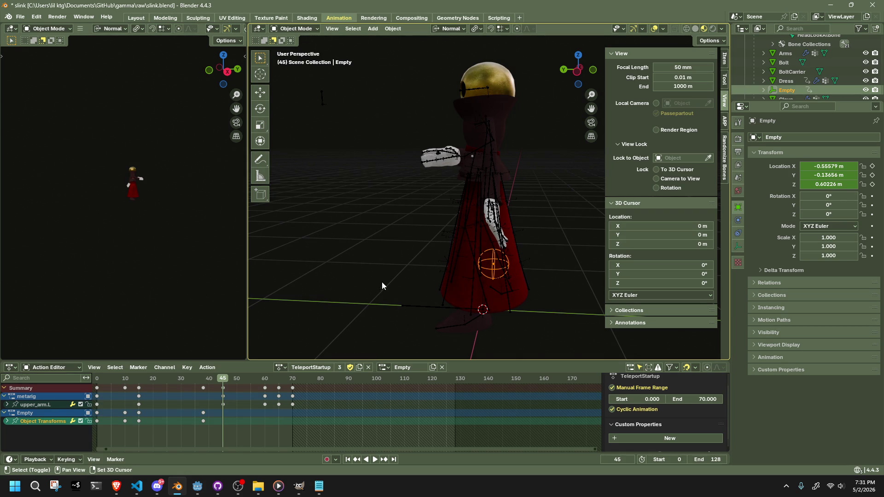
mouse_move(547, 297)
shift+middle_down()
mouse_move(513, 268)
mouse_move(363, 291)
shift+middle_up()
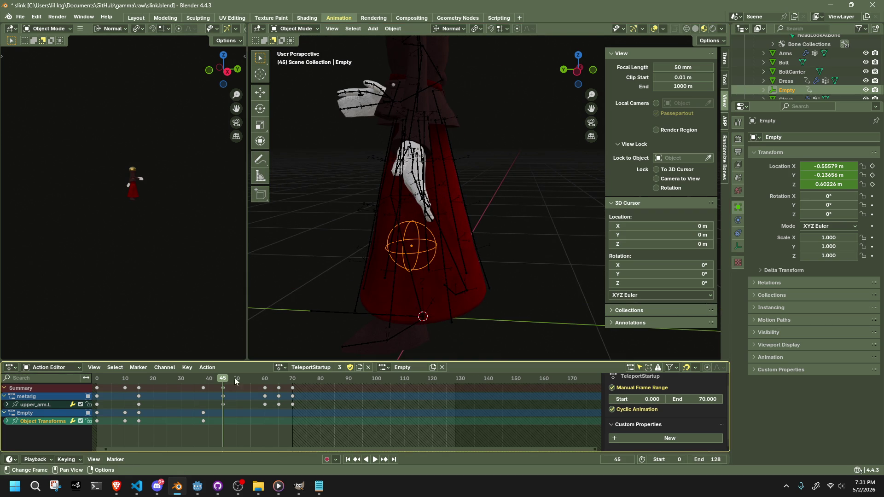
click(200, 382)
key(space)
mouse_move(200, 379)
mouse_down()
mouse_move(223, 383)
mouse_move(175, 394)
mouse_move(214, 399)
mouse_up()
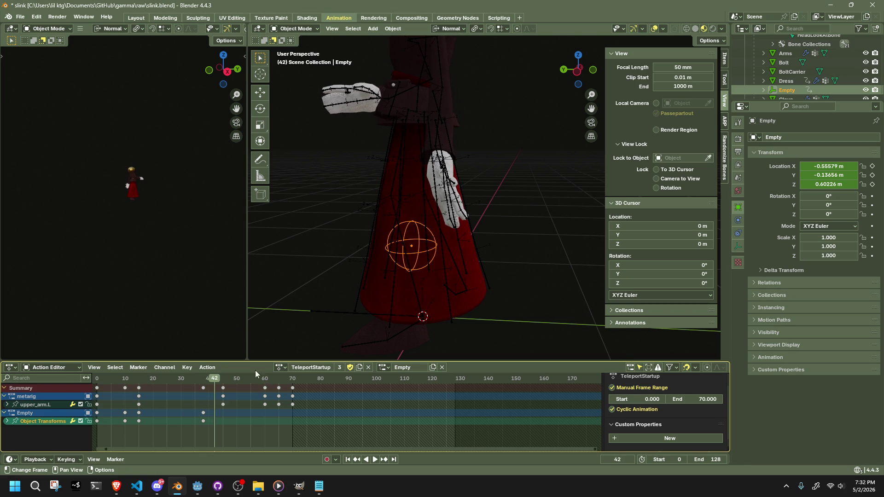
middle_drag(448, 234, 421, 241)
key(g)
click(444, 256)
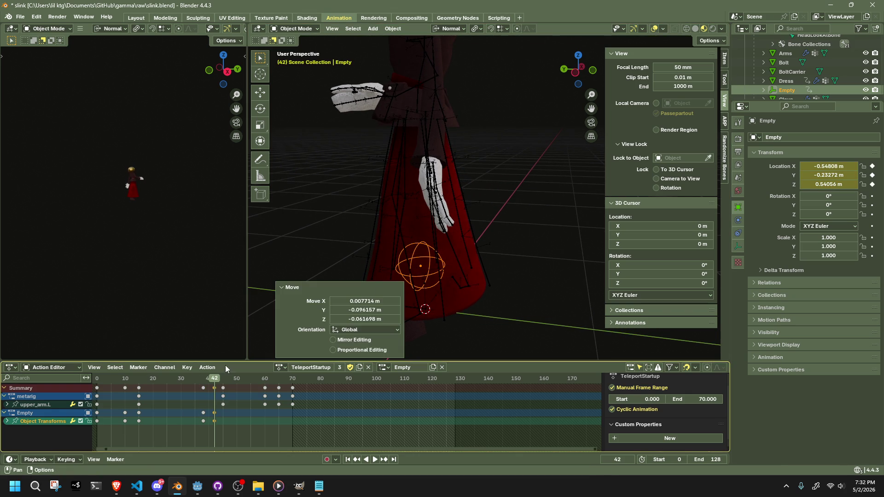
Step: Key the Empty's position on the hand at frame 48
click(219, 379)
drag(220, 379, 233, 379)
middle_drag(394, 233, 457, 251)
key(g)
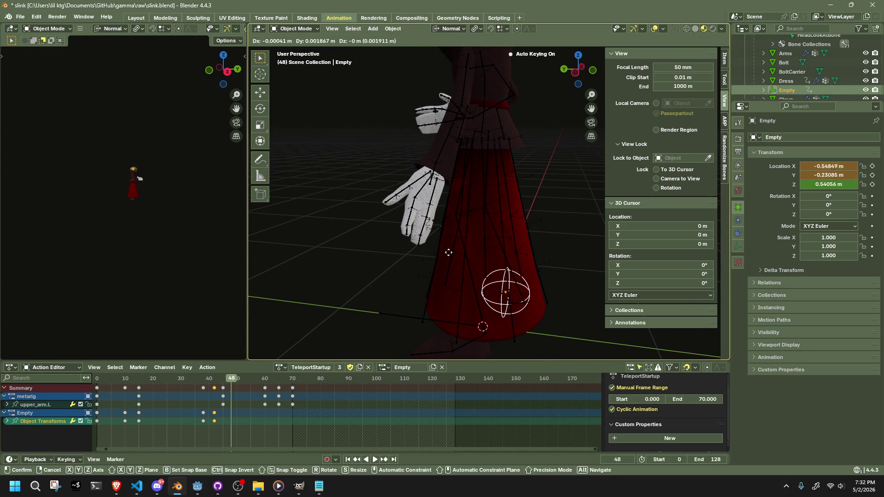
click(308, 222)
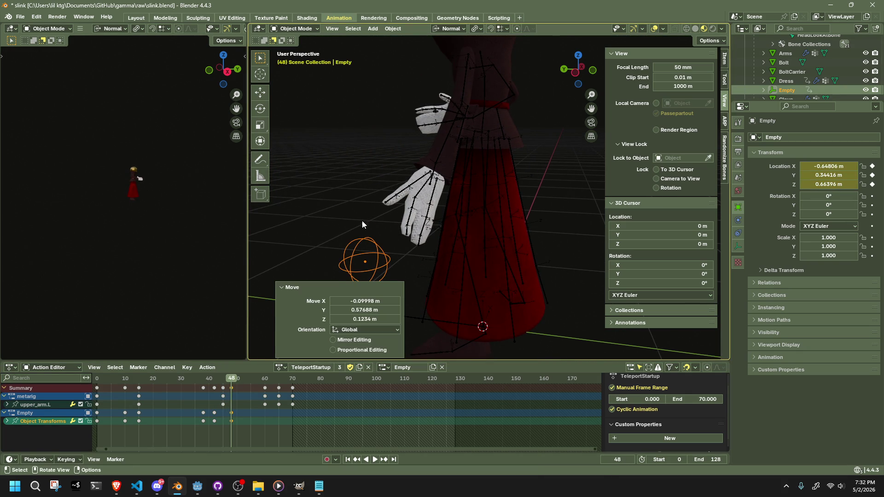
Step: Move the Empty up toward the hand and key it at frame 54
shift+middle_drag(349, 220, 421, 261)
drag(244, 381, 248, 380)
middle_drag(396, 258, 432, 239)
key(g)
click(442, 198)
Step: Key the Empty at the raised fingertip at frame 60 (-0.187, 0.348, 2.054 m)
mouse_move(457, 193)
middle_down()
mouse_move(527, 187)
mouse_move(552, 172)
mouse_move(343, 283)
middle_up()
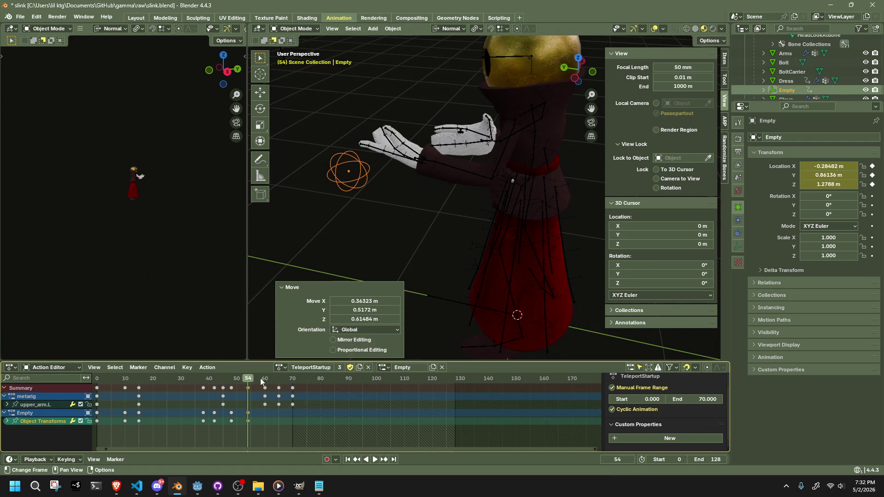
key(space)
key(space)
mouse_move(410, 194)
middle_down()
mouse_move(408, 308)
mouse_move(414, 275)
mouse_move(438, 274)
middle_up()
key(g)
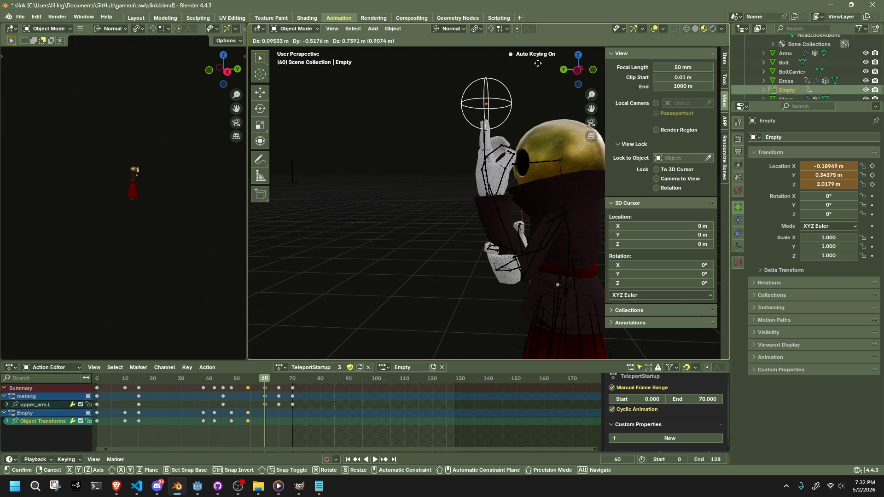
click(536, 57)
Step: Keep the frame-60 keys in place, play to frame 65, and zoom onto the raised hand
mouse_move(431, 203)
middle_down()
mouse_move(501, 231)
mouse_move(272, 374)
mouse_move(394, 253)
mouse_move(322, 322)
middle_up()
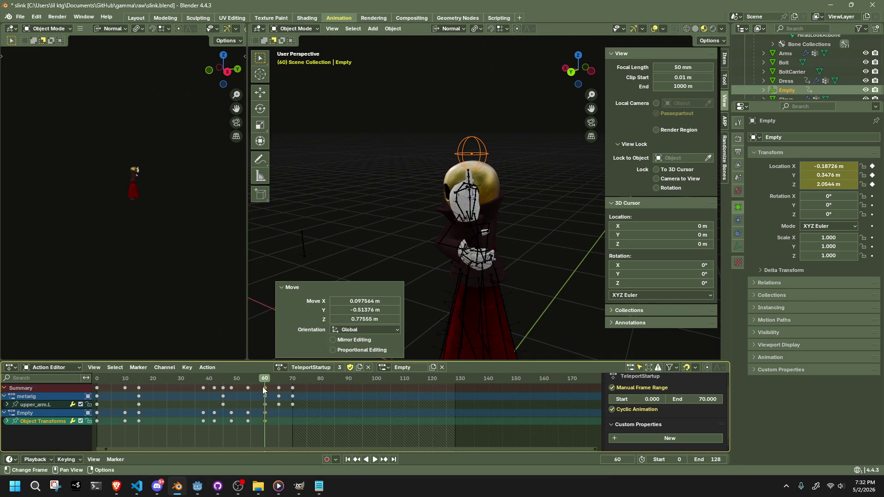
click(265, 388)
key(g)
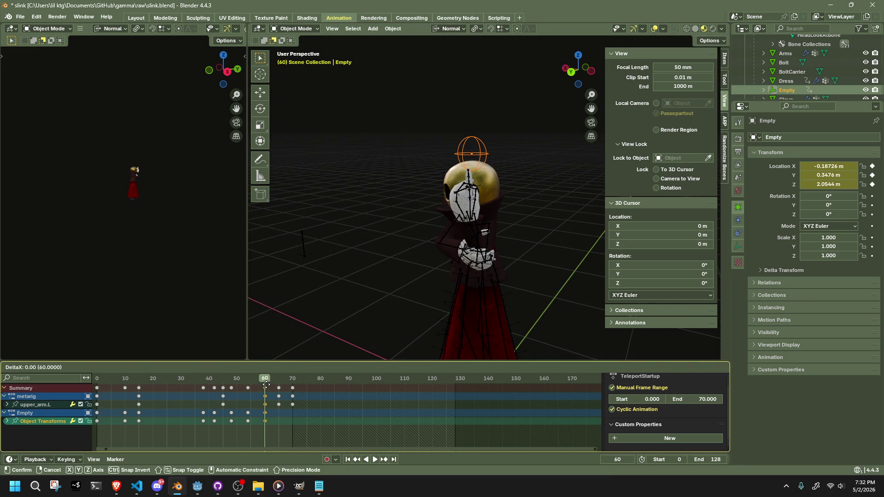
click(267, 385)
key(space)
key(space)
scroll(543, 197, up, 4)
middle_drag(543, 197, 486, 197)
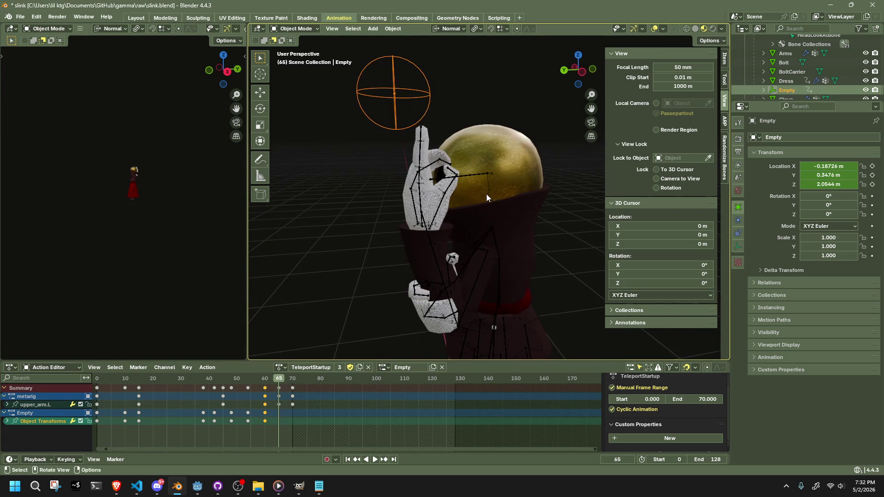
Step: In Left Orthographic view, key the Empty just above the raised fingertip
click(582, 73)
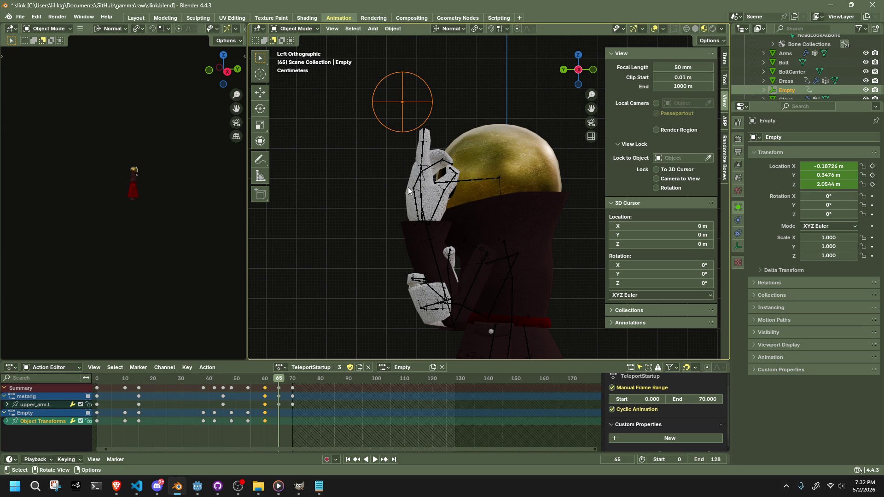
scroll(412, 105, up, 6)
scroll(373, 114, down, 2)
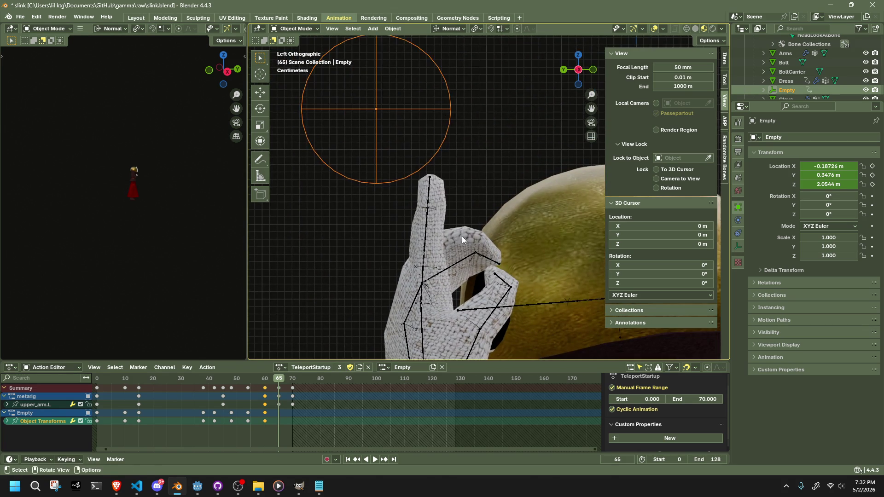
key(g)
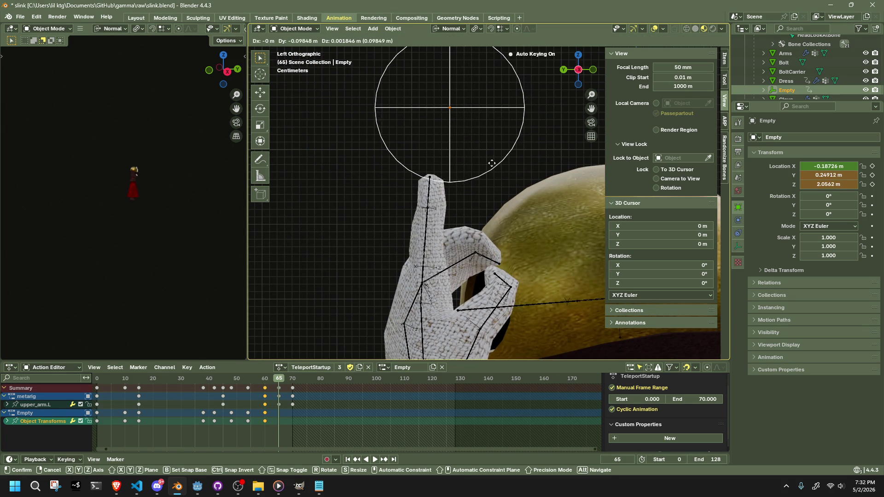
click(485, 168)
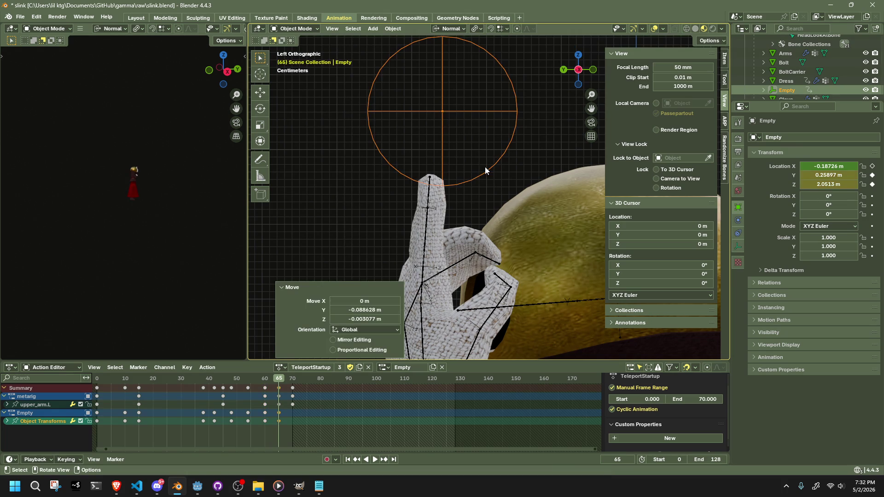
Step: Duplicate the new fingertip keys to frame 70, deselect the Empty, and return to frame 13
key(space)
drag(294, 377, 266, 379)
key(space)
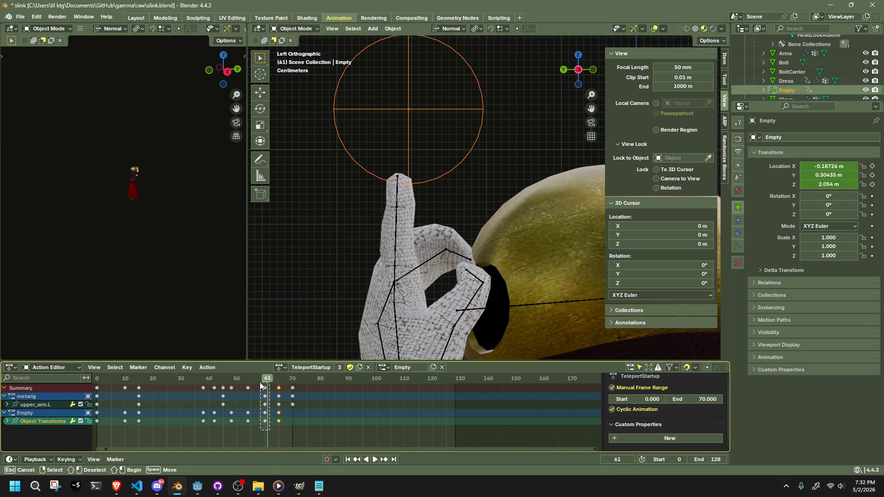
key(shift+d)
click(293, 388)
click(352, 239)
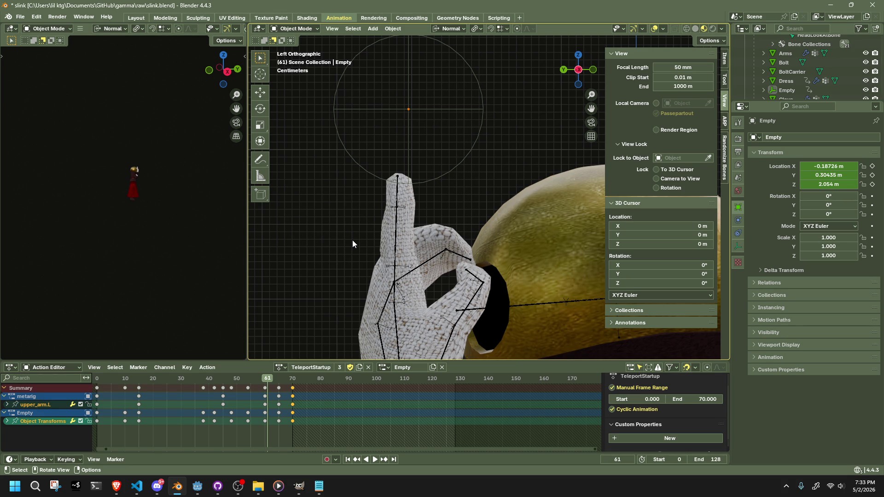
click(133, 378)
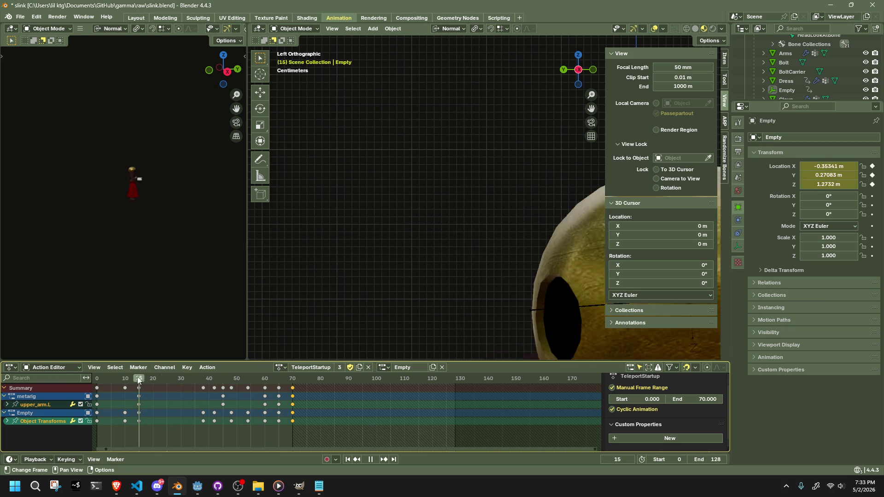
Step: Orbit back to a perspective view and play and scrub the animation to frame 35
scroll(431, 256, down, 6)
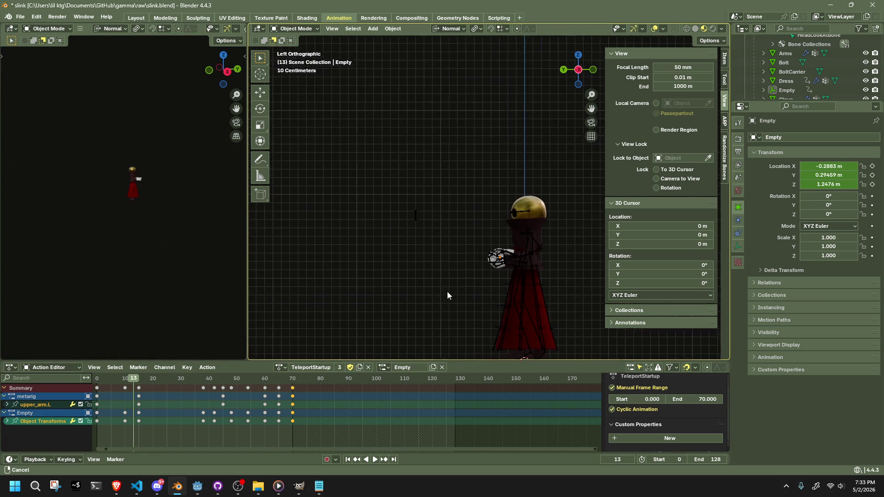
middle_drag(485, 257, 550, 290)
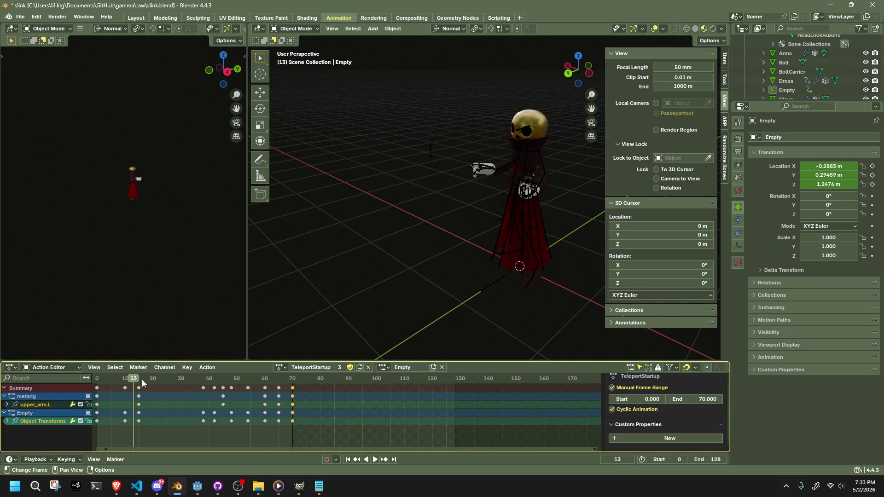
click(101, 379)
key(space)
mouse_move(101, 380)
mouse_down()
mouse_move(175, 401)
mouse_move(302, 421)
mouse_move(219, 427)
mouse_move(232, 426)
mouse_up()
Step: At frame 48, move the sphere Empty beside the hand
click(228, 424)
mouse_move(460, 322)
middle_down()
mouse_move(537, 298)
mouse_move(503, 271)
middle_up()
click(520, 281)
drag(503, 272, 474, 288)
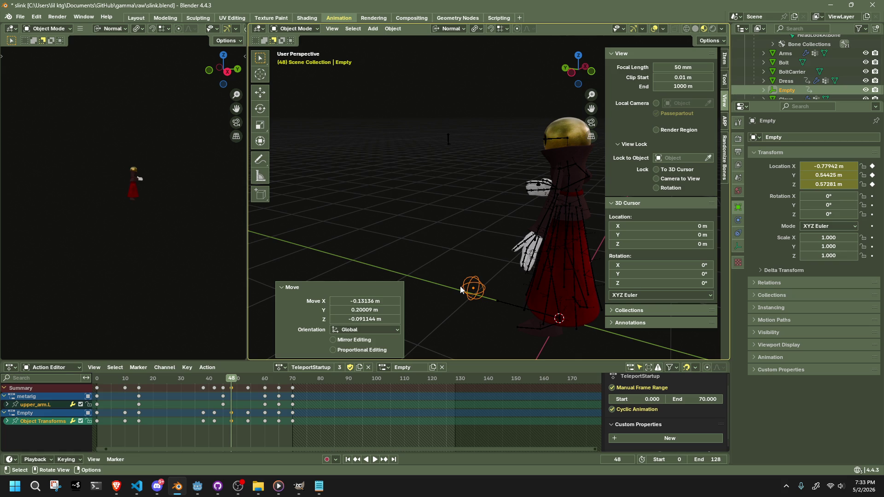
Step: At frame 54, move the sphere Empty to the hands, then scrub ahead to frame 58
drag(243, 379, 248, 379)
middle_drag(470, 267, 457, 252)
key(g)
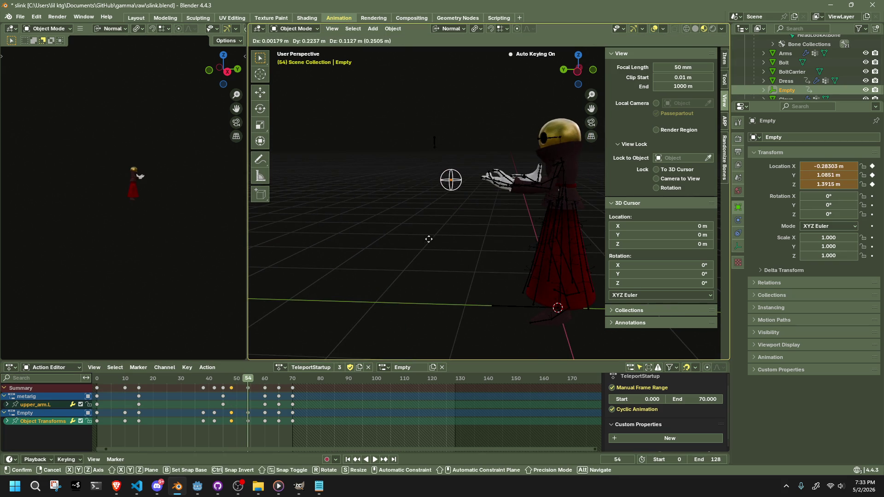
click(417, 235)
drag(258, 384, 264, 383)
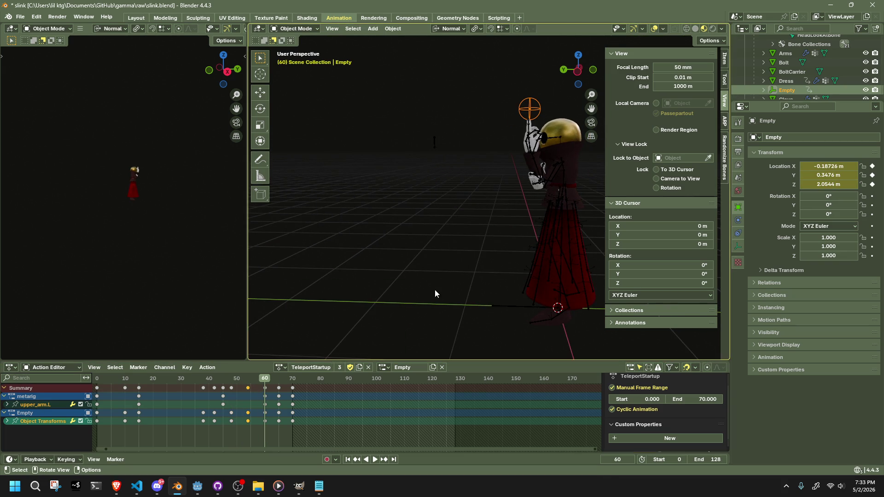
Step: Review the animation playback and save slink.blend
key(space)
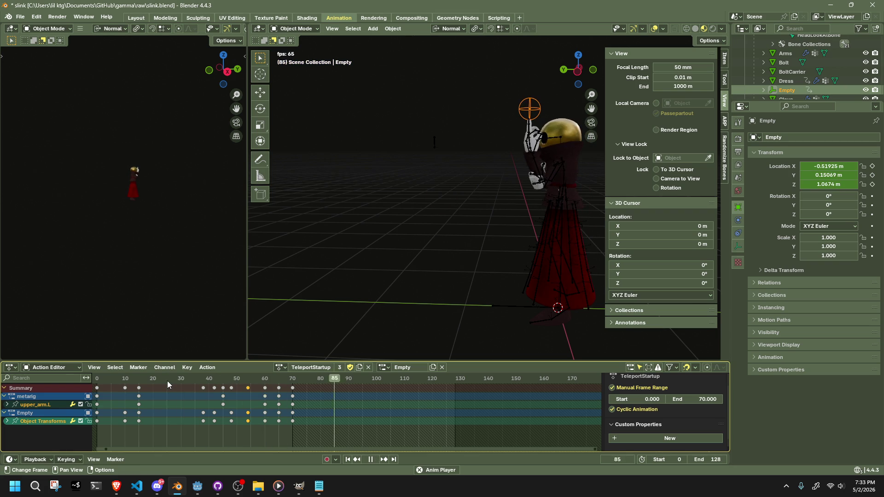
mouse_move(167, 380)
mouse_down()
mouse_move(126, 382)
mouse_move(215, 400)
mouse_move(173, 399)
mouse_move(266, 409)
mouse_up()
key(space)
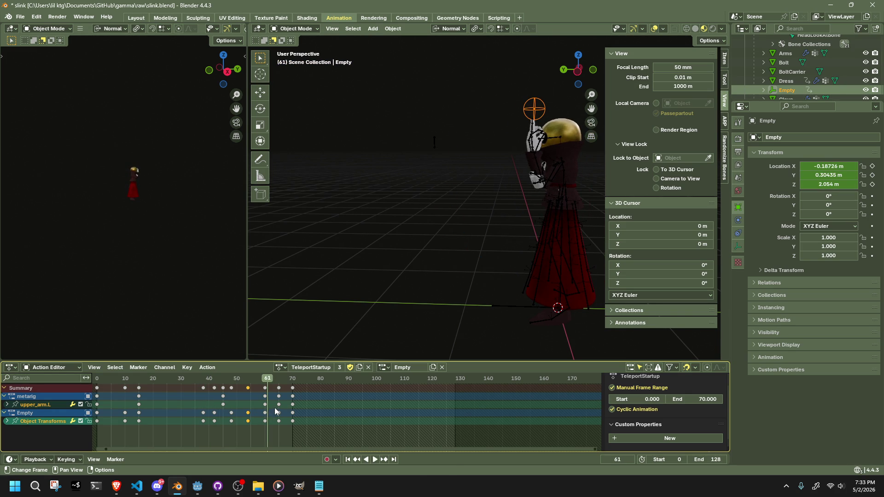
key(space)
middle_drag(450, 297, 455, 286)
key(ctrl+s)
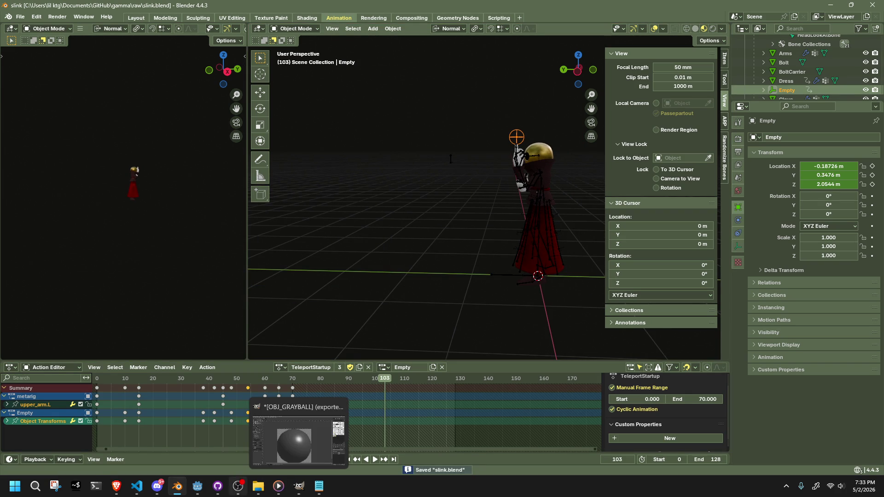
Step: After glancing at the Godot editor, export the Blender rig as glTF 2.0 (.glb/.gltf)
click(198, 486)
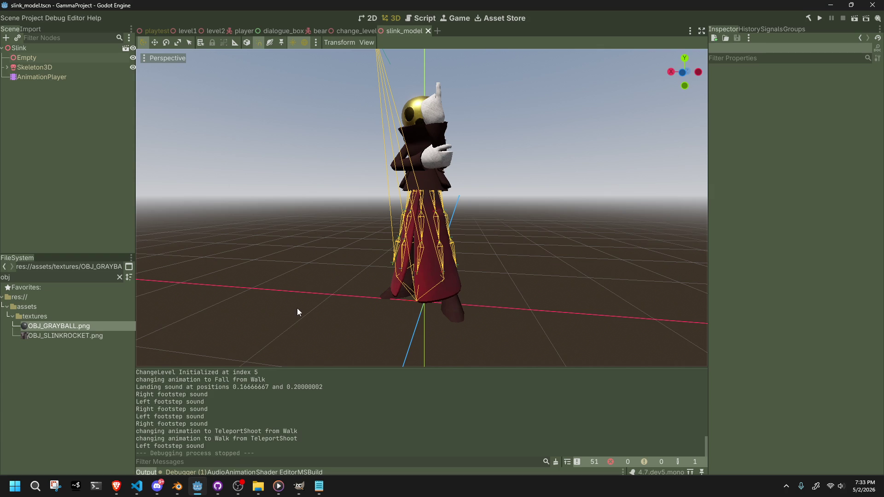
click(177, 486)
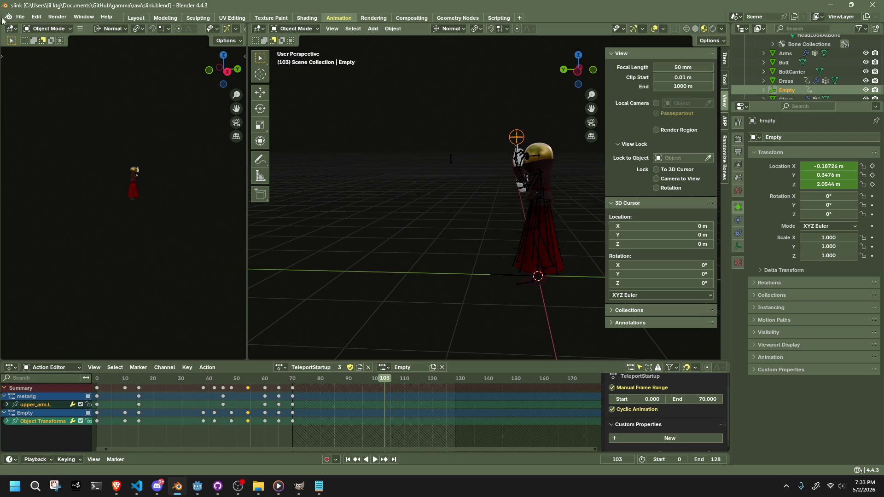
click(20, 16)
mouse_move(61, 158)
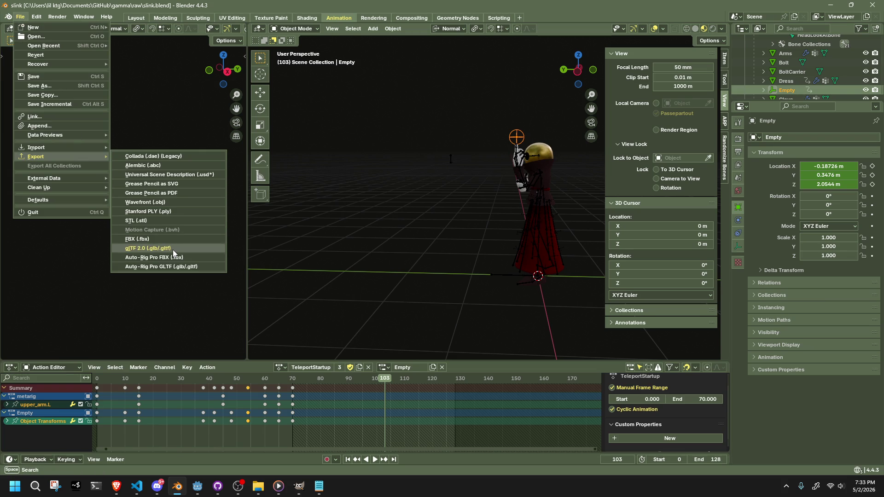
click(173, 250)
click(576, 391)
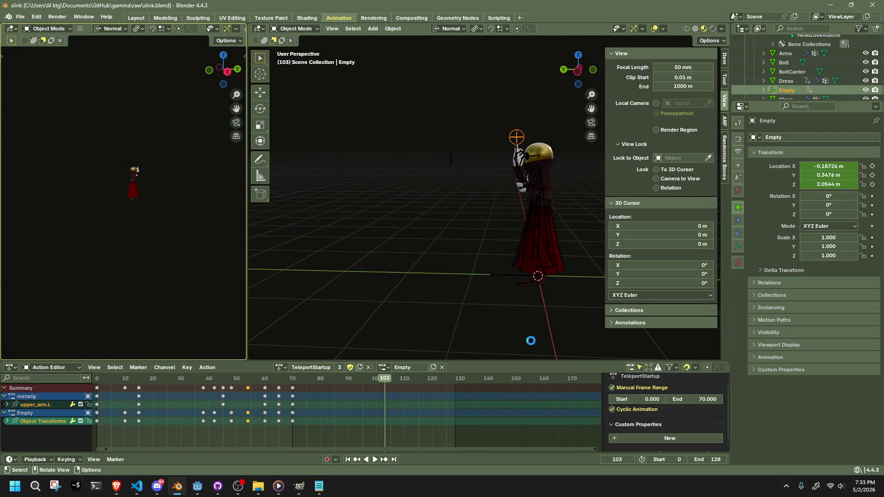
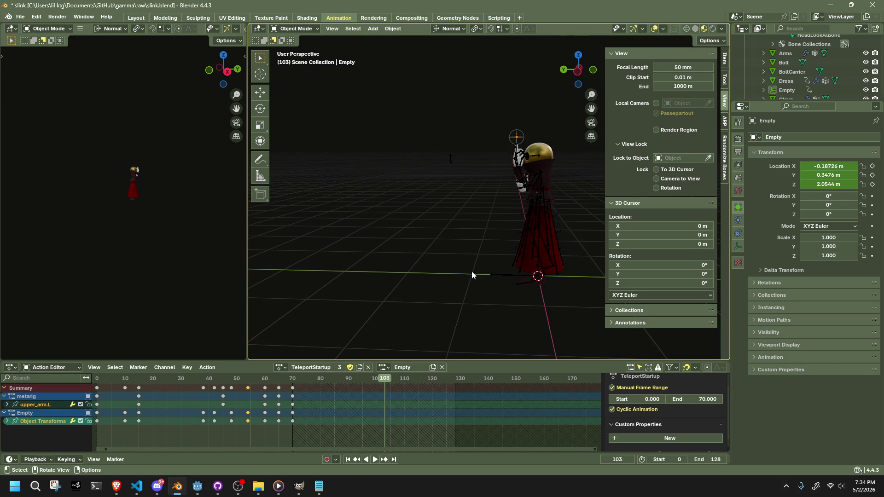
Step: Frame the character in a straight Back Orthographic view
scroll(449, 197, up, 3)
mouse_move(450, 197)
shift+middle_down()
mouse_move(401, 222)
mouse_move(433, 233)
shift+middle_up()
key(alt+Tab)
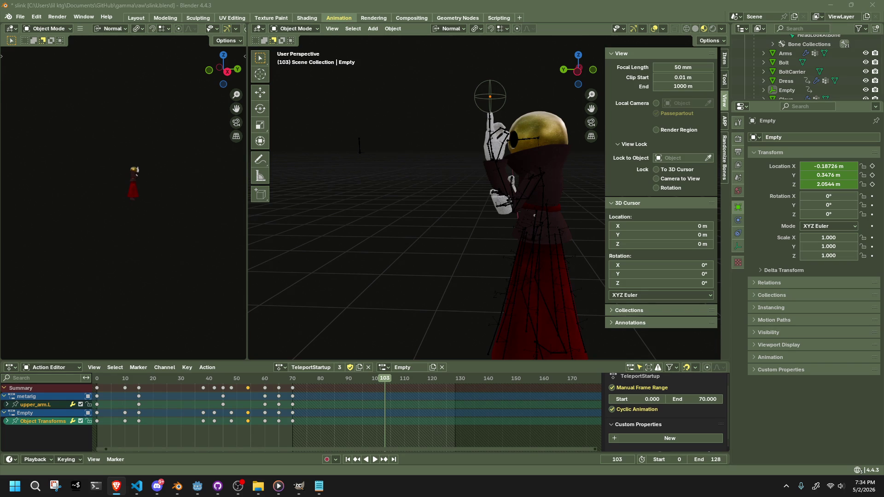
mouse_move(510, 256)
middle_down()
mouse_move(581, 277)
mouse_move(643, 272)
mouse_move(609, 254)
mouse_move(556, 156)
mouse_move(571, 106)
middle_up()
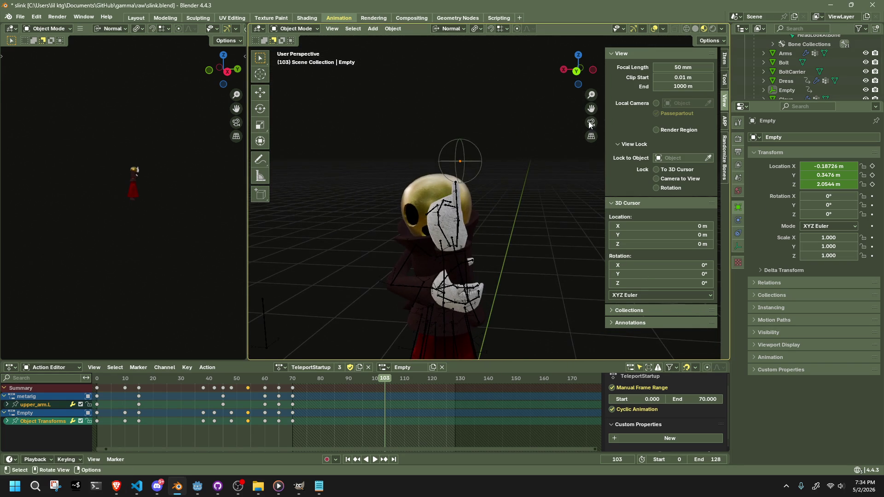
click(577, 70)
scroll(493, 164, up, 5)
Step: At frame 60, move the fingertip Empty along X to -0.16687 m
drag(270, 380, 265, 380)
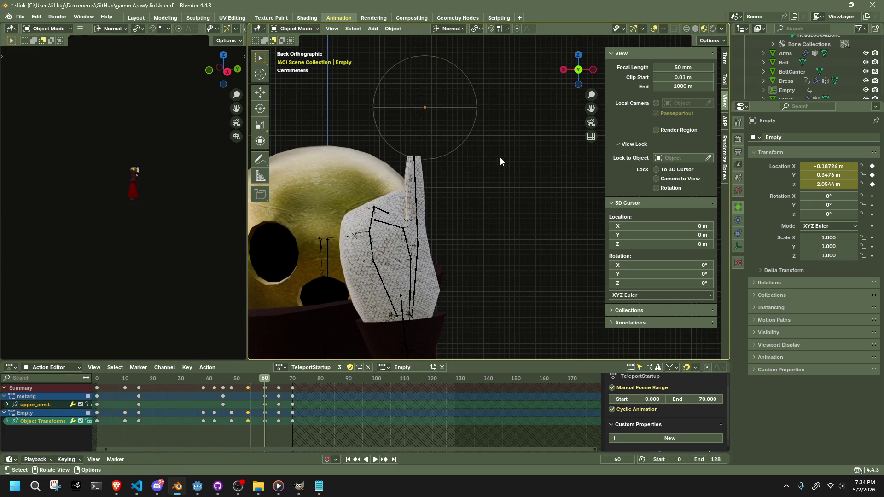
click(423, 106)
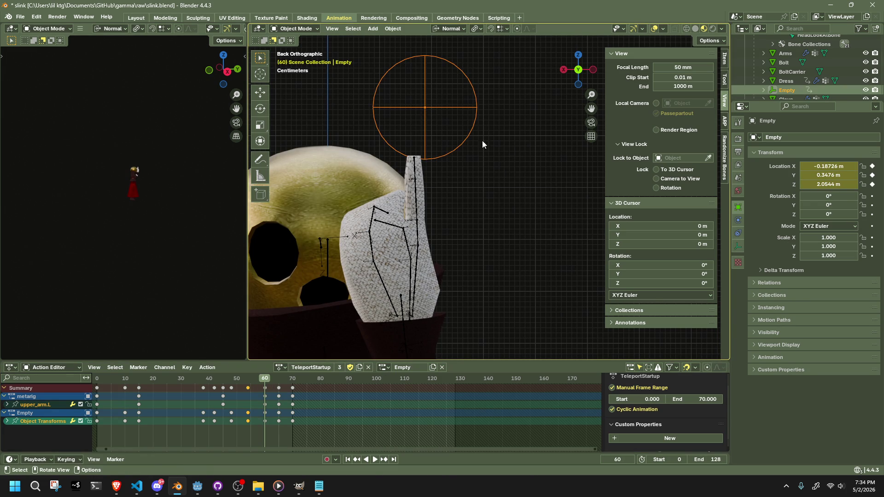
key(g)
key(x)
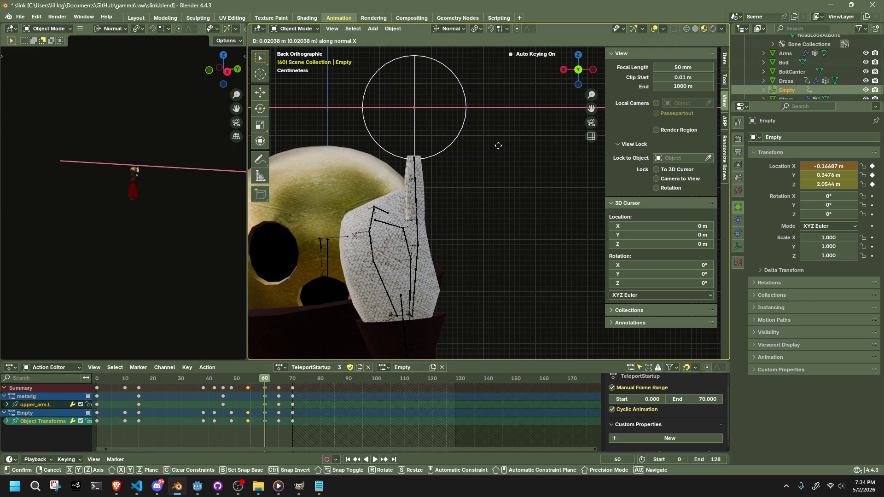
click(498, 145)
Step: At frame 65, move the Empty along X again to stay over the finger
click(278, 378)
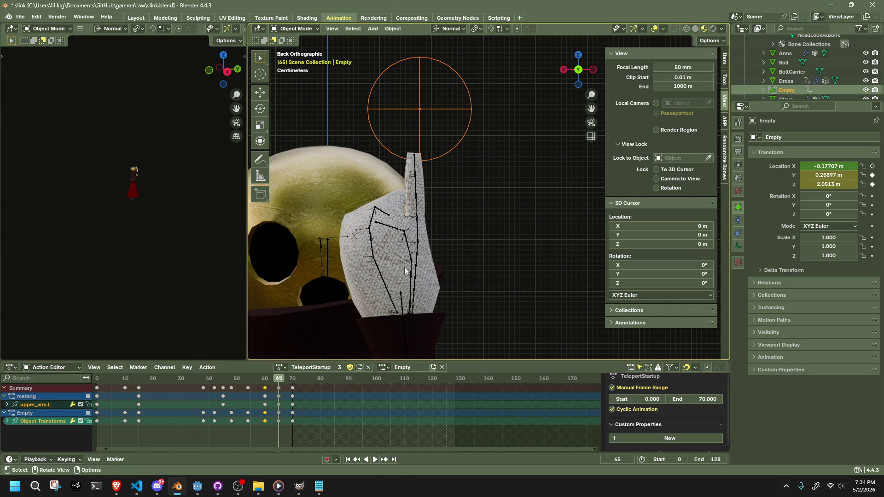
key(g)
key(x)
click(497, 175)
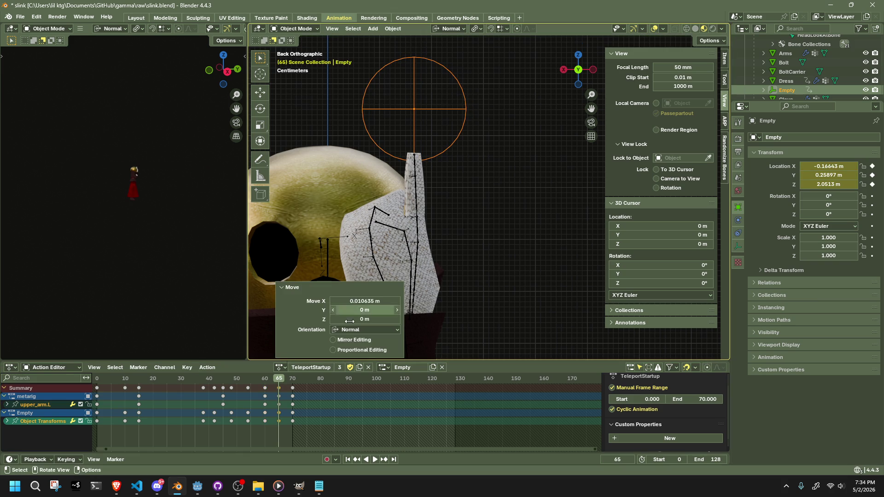
Step: Shift the Empty keys from frame 60 onward later in time, then return to perspective
click(265, 378)
key(bracketright)
key(g)
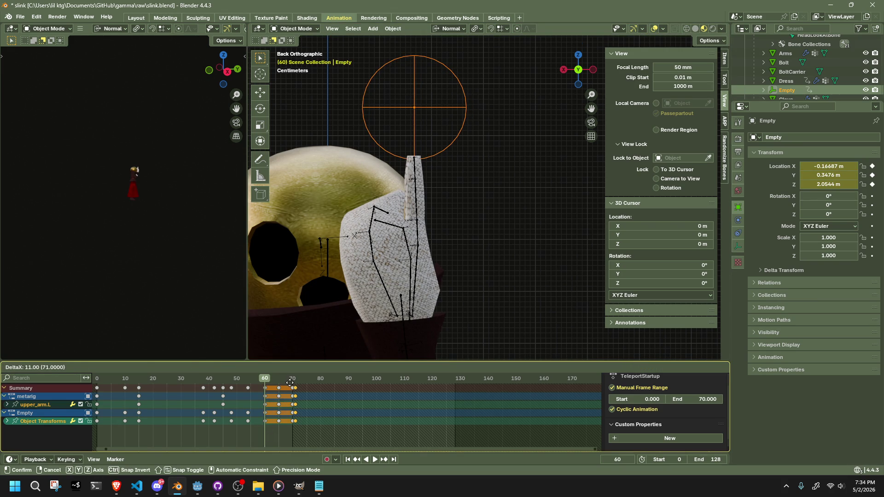
click(288, 383)
click(521, 253)
mouse_move(521, 253)
middle_down()
mouse_move(394, 275)
mouse_move(358, 302)
middle_up()
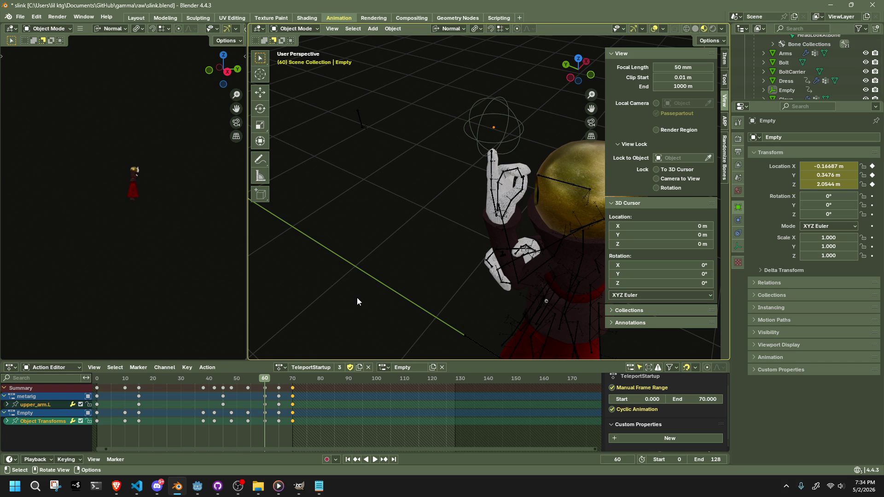
Step: Save slink.blend and play TeleportStartup from the first frame to frame 24
mouse_move(363, 303)
middle_down()
mouse_move(414, 291)
mouse_move(396, 265)
middle_up()
key(ctrl+s)
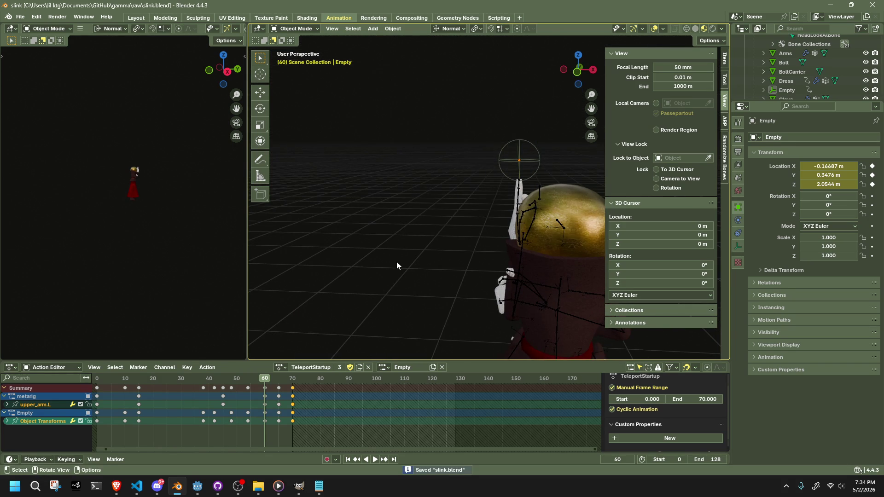
key(space)
click(98, 390)
drag(98, 389, 164, 385)
Step: Replay from frame 30 to 70, save again, and switch to Godot
mouse_move(353, 304)
middle_down()
mouse_move(418, 296)
mouse_move(417, 248)
mouse_move(516, 249)
middle_up()
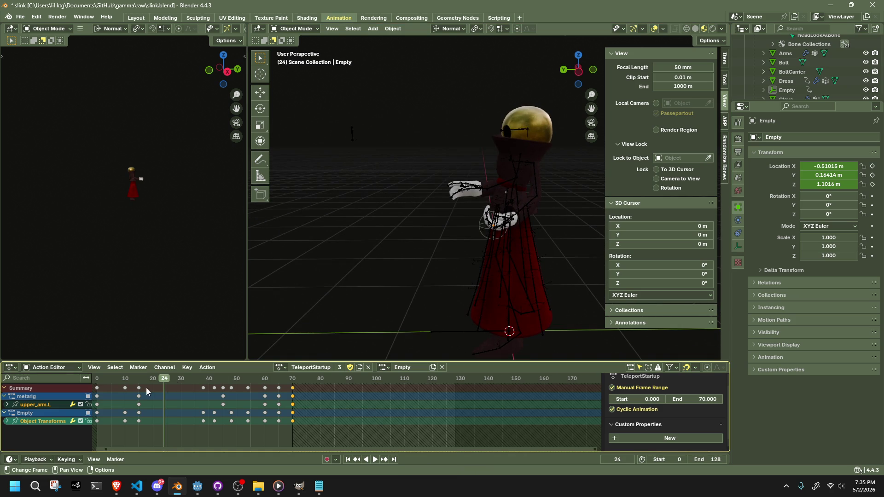
click(101, 382)
key(space)
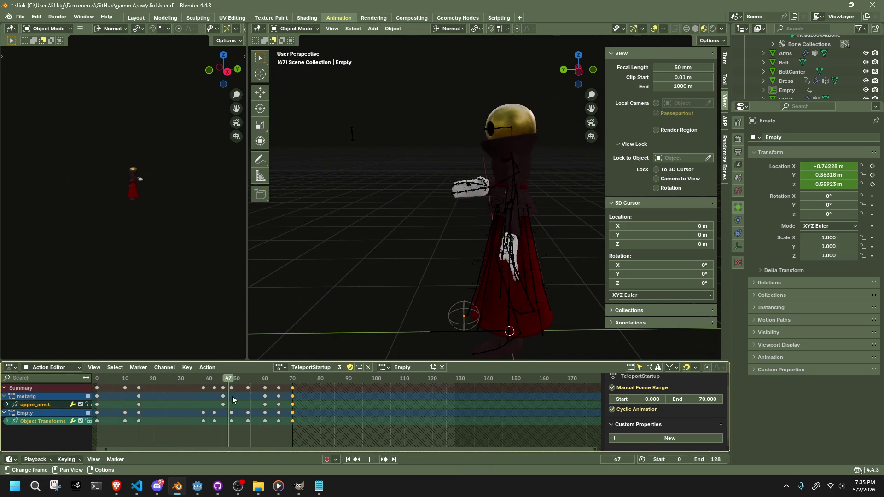
key(space)
key(ctrl+s)
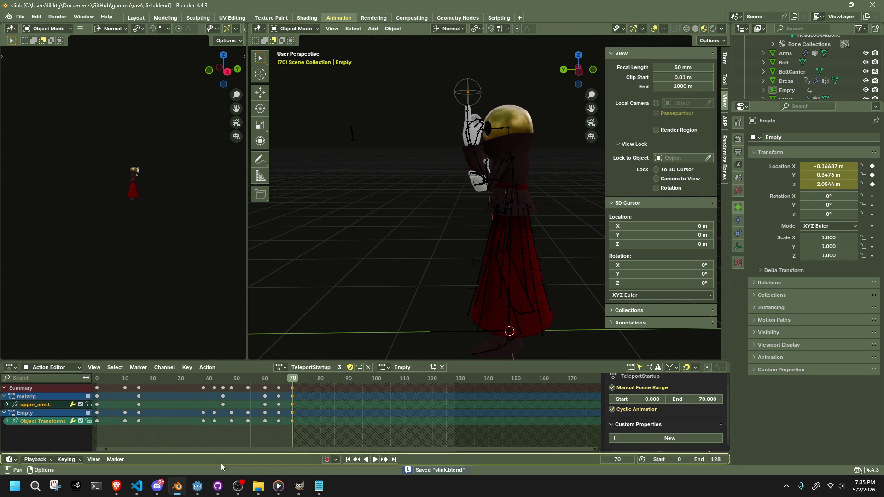
click(197, 485)
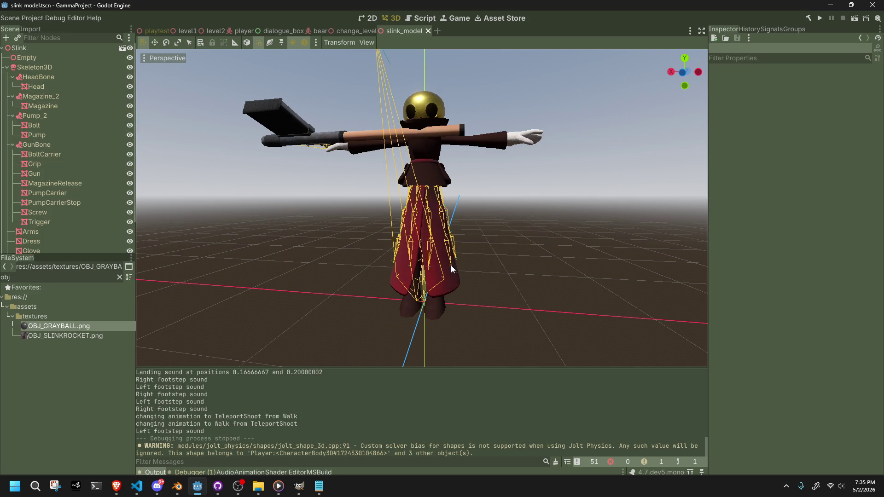
Step: Load the TeleportStartup animation in the AnimationPlayer's animation list
scroll(92, 205, down, 2)
click(57, 240)
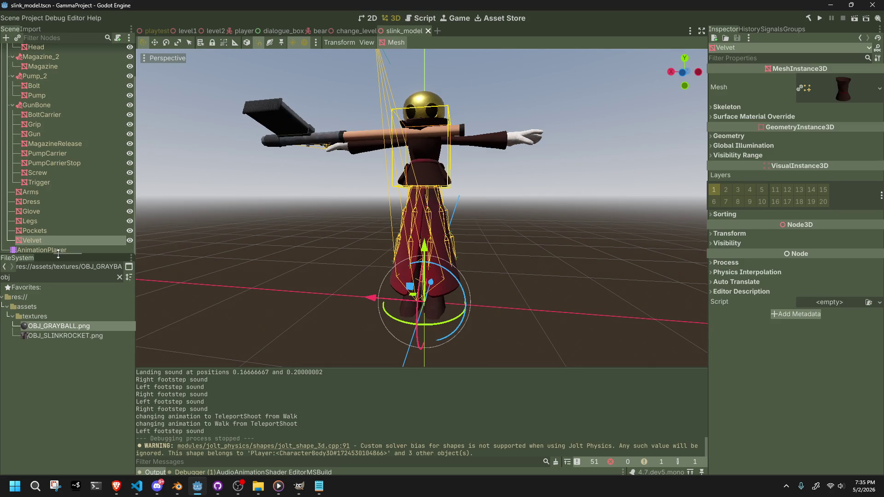
click(52, 250)
scroll(50, 245, up, 2)
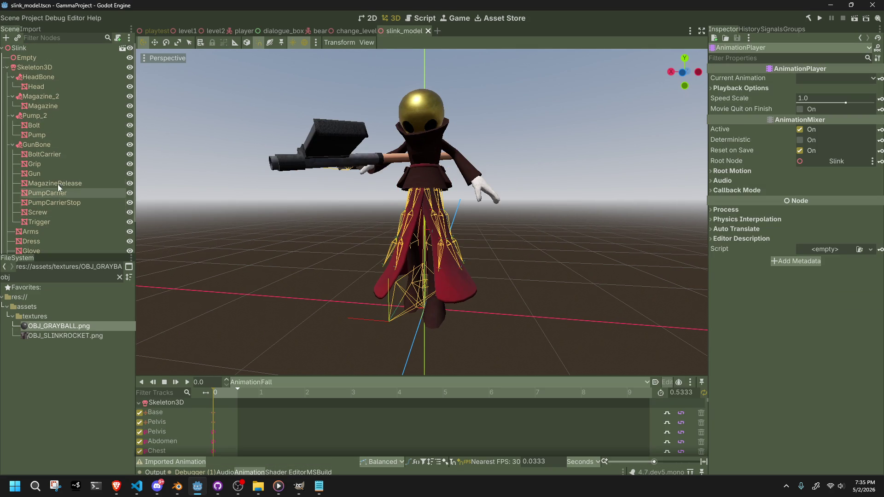
click(45, 61)
click(248, 382)
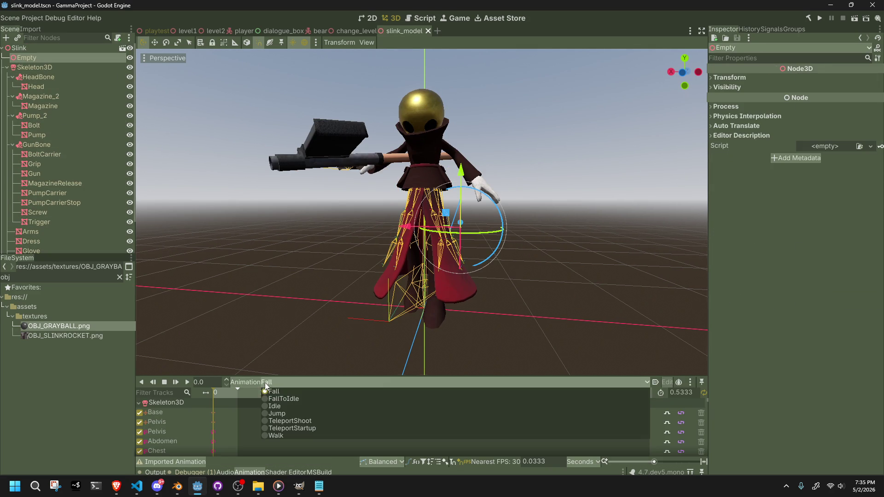
click(282, 428)
Step: Scrub TeleportStartup, check the Empty's Transform values, then reselect the Empty in Blender
middle_drag(336, 322, 151, 257)
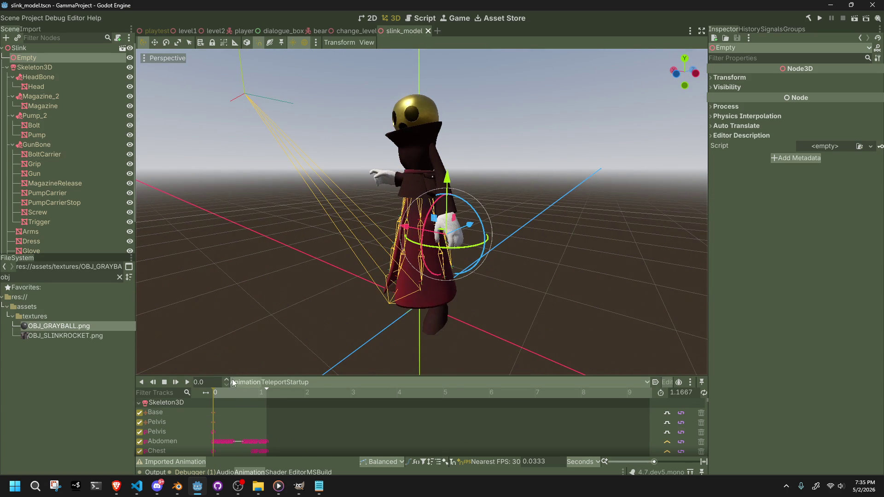
drag(224, 391, 269, 395)
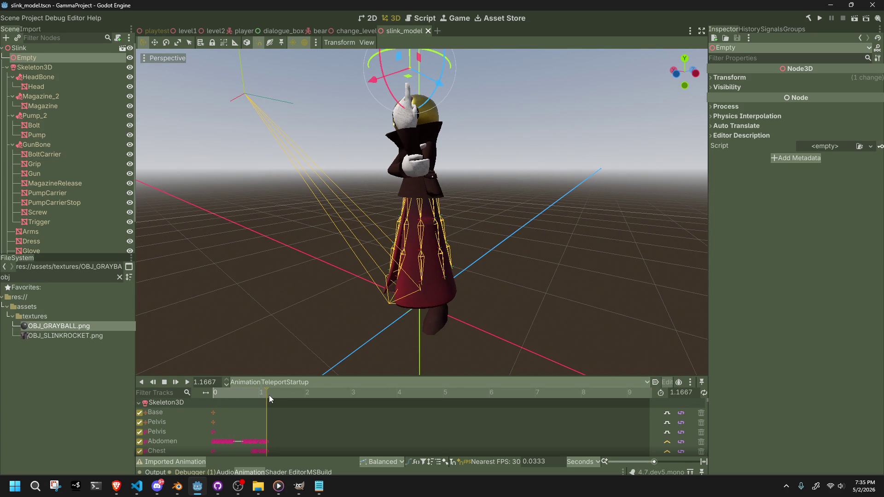
click(746, 79)
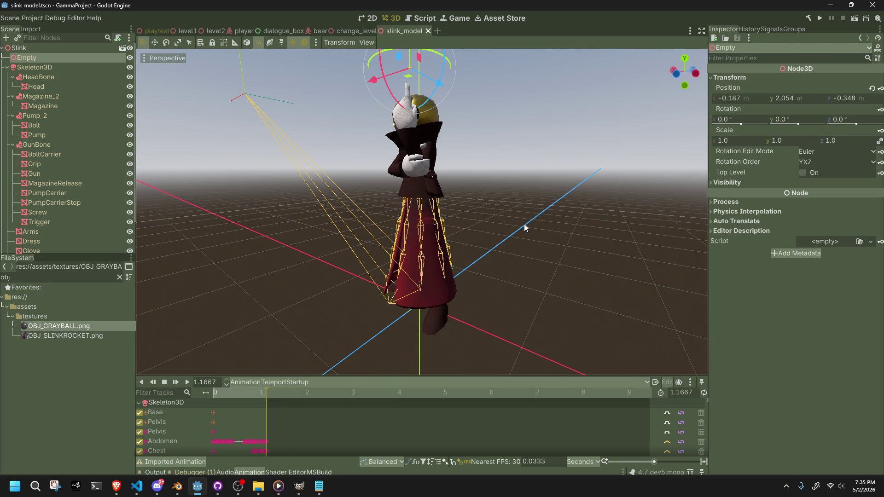
key(alt+Tab)
click(466, 93)
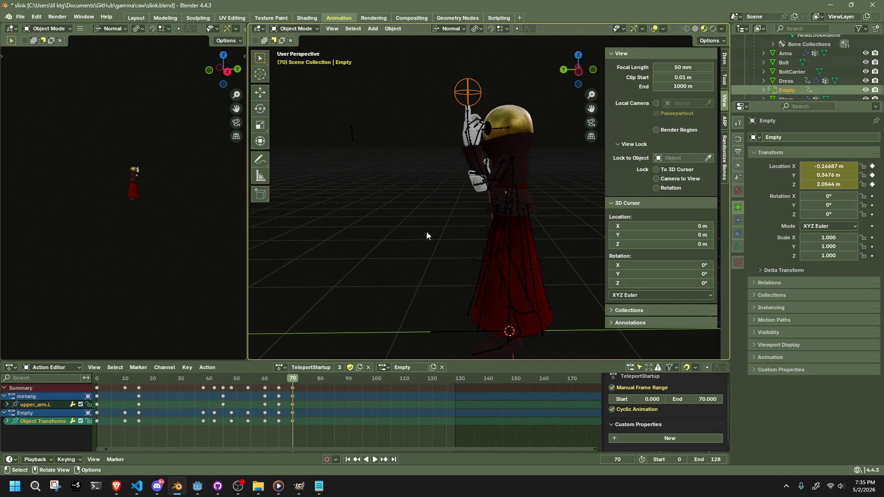
Step: Try shrinking the Empty to 0.382 at frame 60, undo it, and replay
drag(297, 385, 264, 386)
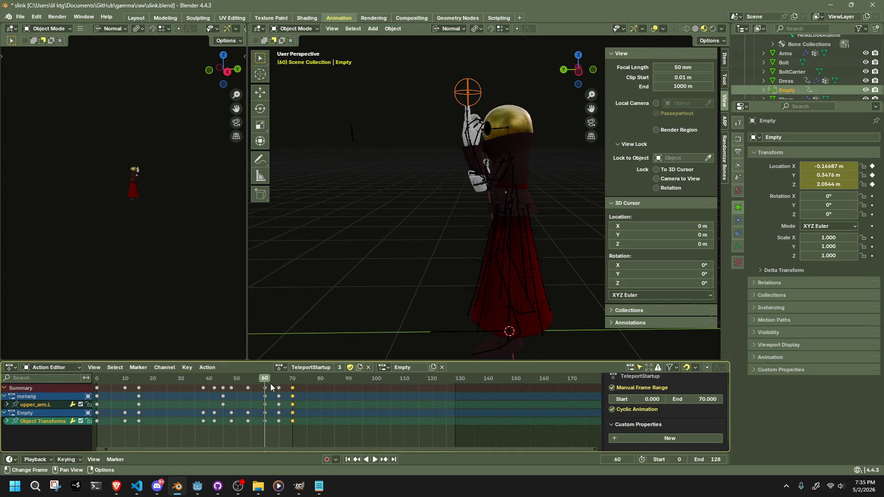
scroll(404, 257, up, 3)
mouse_move(405, 257)
shift+middle_down()
mouse_move(410, 215)
mouse_move(422, 269)
shift+middle_up()
key(s)
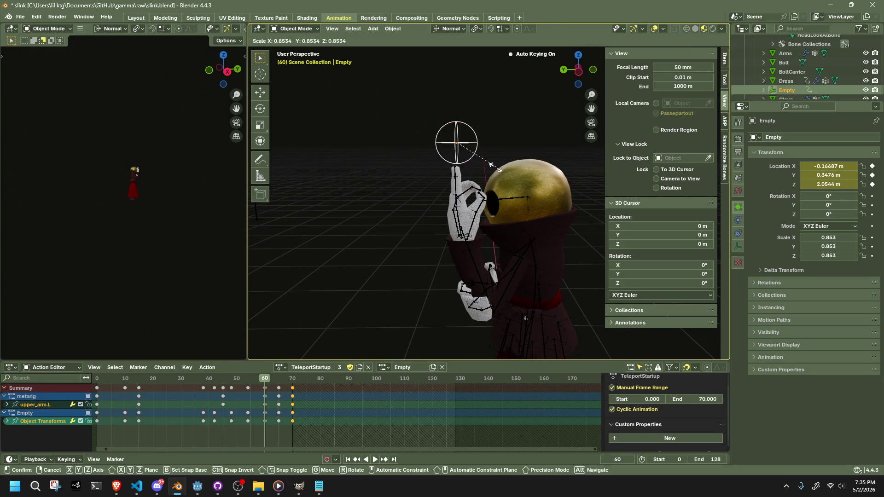
click(463, 169)
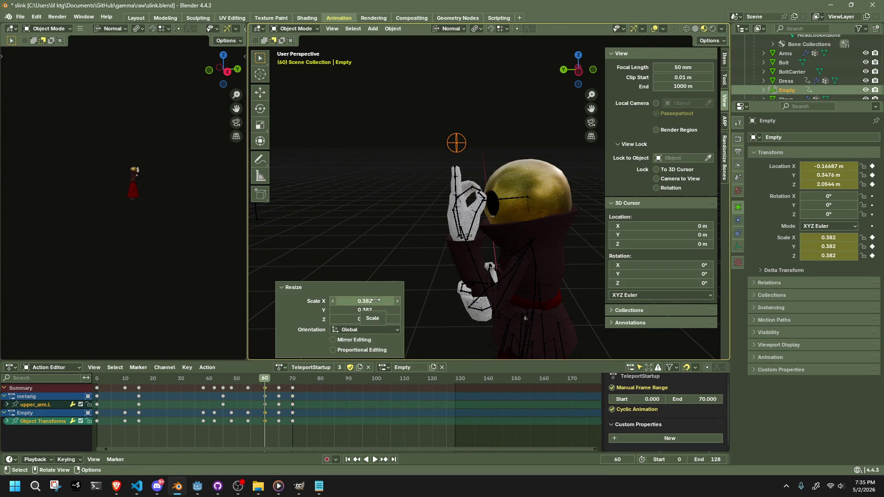
key(ctrl+z)
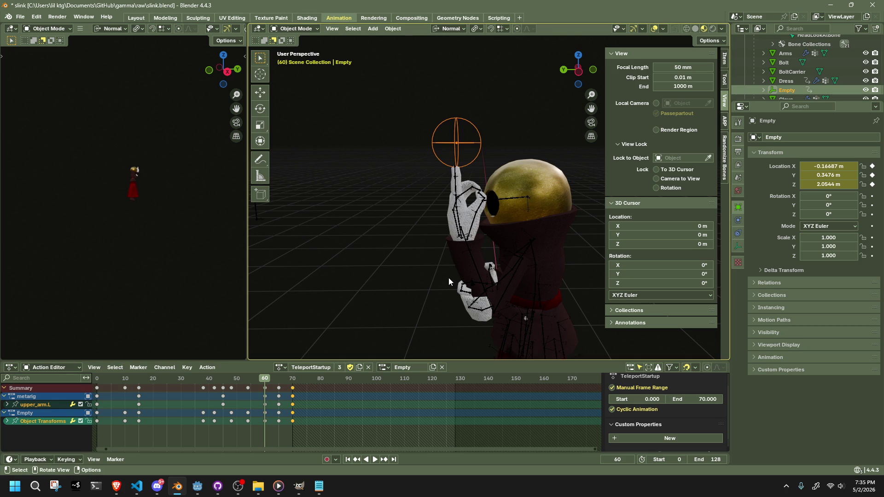
key(space)
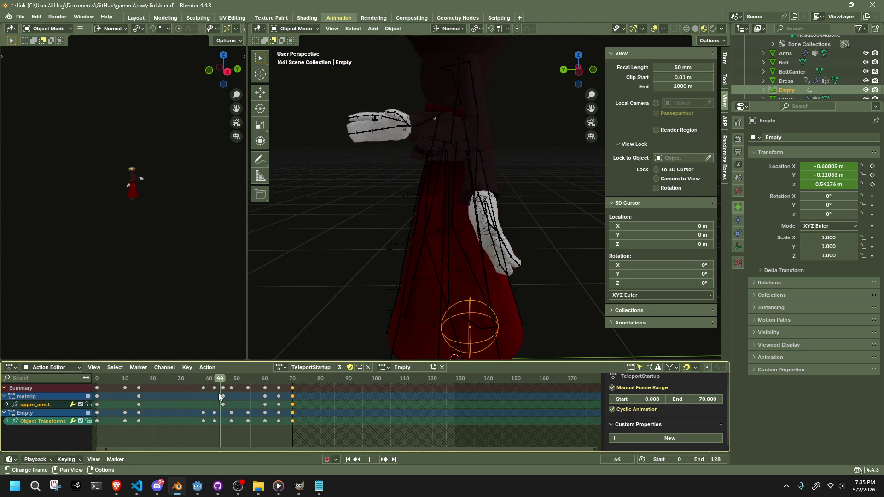
key(space)
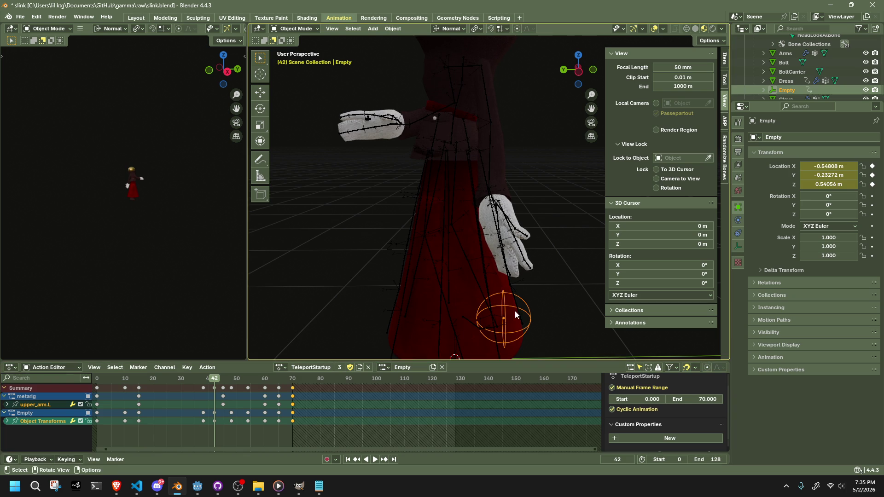
Step: Key the Empty's scale at about 1.076 on frame 38 and 1.869 on frame 42
drag(217, 383, 203, 379)
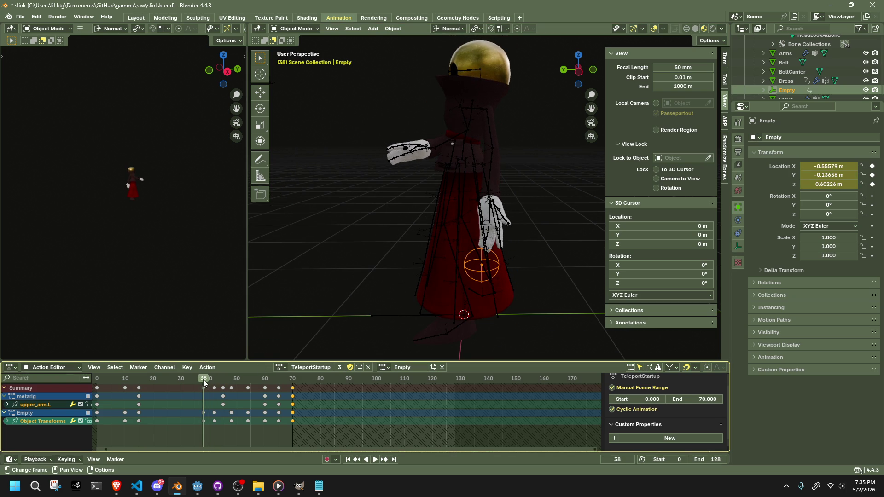
key(s)
click(488, 273)
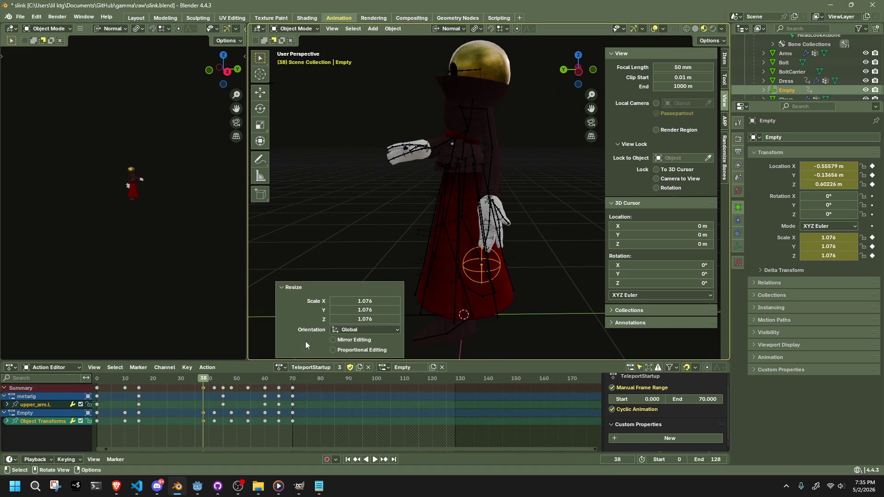
drag(219, 380, 215, 380)
key(s)
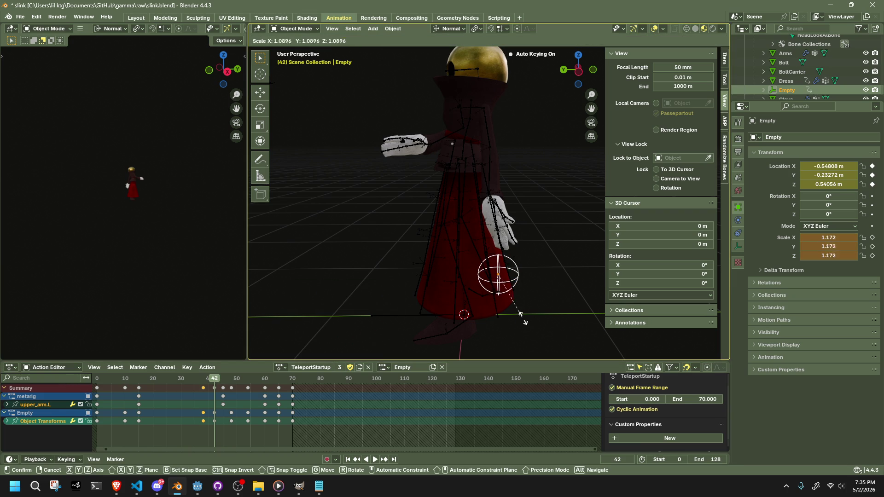
click(552, 345)
Step: Play back the scale growth, then scrub back to frame 27
key(space)
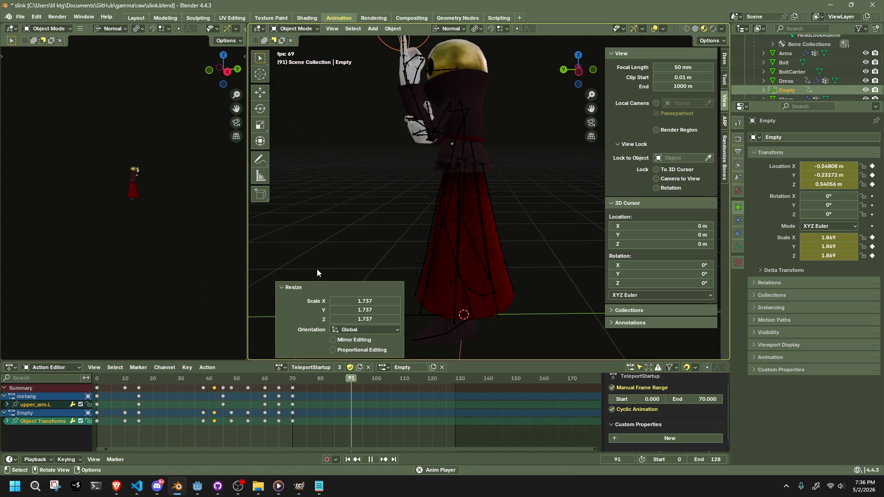
key(space)
click(203, 378)
mouse_move(194, 377)
mouse_down()
mouse_move(126, 387)
mouse_move(265, 436)
mouse_up()
scroll(428, 228, up, 5)
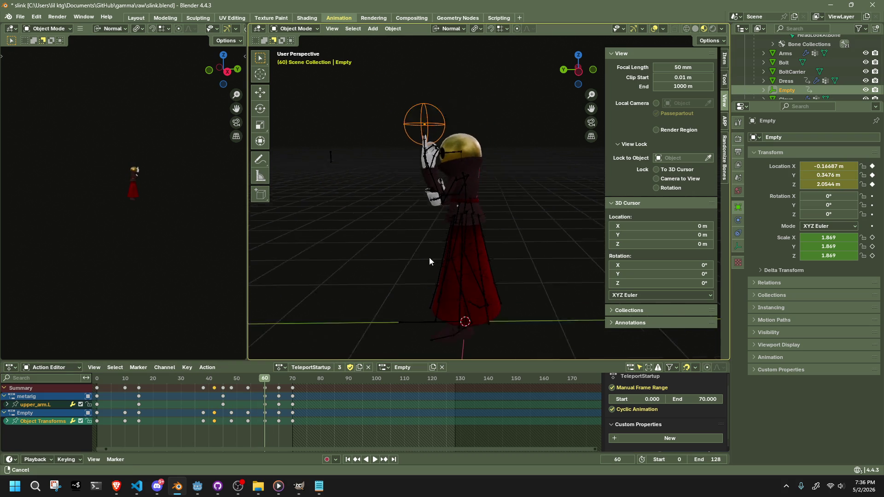
Step: Reset the Empty's Scale to 1 on all axes in Object properties
key(s)
click(441, 215)
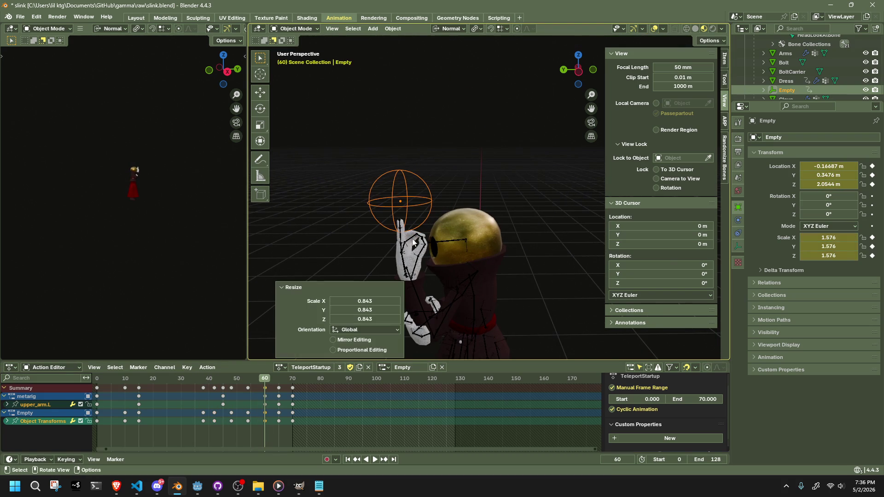
click(829, 237)
text(1)
key(Return)
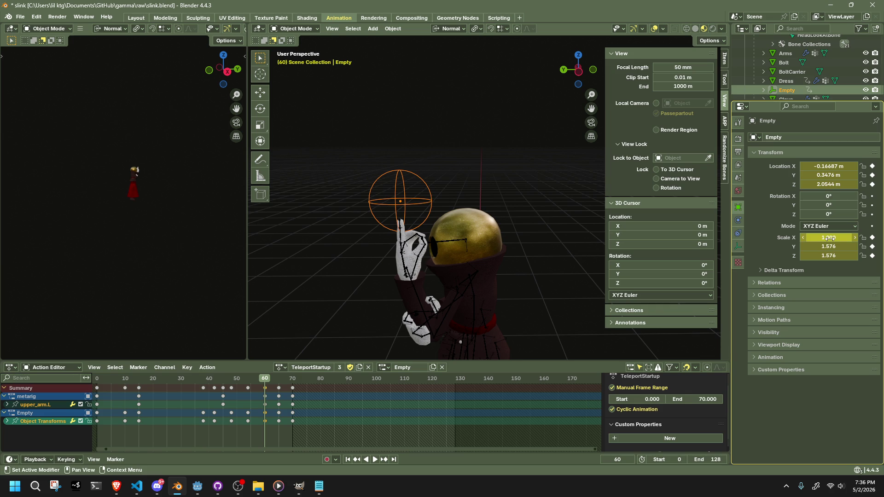
click(829, 256)
text(1)
key(Return)
Step: Set the Empty's Scale X, Y and Z each to 0.5
click(841, 238)
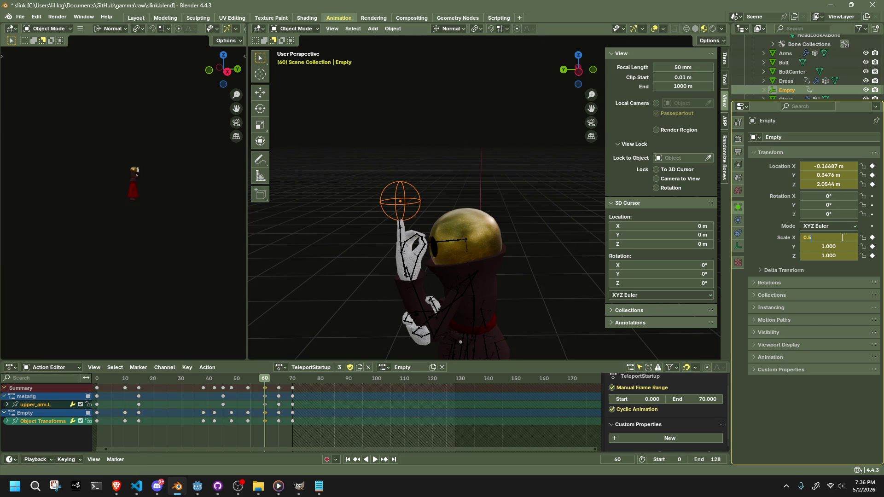
key(Return)
click(832, 248)
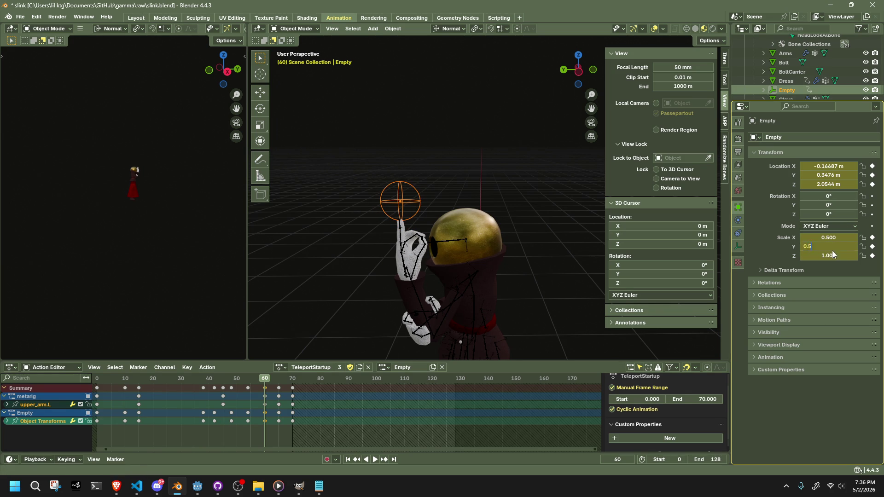
key(Return)
click(833, 256)
text(0.5)
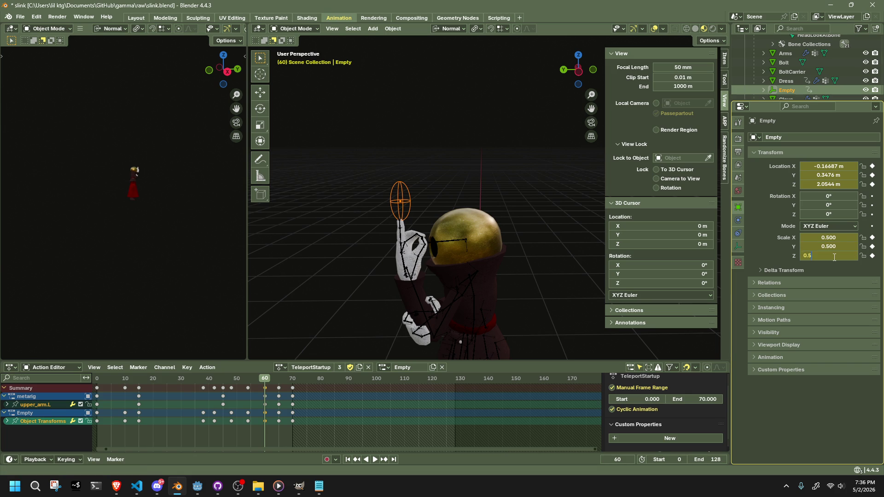
key(Return)
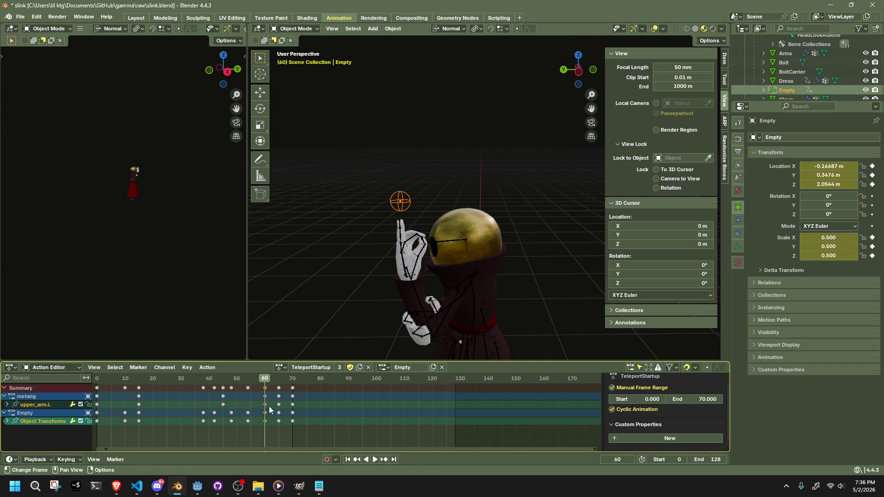
Step: Preview frames 60–70 of TeleportStartup, then bring Godot to the front
mouse_move(264, 380)
mouse_down()
mouse_move(293, 380)
mouse_move(148, 388)
mouse_up()
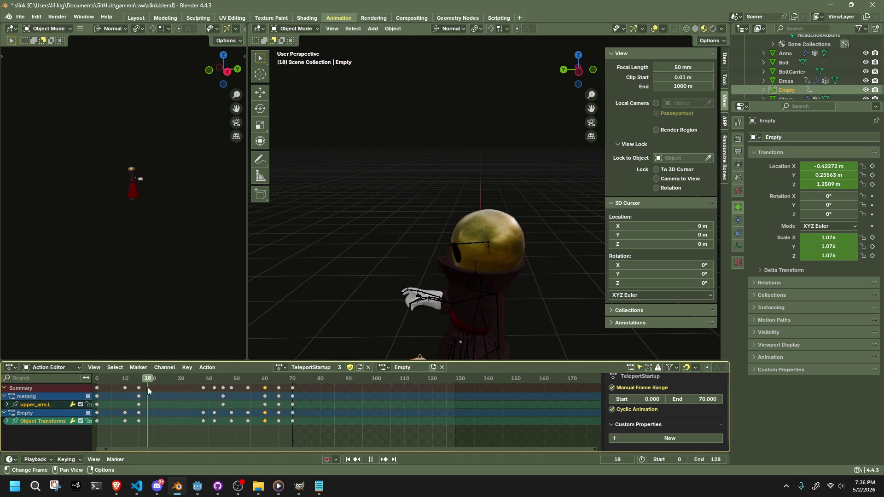
mouse_move(415, 305)
middle_down()
mouse_move(396, 281)
mouse_move(488, 250)
mouse_move(548, 263)
middle_up()
key(space)
key(space)
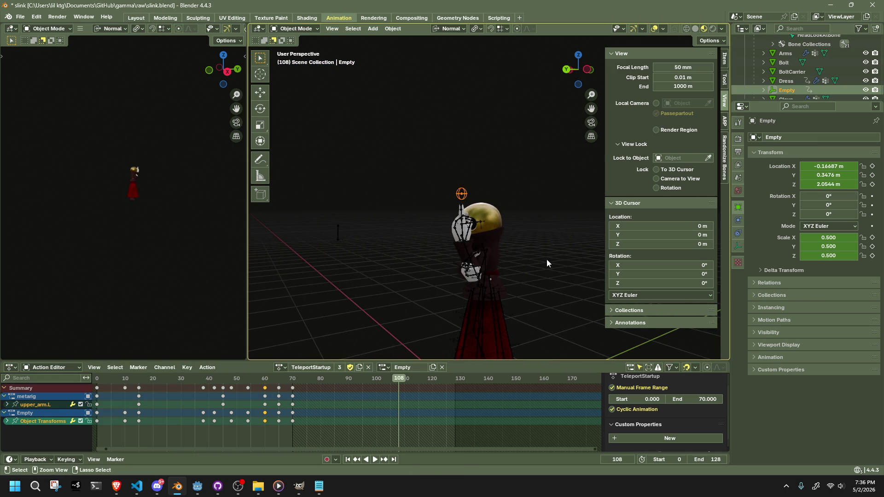
key(alt+Tab)
click(545, 258)
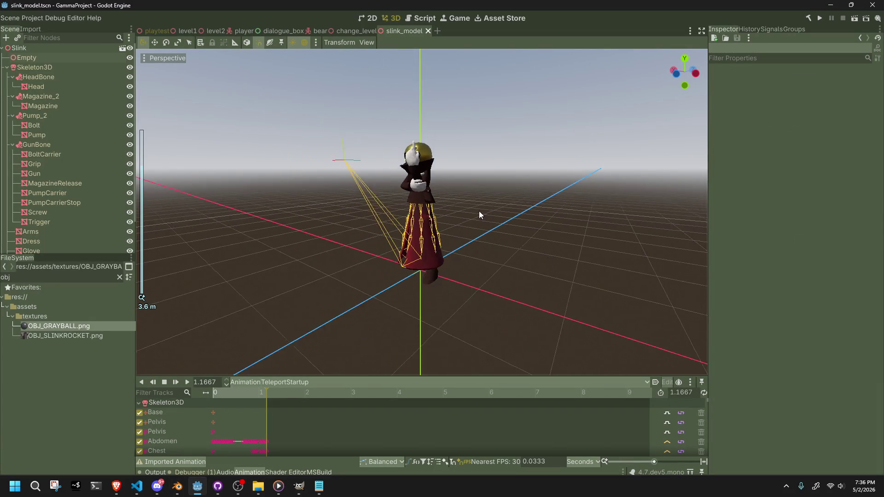
Step: Add a Sprite3D child under the Empty through Add Child Node, searching 'sprite'
click(54, 59)
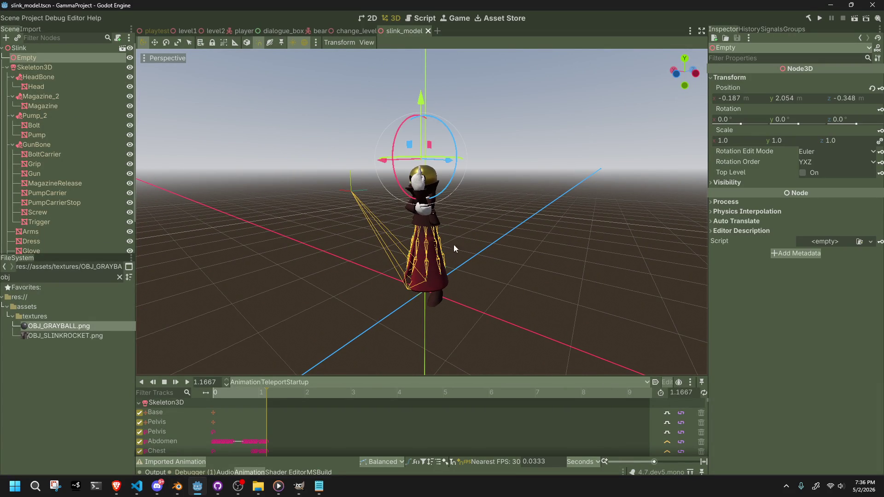
scroll(478, 250, up, 3)
right_click(32, 56)
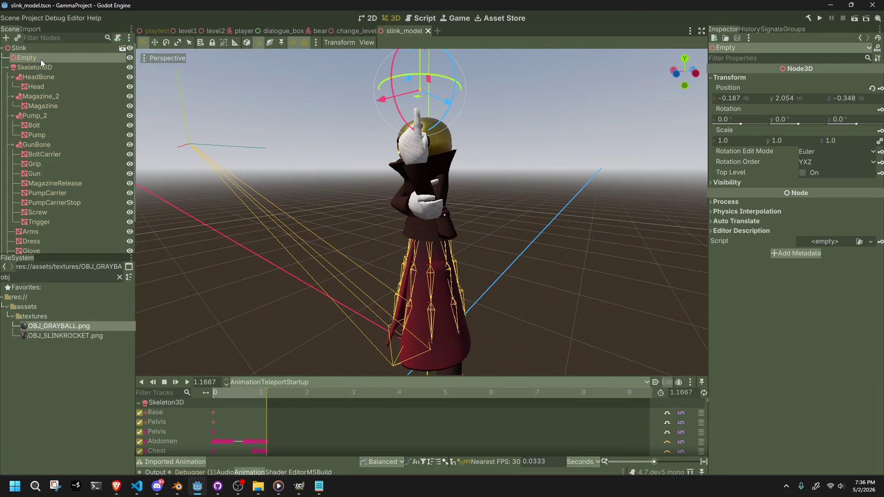
click(40, 59)
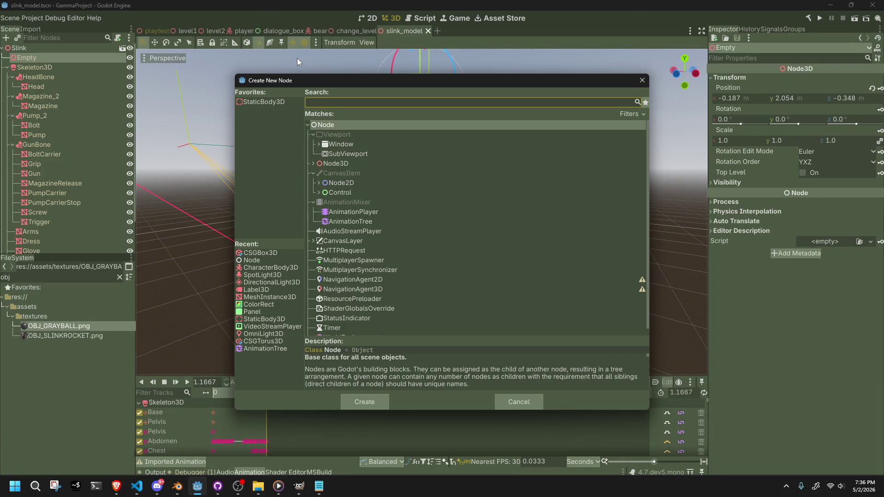
text(sprite)
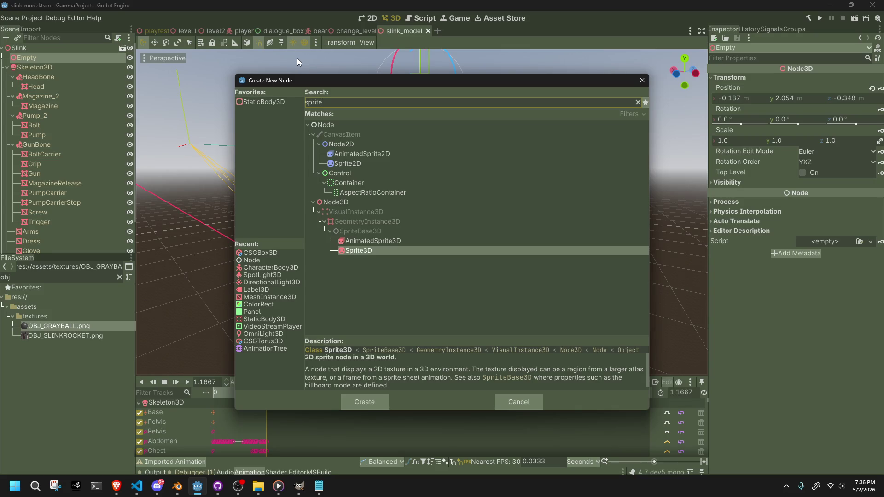
key(Return)
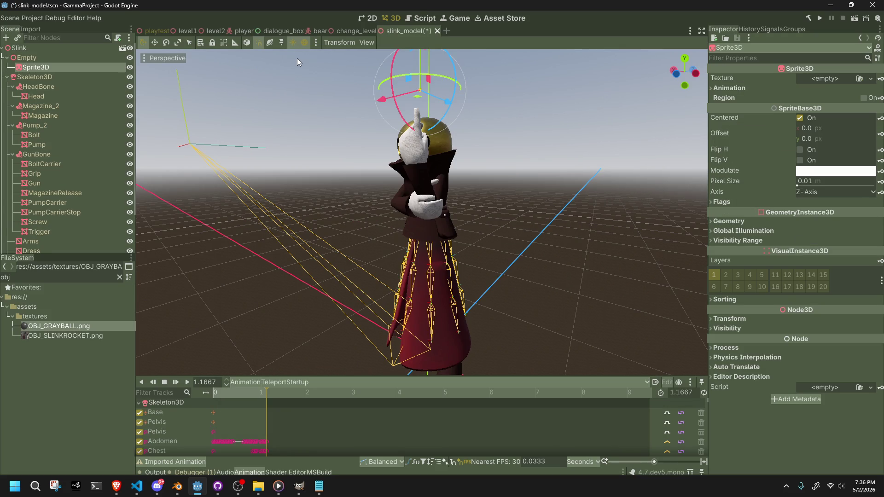
scroll(449, 223, down, 2)
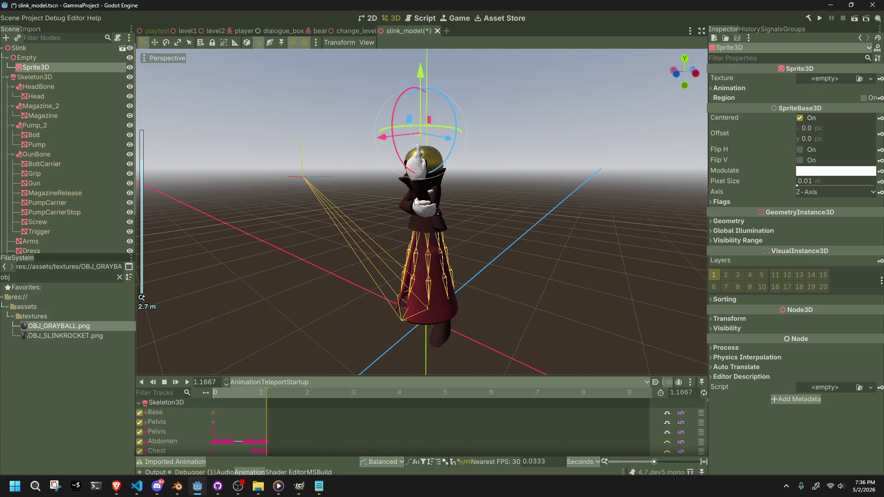
Step: Frame the new sprite and drag OBJ_GRAYBALL.png onto its Texture slot
key(f)
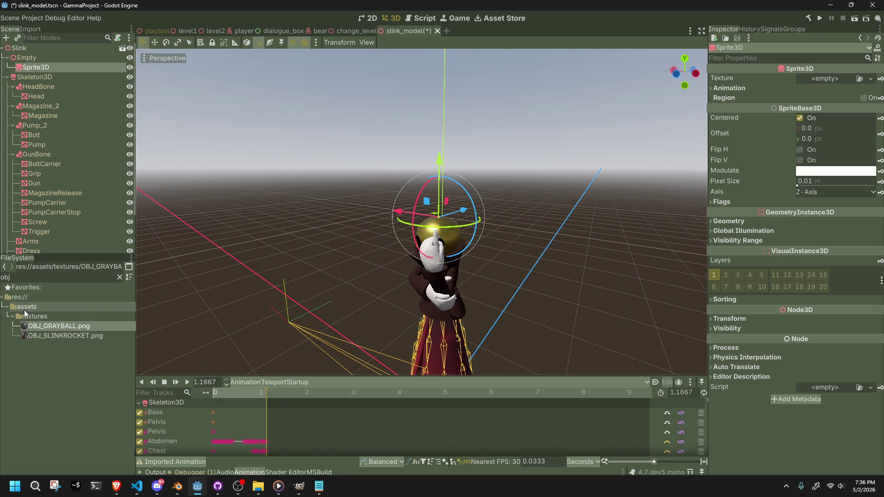
mouse_move(51, 326)
mouse_down()
mouse_move(389, 286)
mouse_move(823, 87)
mouse_move(822, 78)
mouse_up()
mouse_move(668, 161)
middle_down()
mouse_move(439, 184)
mouse_move(718, 183)
middle_up()
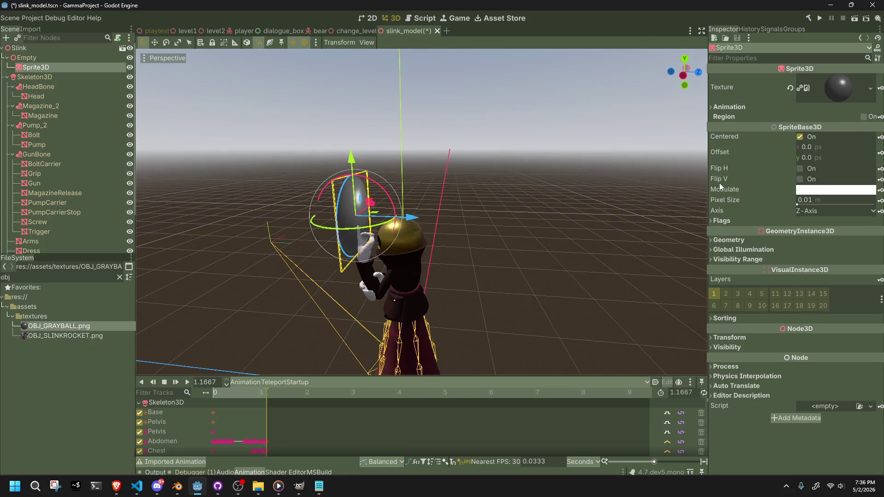
click(729, 242)
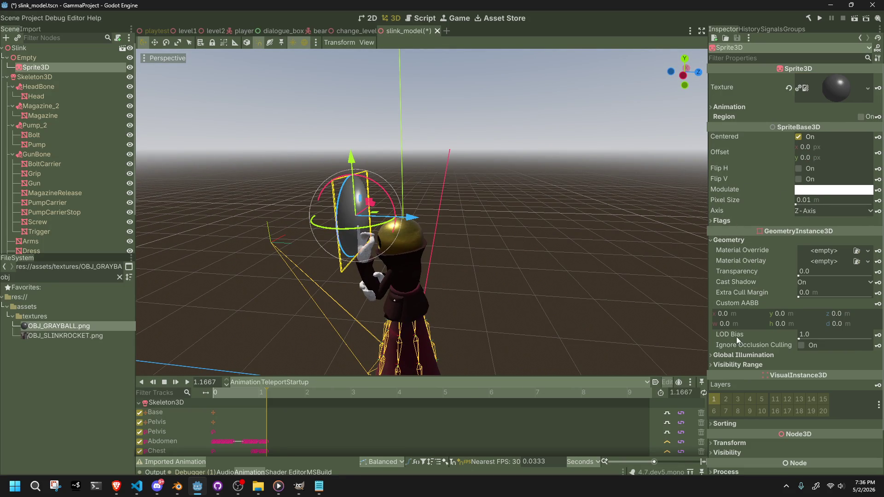
click(728, 240)
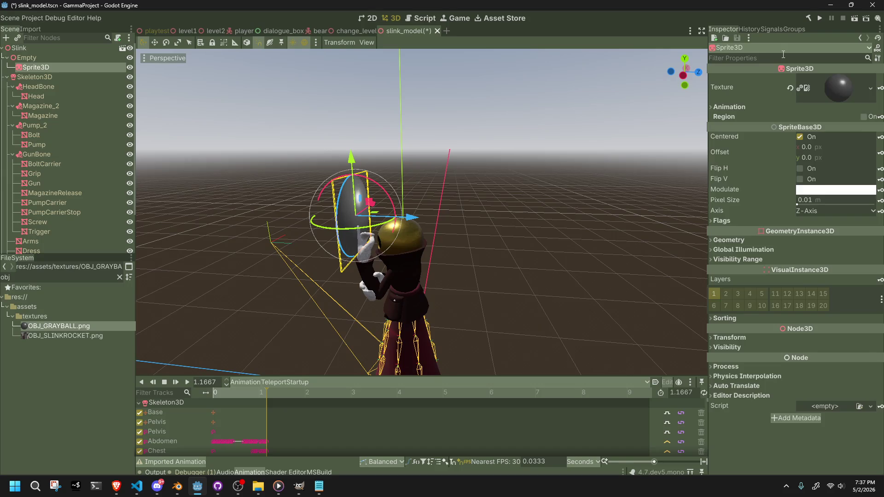
Step: Filter the Inspector for 'bill', set Billboard to Enabled, and scrub to watch the ball
click(783, 58)
text(bill)
click(824, 97)
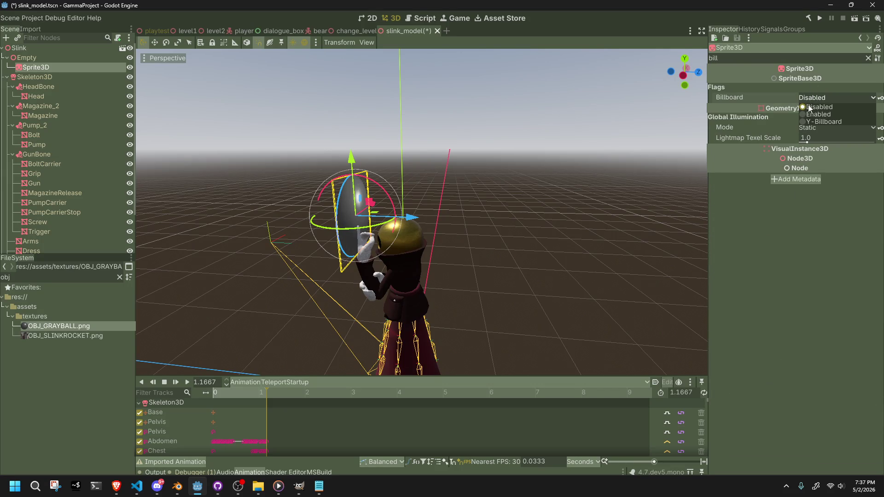
click(808, 114)
mouse_move(533, 256)
middle_down()
mouse_move(521, 330)
mouse_move(372, 334)
mouse_move(289, 268)
mouse_move(262, 330)
middle_up()
mouse_move(252, 391)
mouse_down()
mouse_move(223, 393)
mouse_move(270, 398)
mouse_up()
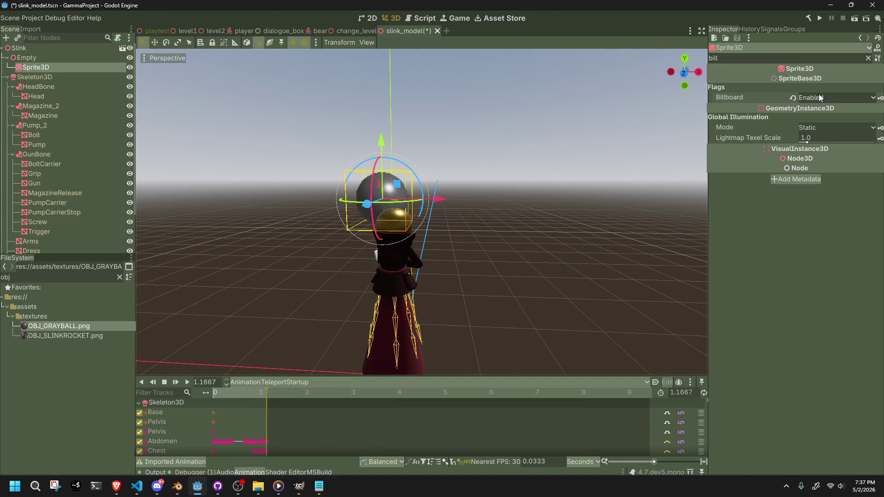
click(43, 68)
Step: Clear the property filter and review the sprite's Animation and Flags settings, leaving Shaded off
double_click(794, 58)
key(BackSpace)
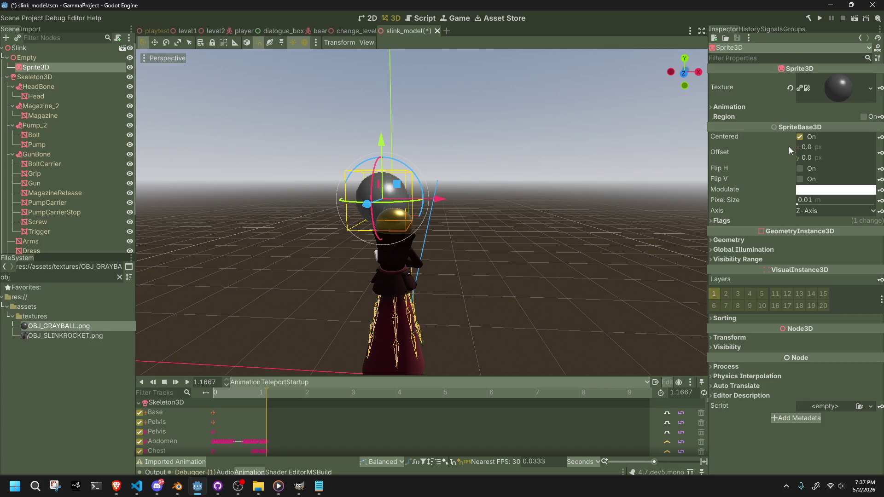
click(733, 107)
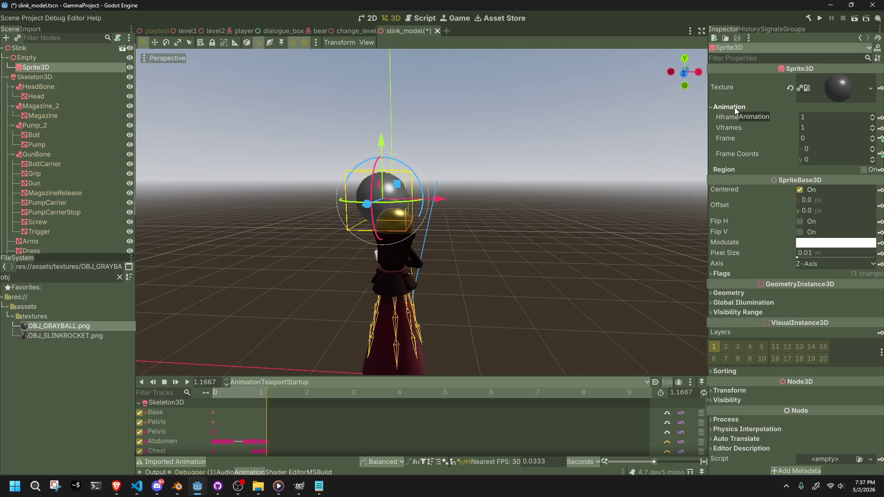
click(733, 107)
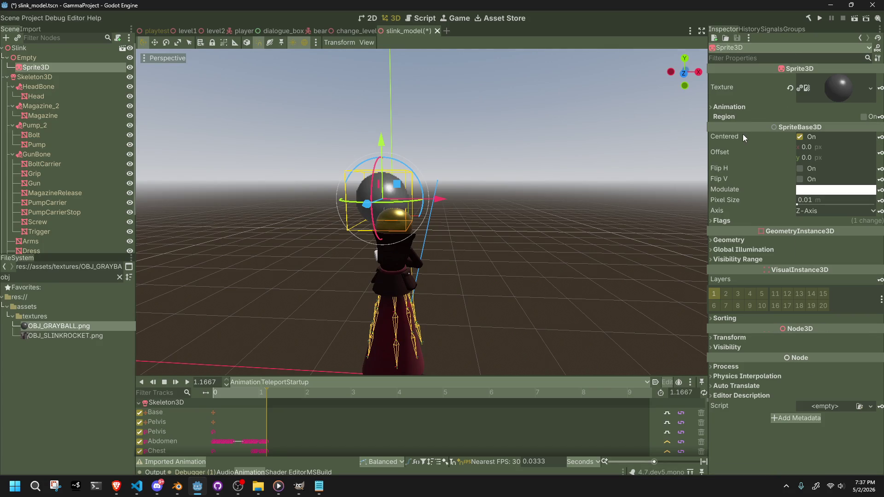
click(736, 219)
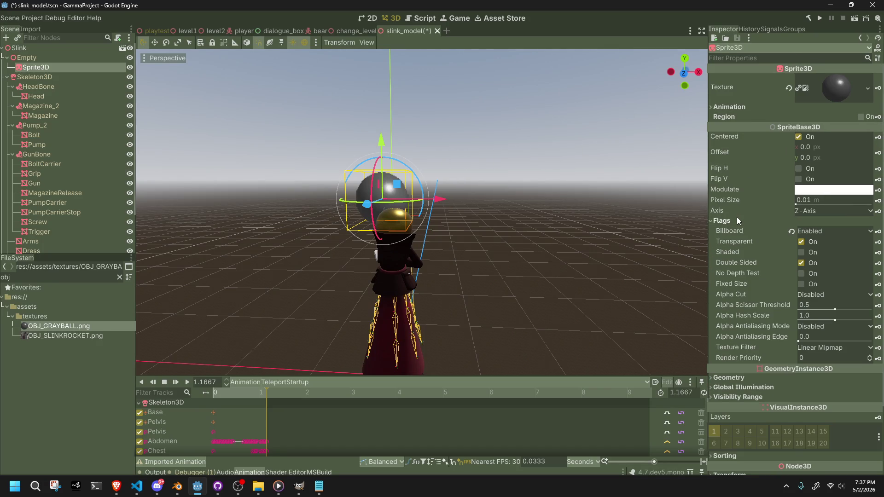
click(801, 252)
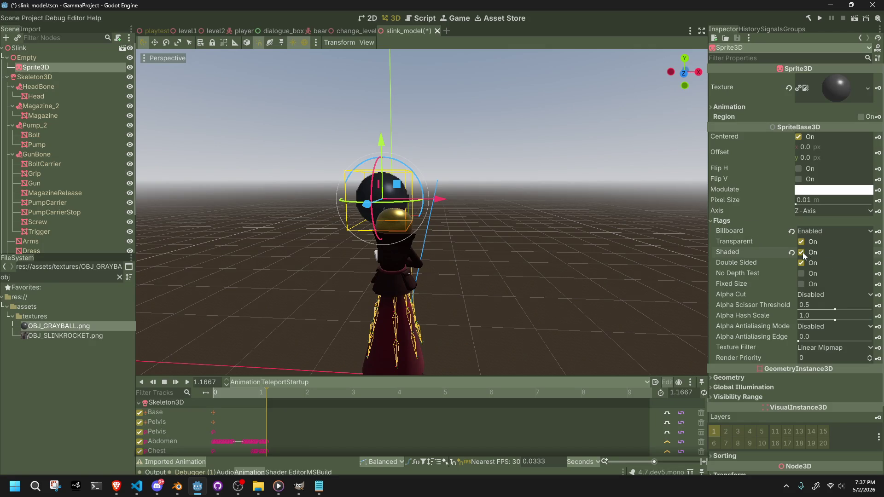
click(802, 252)
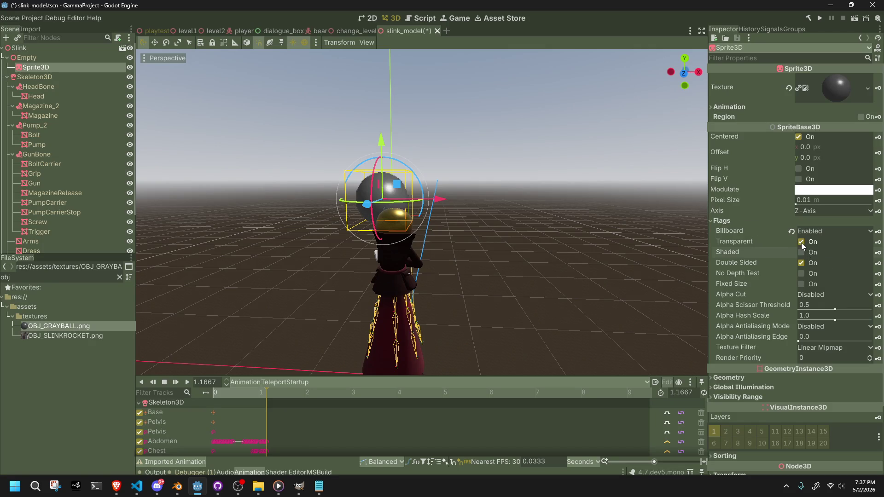
Step: Turn off the sprite's Double Sided flag and save the Godot scene
scroll(489, 186, up, 3)
mouse_move(489, 187)
middle_down()
mouse_move(656, 206)
mouse_move(196, 221)
middle_up()
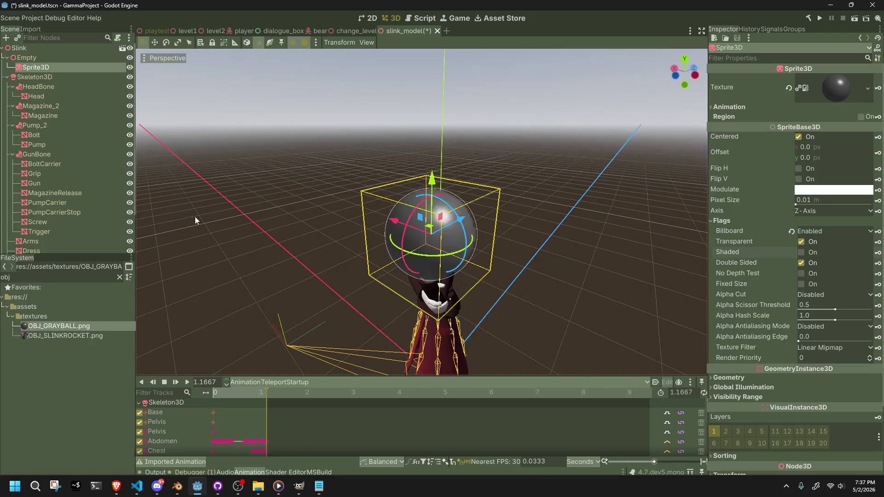
click(802, 264)
mouse_move(689, 261)
middle_down()
mouse_move(526, 264)
mouse_move(400, 247)
mouse_move(588, 237)
mouse_move(655, 216)
middle_up()
key(ctrl+s)
scroll(395, 249, up, 3)
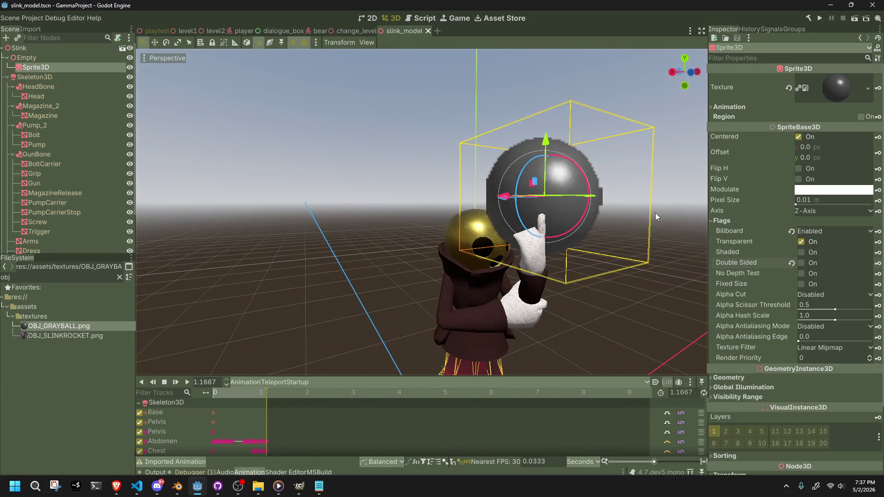
click(750, 375)
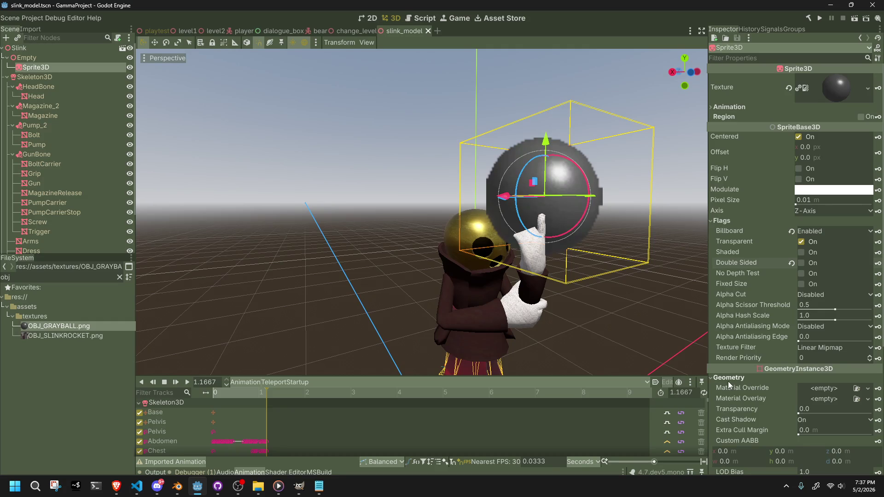
Step: Select the Empty and scrub the animation to about 0.68 seconds
click(46, 58)
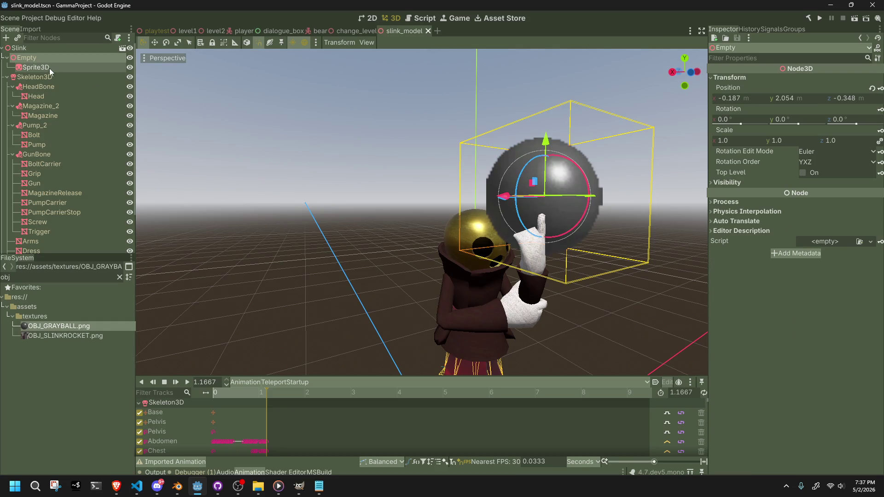
click(253, 382)
key(Escape)
drag(256, 391, 245, 394)
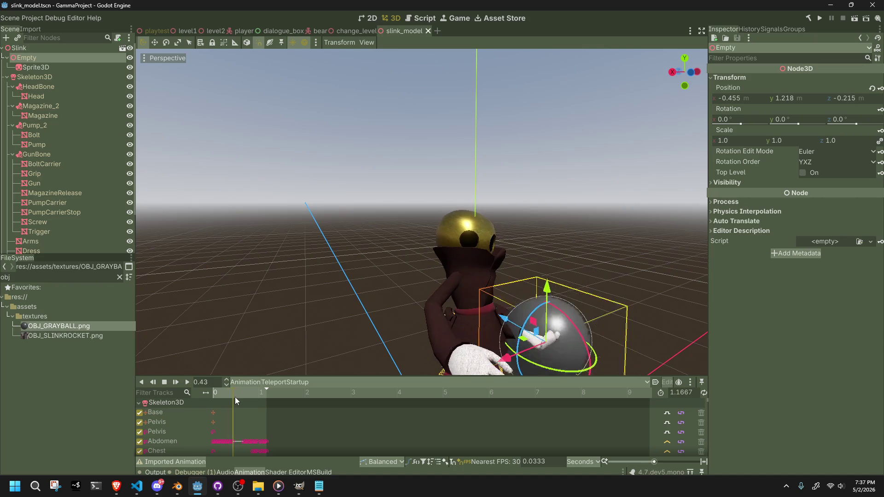
Step: In Blender, save and export glTF 2.0 as Slink.gltf into assets, then return to Godot
key(alt+Tab)
key(ctrl+s)
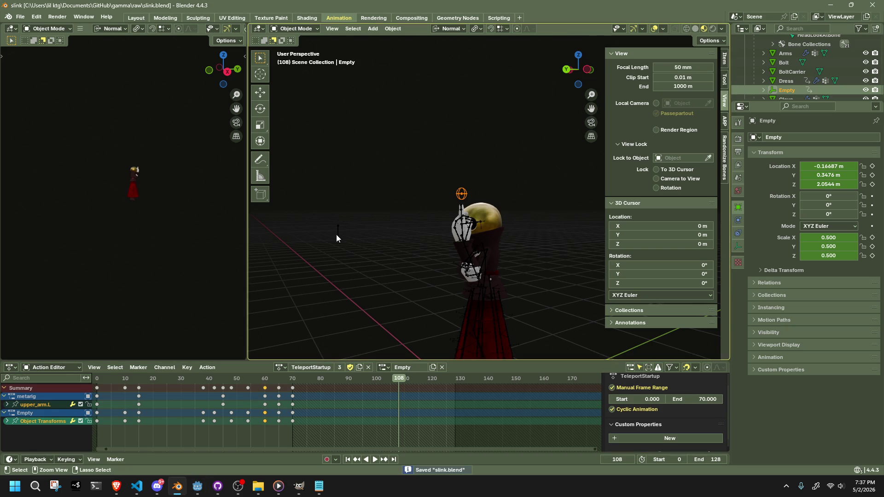
click(20, 16)
mouse_move(62, 153)
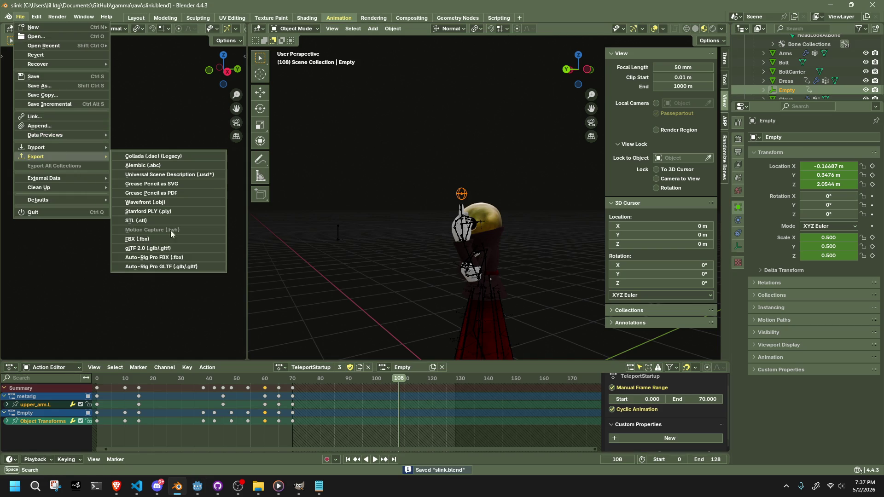
click(167, 251)
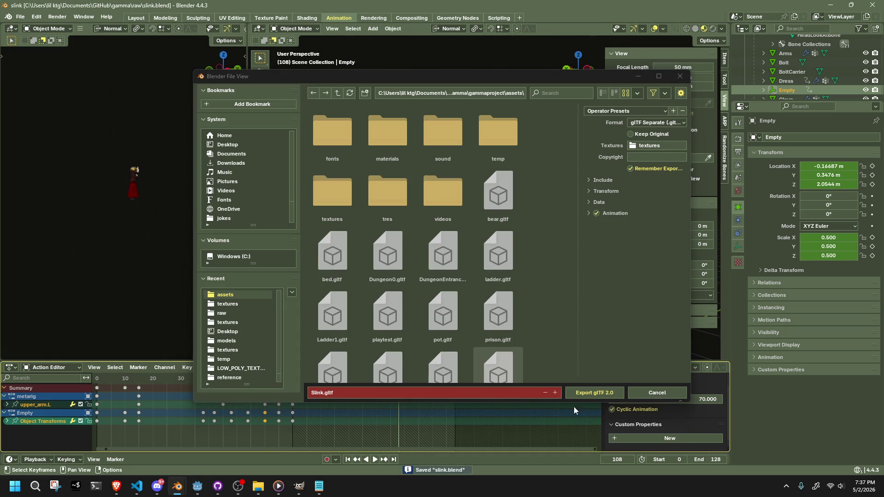
click(594, 394)
key(alt+Tab)
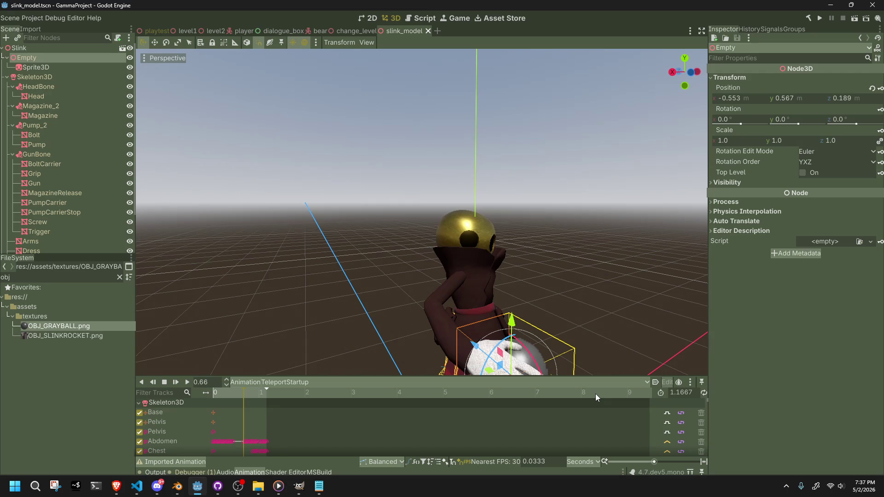
Step: Set the ball Sprite3D's Transform Scale to 0.2
click(341, 250)
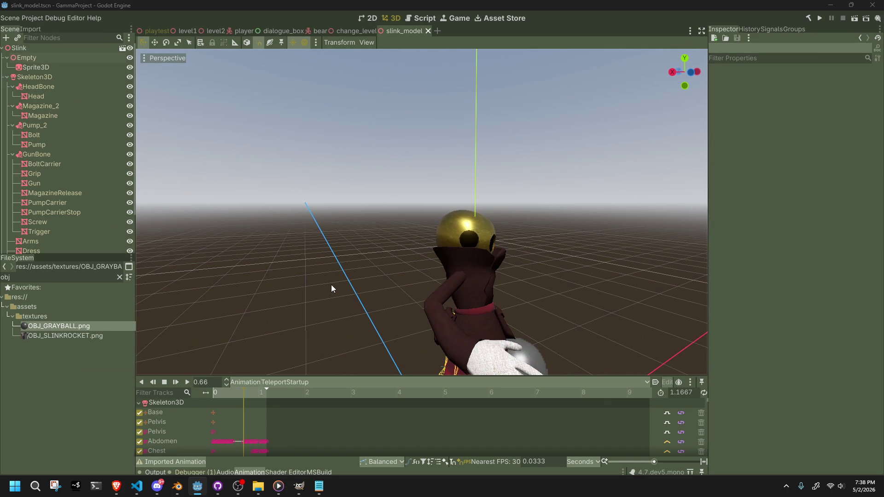
mouse_move(243, 392)
mouse_down()
mouse_move(212, 394)
mouse_move(267, 404)
mouse_up()
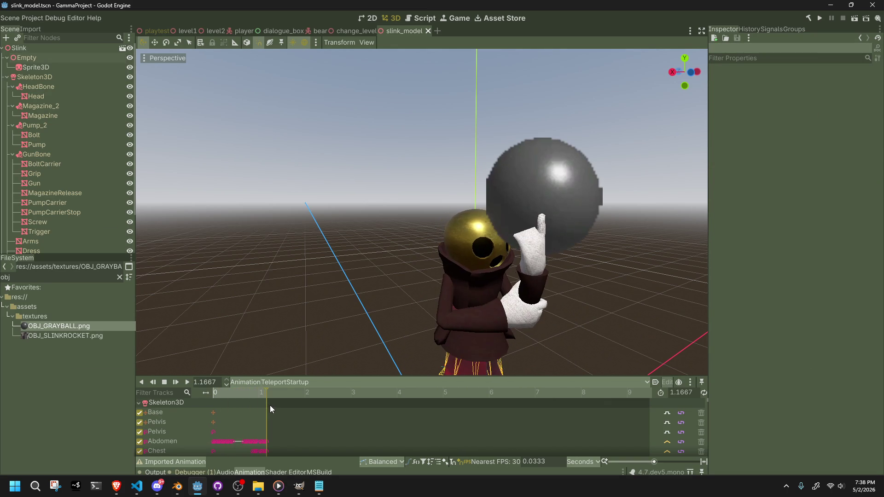
click(26, 67)
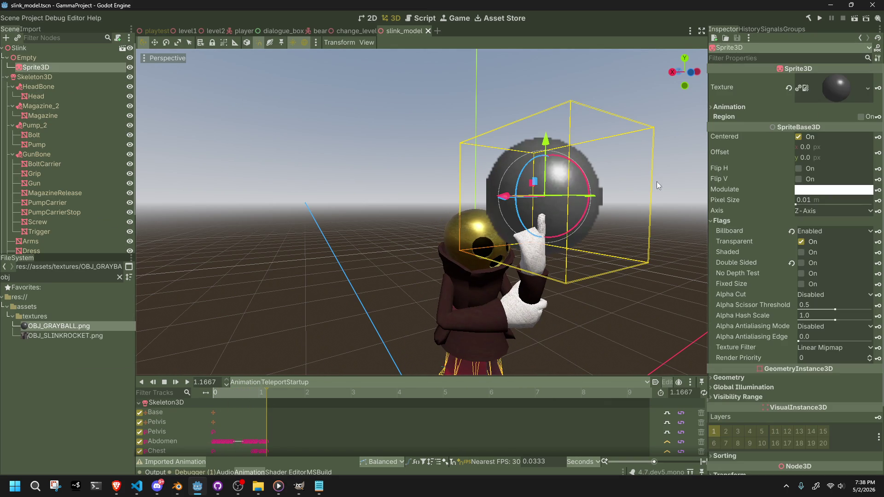
scroll(733, 317, down, 5)
click(742, 390)
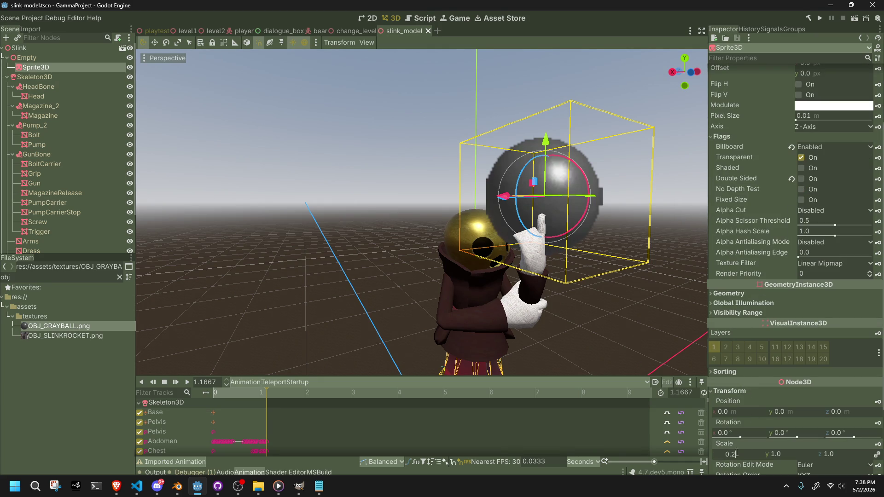
key(Return)
Step: Save the scene and run GammaProject to test the ball
click(615, 310)
mouse_move(616, 310)
middle_down()
mouse_move(540, 296)
mouse_move(270, 283)
middle_up()
key(ctrl+s)
click(819, 19)
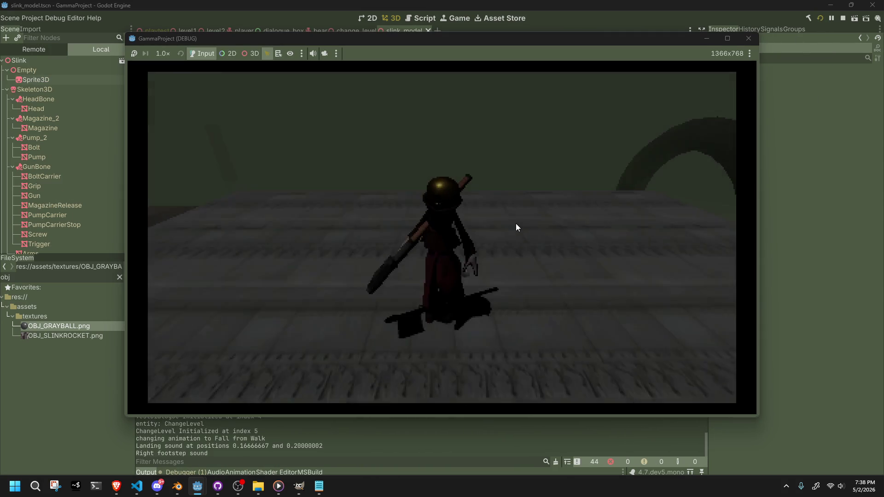
Step: Walk the character forward with W, fire the teleport to play TeleportShoot, then close the game
key(w)
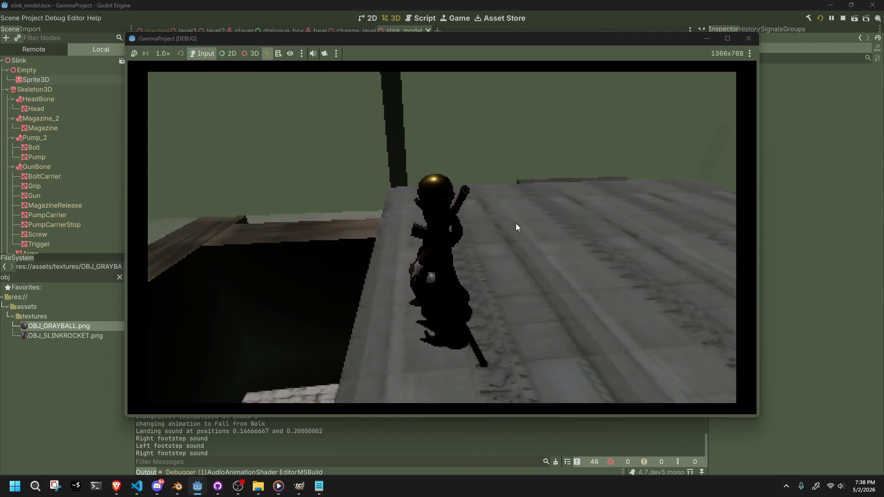
key(w)
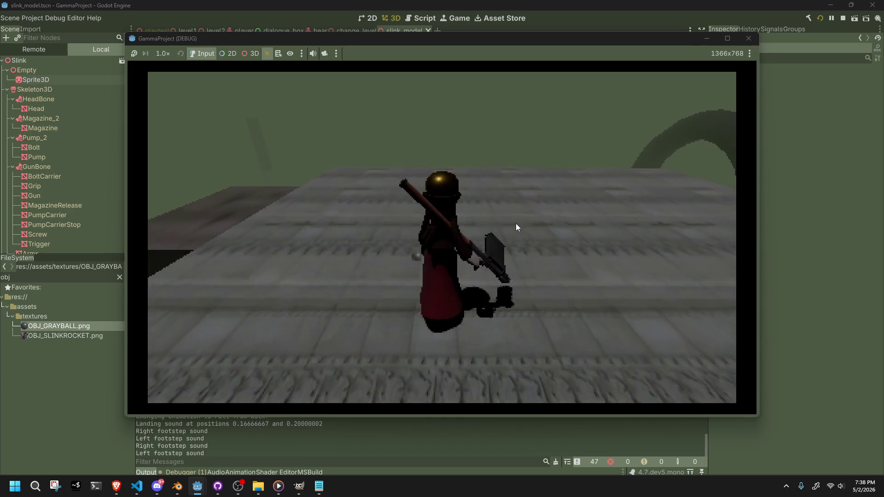
key(w)
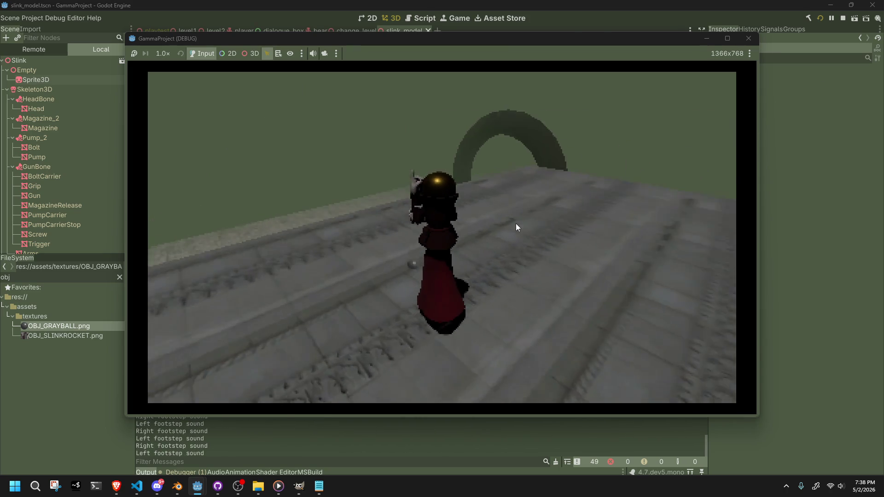
key(w)
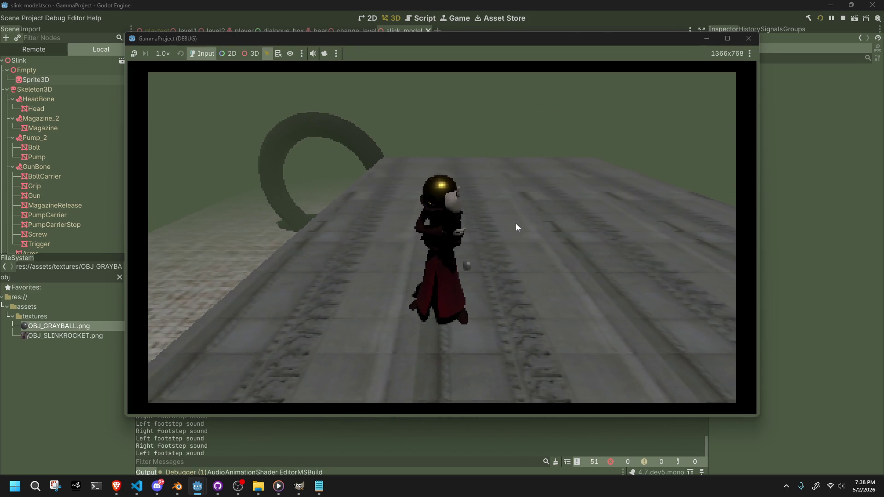
click(516, 224)
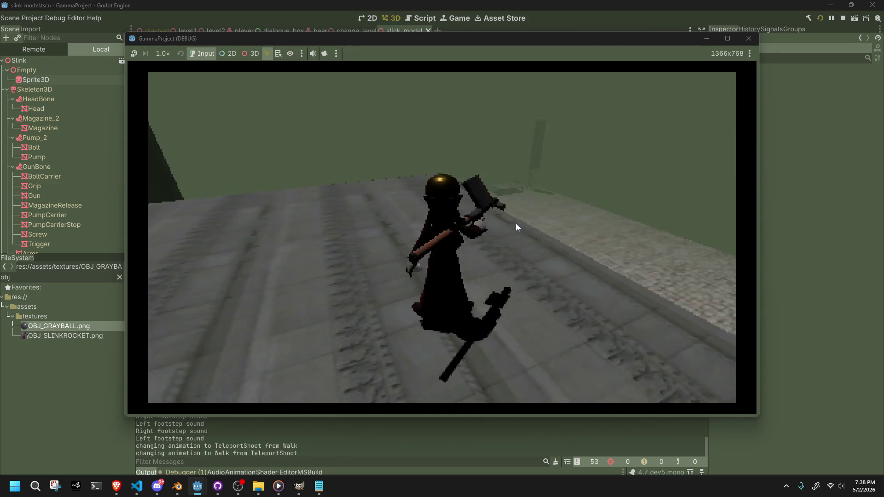
click(748, 39)
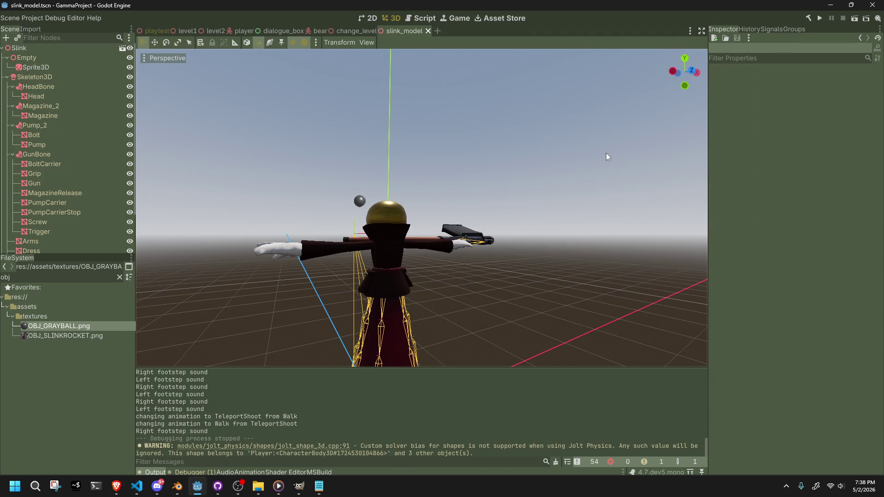
Step: Select the AnimationPlayer and switch its animation to TeleportStartup
middle_drag(425, 220, 515, 219)
scroll(515, 219, up, 5)
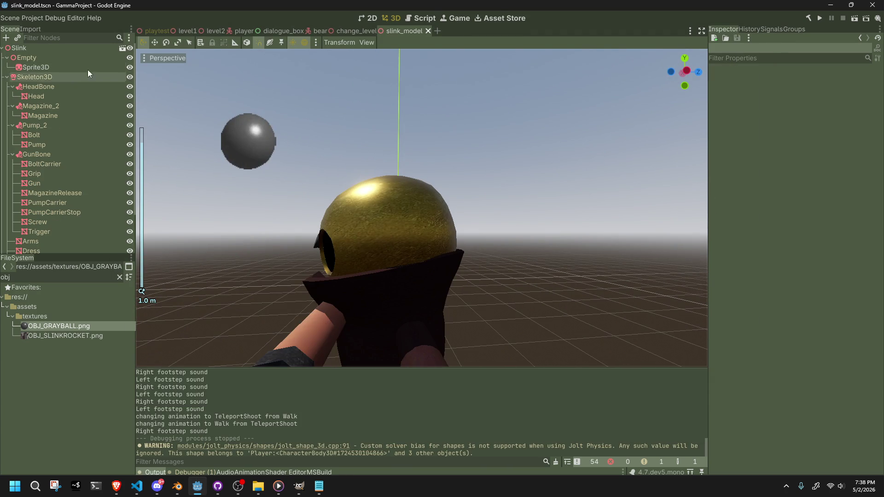
click(79, 67)
click(67, 58)
click(65, 49)
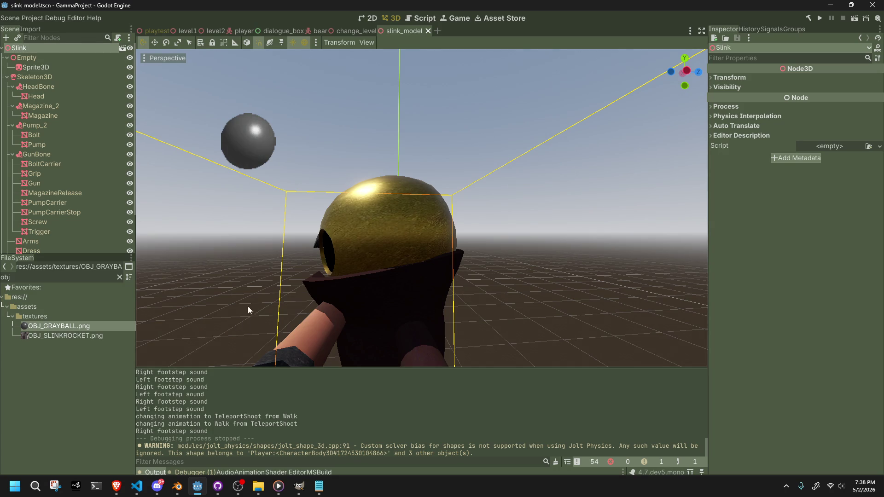
scroll(64, 192, down, 3)
click(55, 250)
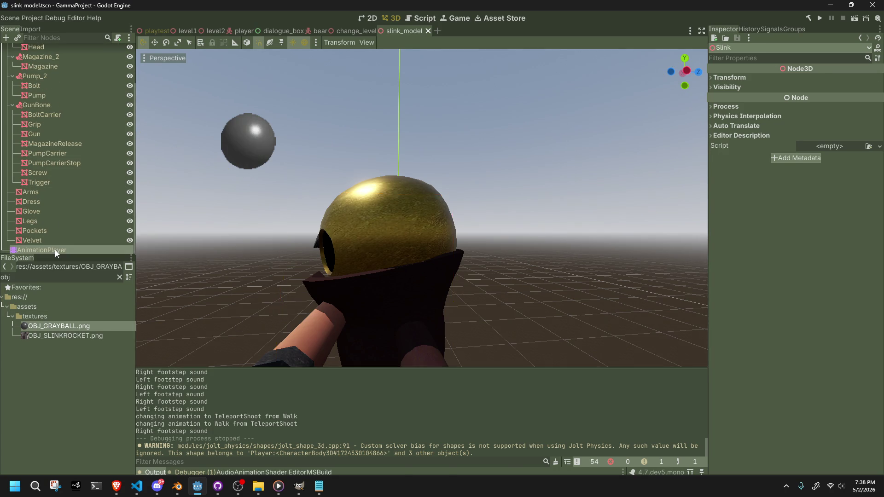
click(282, 379)
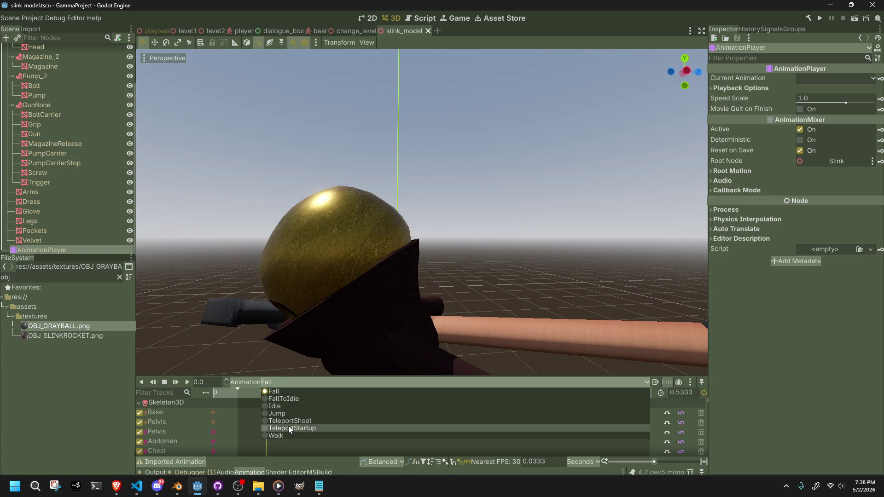
click(289, 428)
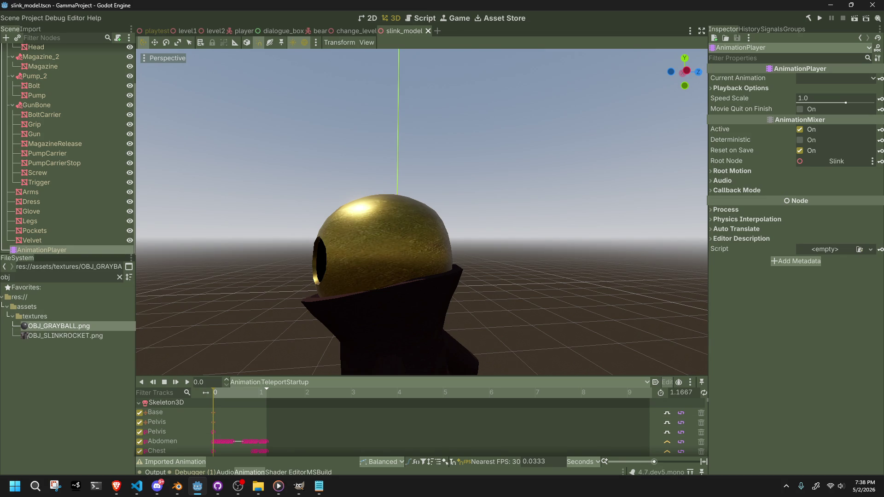
Step: Scrub TeleportStartup to check the ball's motion, setting keyframe handle mode to Mirrored
click(157, 486)
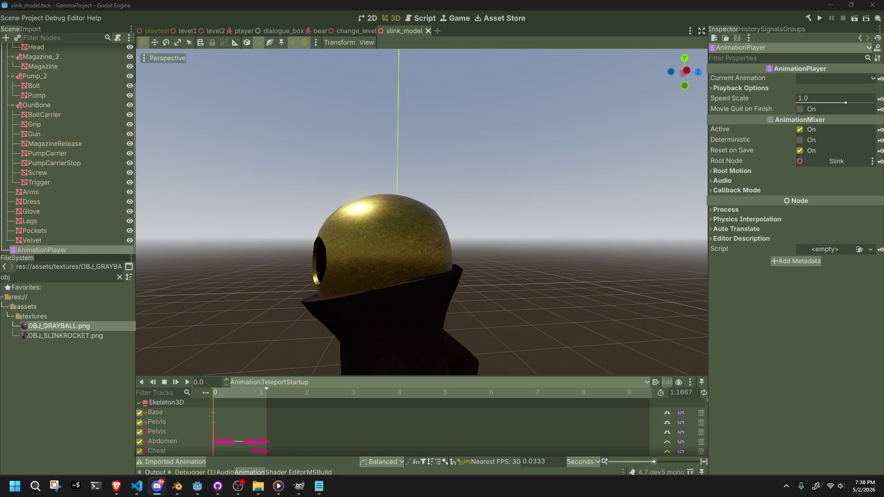
click(568, 131)
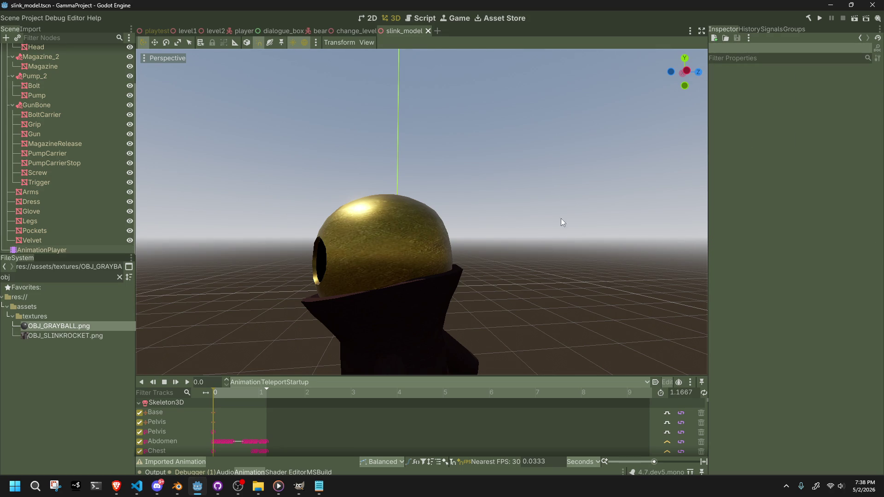
scroll(573, 205, down, 5)
scroll(391, 350, down, 2)
middle_drag(391, 350, 415, 350)
mouse_move(236, 393)
mouse_down()
mouse_move(221, 392)
mouse_move(266, 407)
mouse_move(252, 411)
mouse_up()
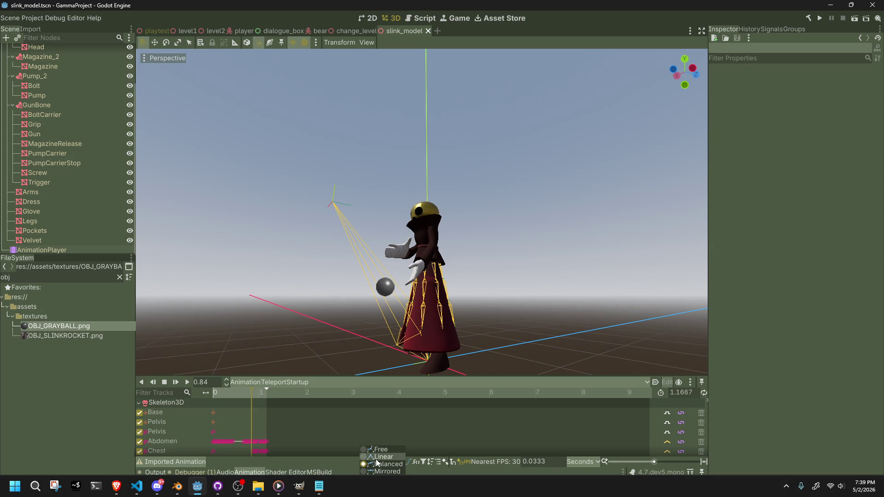
click(375, 465)
middle_drag(306, 303, 356, 335)
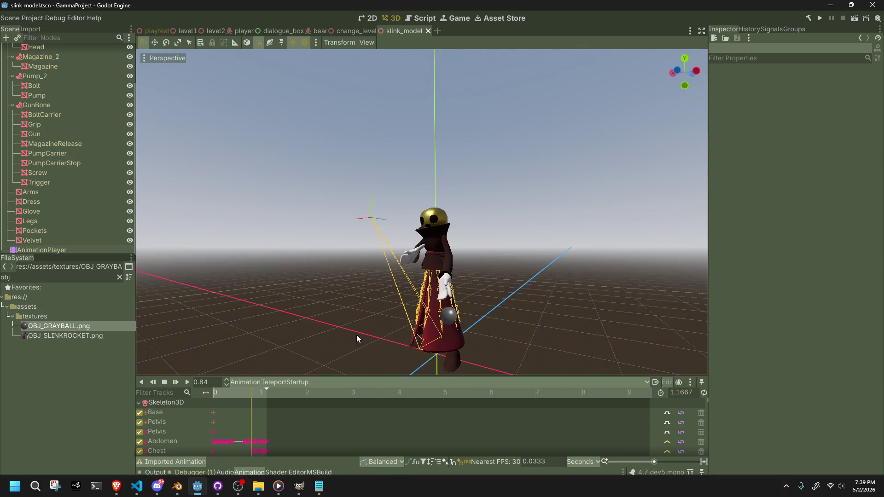
click(383, 460)
click(397, 465)
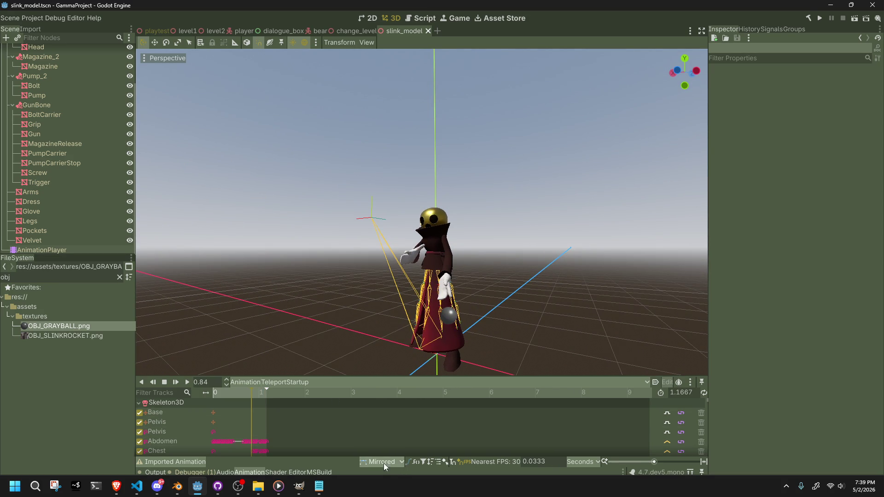
drag(222, 396, 249, 400)
Step: Save the scene with Ctrl+S and run the project again
click(381, 461)
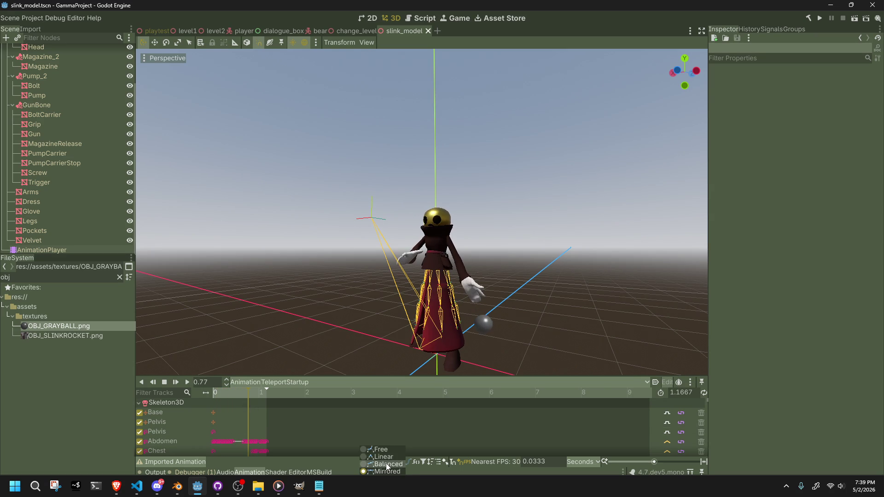
key(ctrl+s)
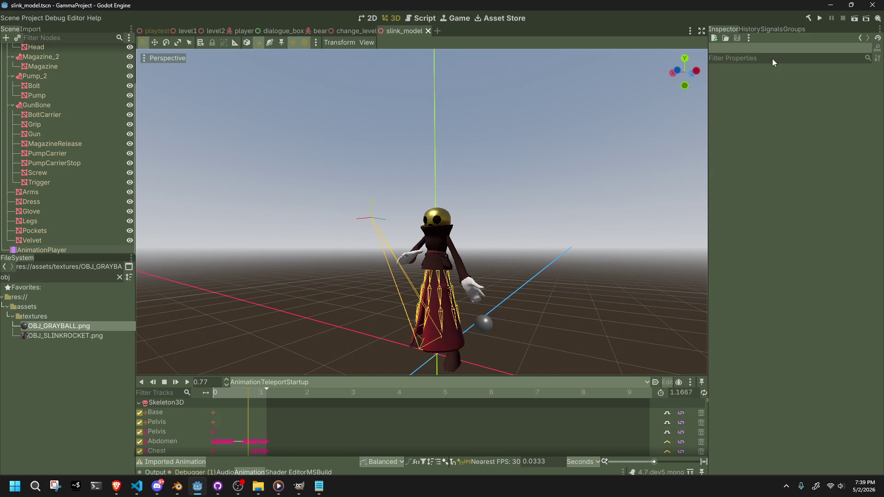
click(819, 19)
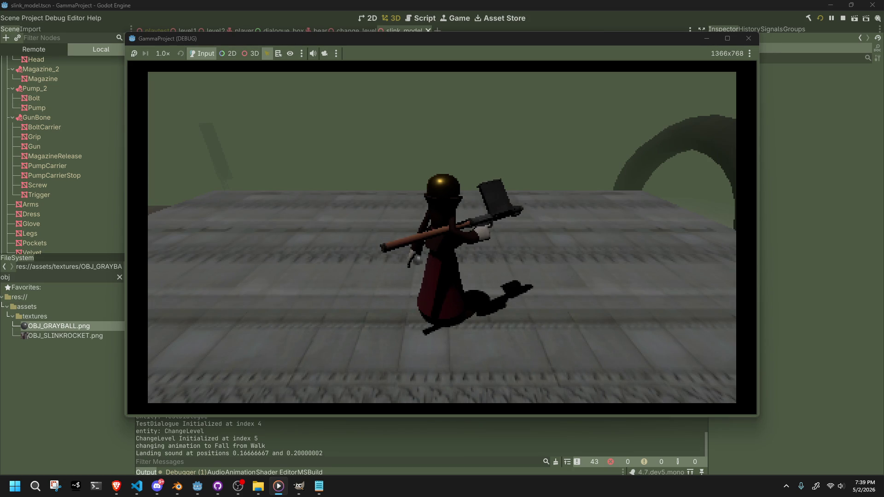
Step: Refocus the running game, walk the character with W and A, then close the game window
click(116, 486)
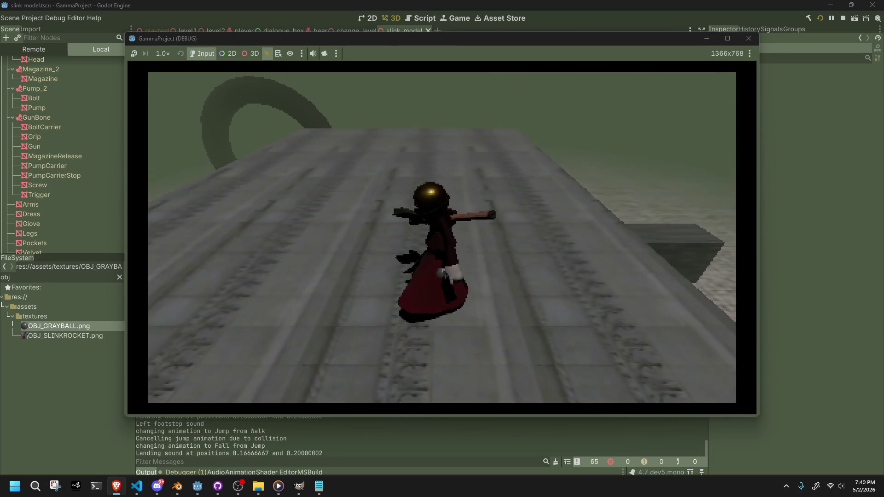
click(600, 285)
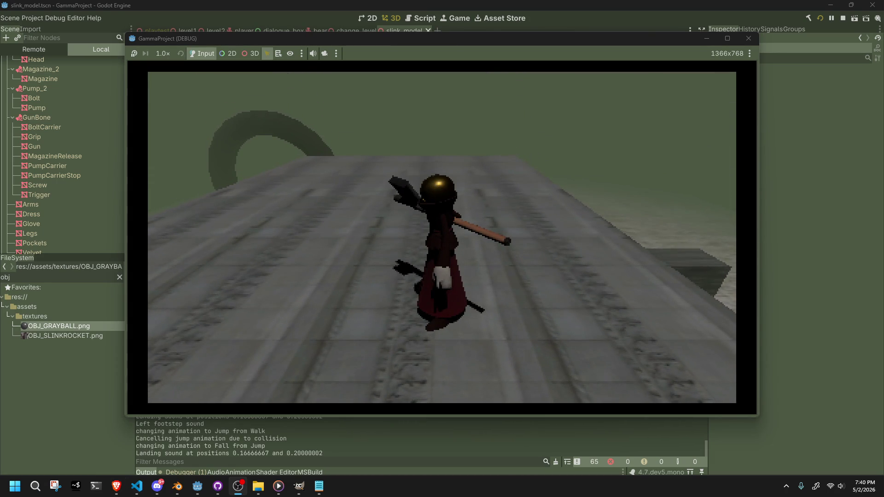
key(w)
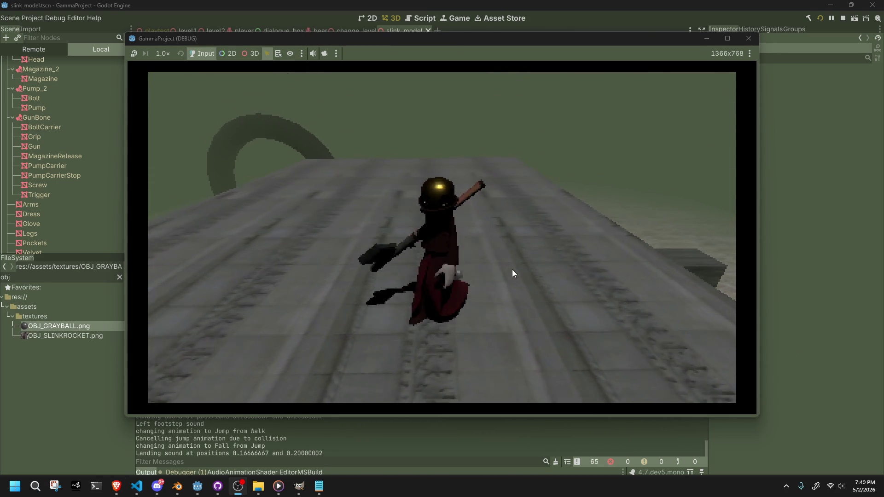
key(a)
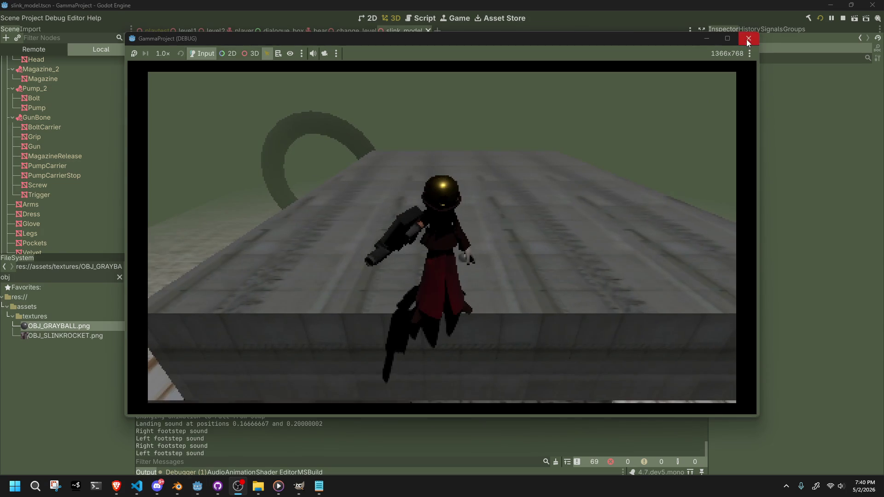
click(748, 39)
click(491, 314)
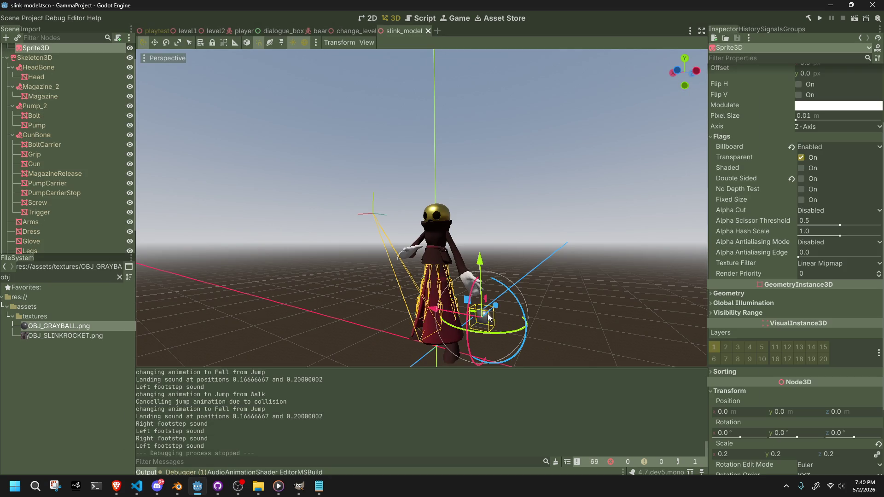
click(556, 256)
scroll(106, 103, up, 2)
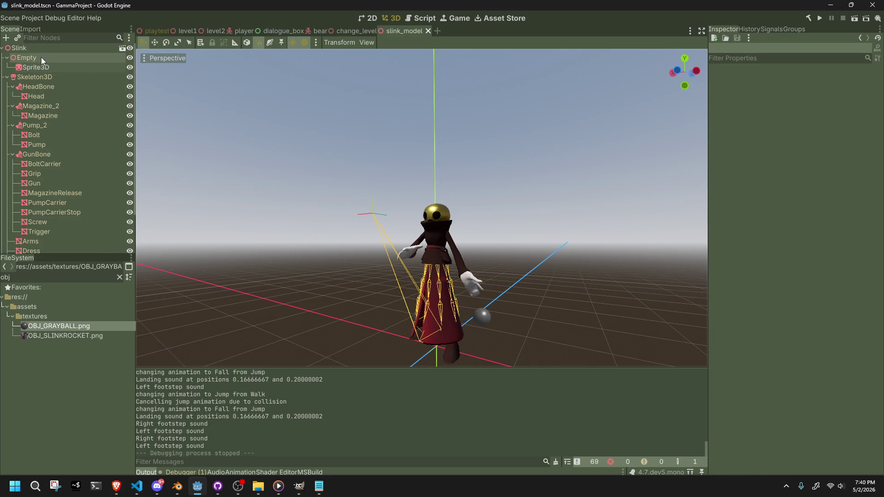
click(46, 58)
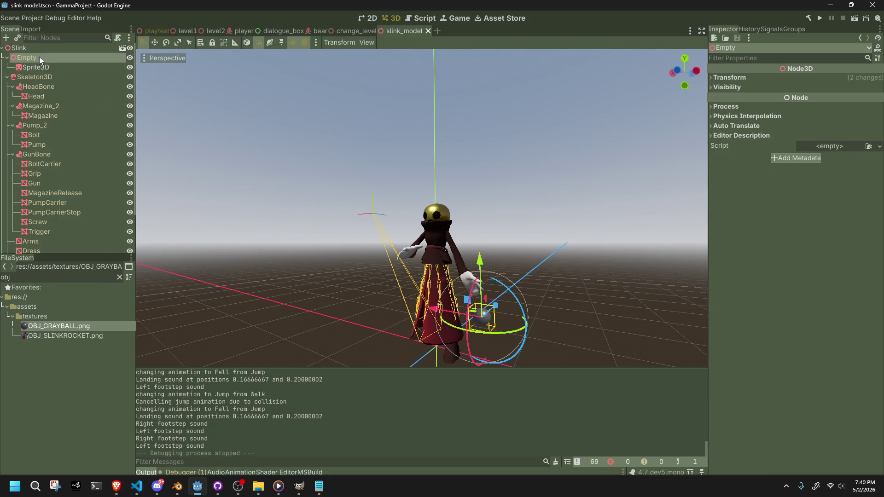
click(737, 80)
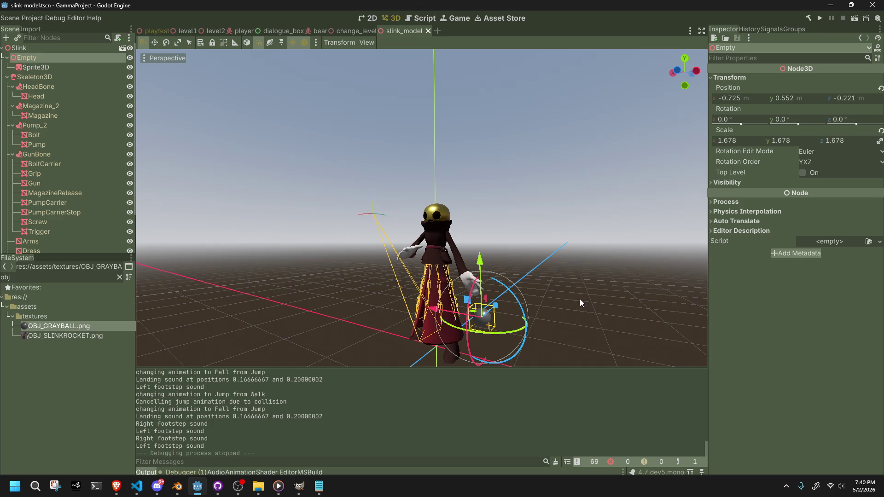
scroll(506, 220, up, 5)
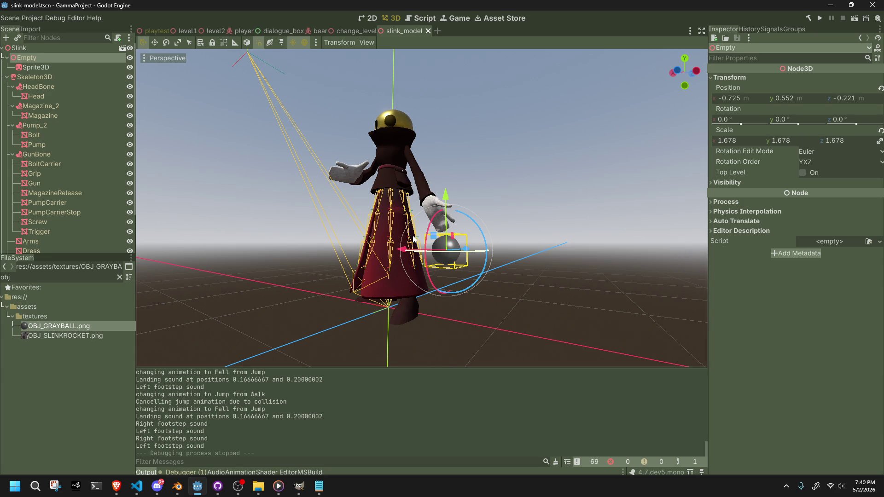
click(293, 156)
scroll(305, 159, down, 3)
mouse_move(307, 158)
middle_down()
mouse_move(225, 211)
mouse_move(225, 204)
mouse_move(312, 192)
middle_up()
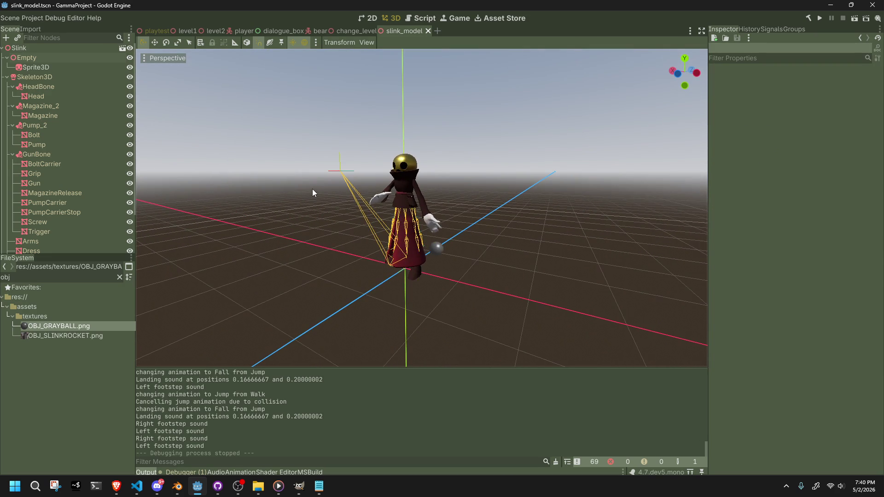
click(52, 67)
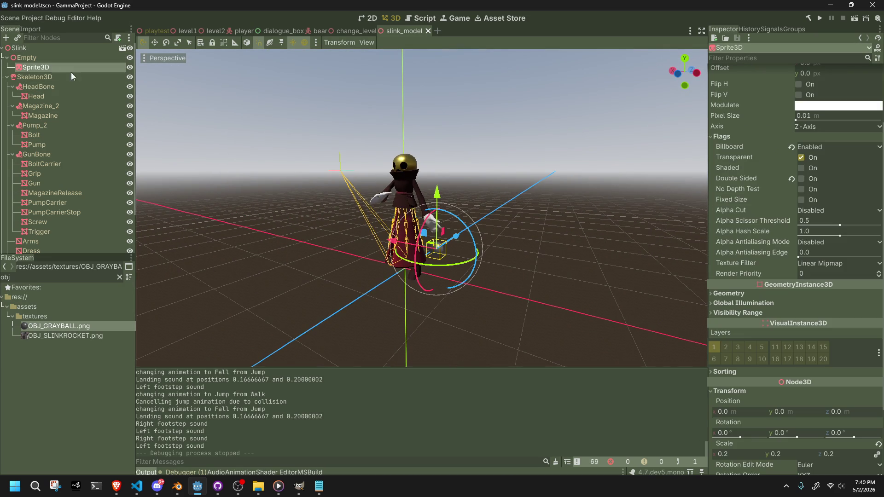
scroll(501, 209, up, 5)
Step: Set the ball's Modulate tint to cyan at full opacity
click(815, 108)
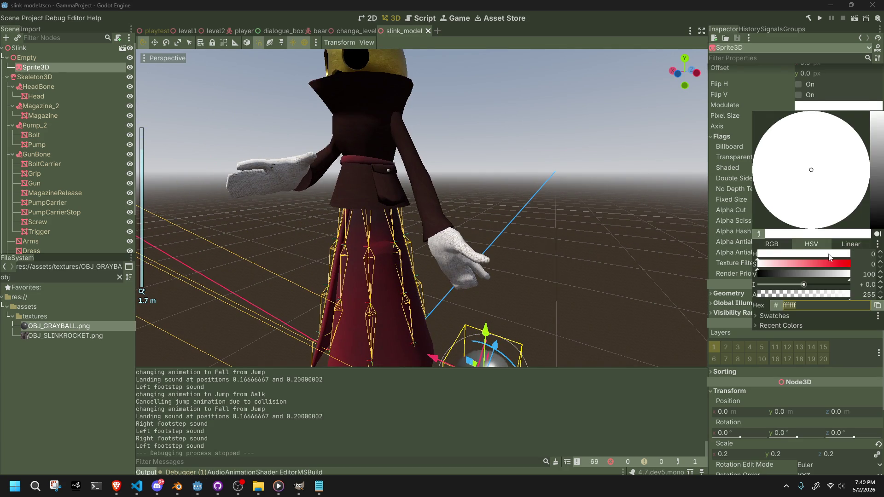
mouse_move(842, 265)
mouse_down()
mouse_move(852, 271)
mouse_move(805, 257)
mouse_move(757, 263)
mouse_up()
click(640, 255)
middle_drag(640, 256, 640, 217)
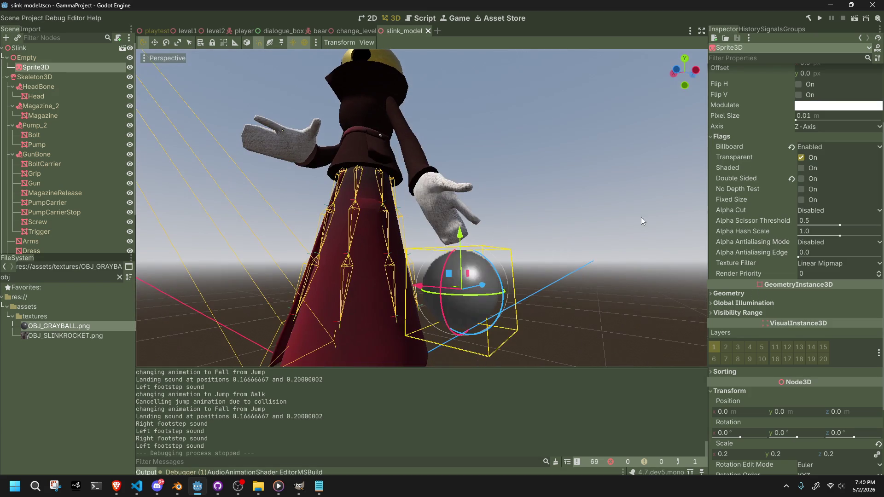
click(811, 106)
drag(826, 266, 854, 267)
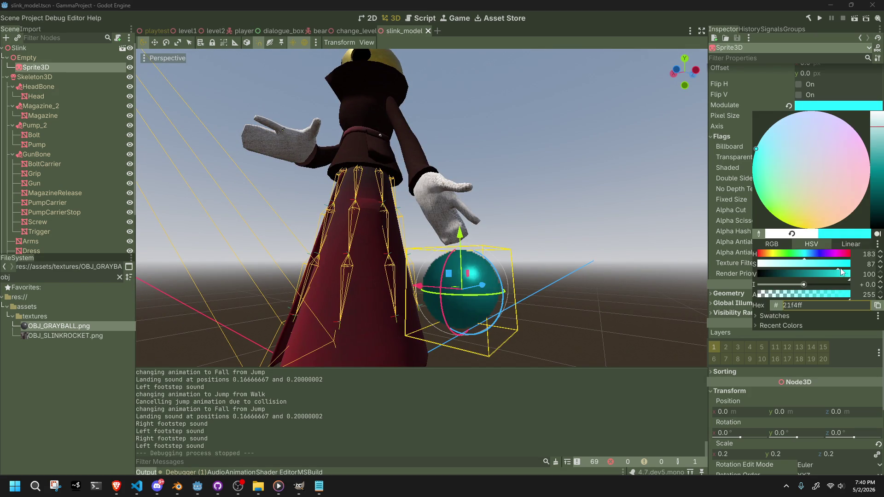
mouse_move(804, 286)
mouse_down()
mouse_move(784, 286)
mouse_move(838, 296)
mouse_move(791, 297)
mouse_up()
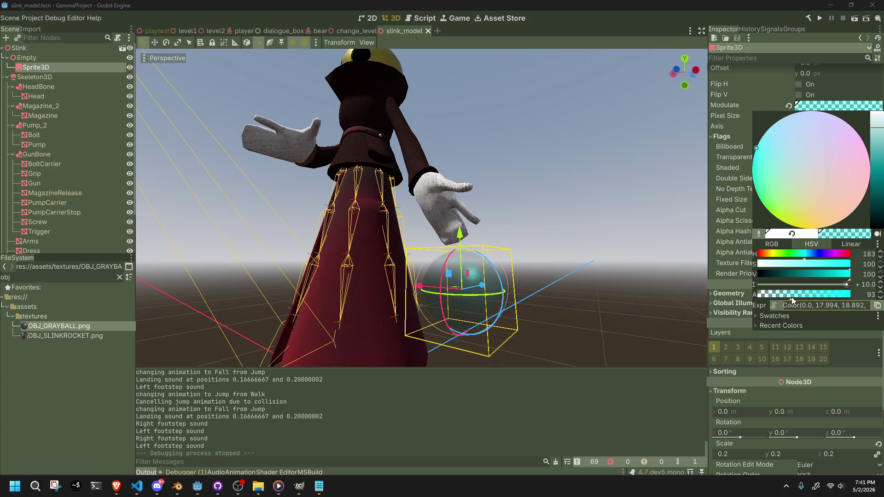
key(ctrl+z)
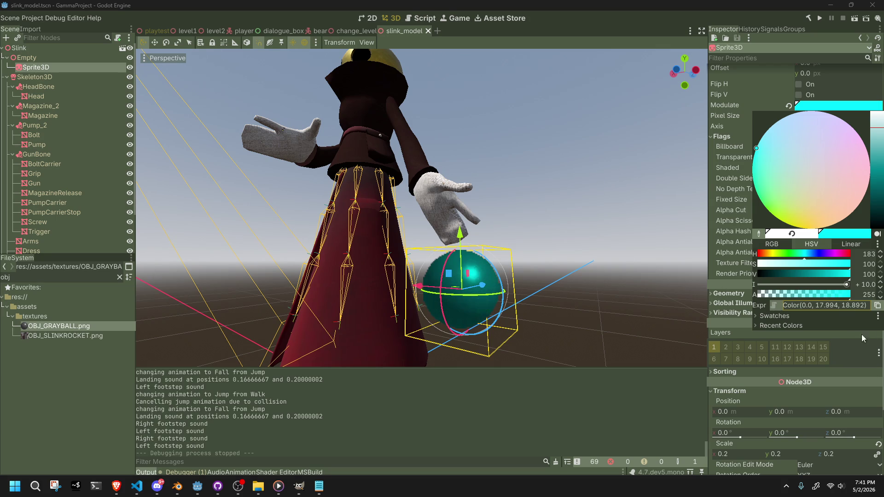
click(797, 341)
Step: Keep the sprite's Alpha Antialiasing and Alpha Cut both set to Disabled
click(735, 303)
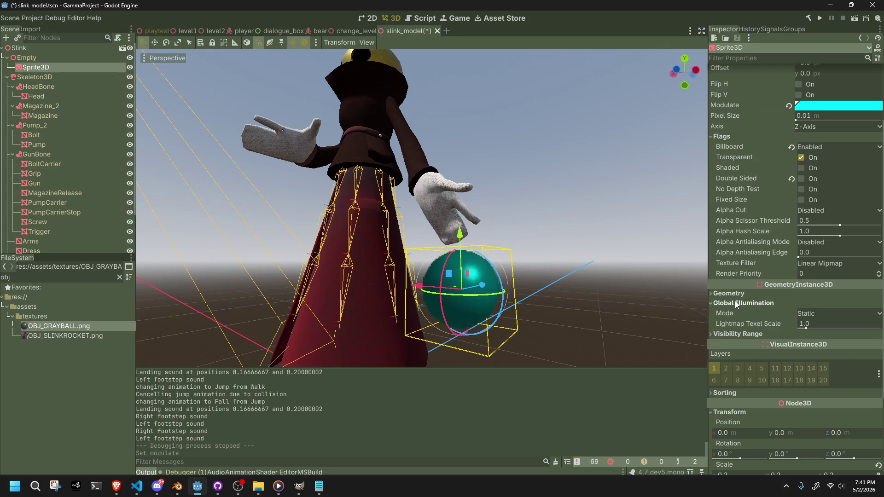
click(735, 303)
click(802, 242)
click(812, 251)
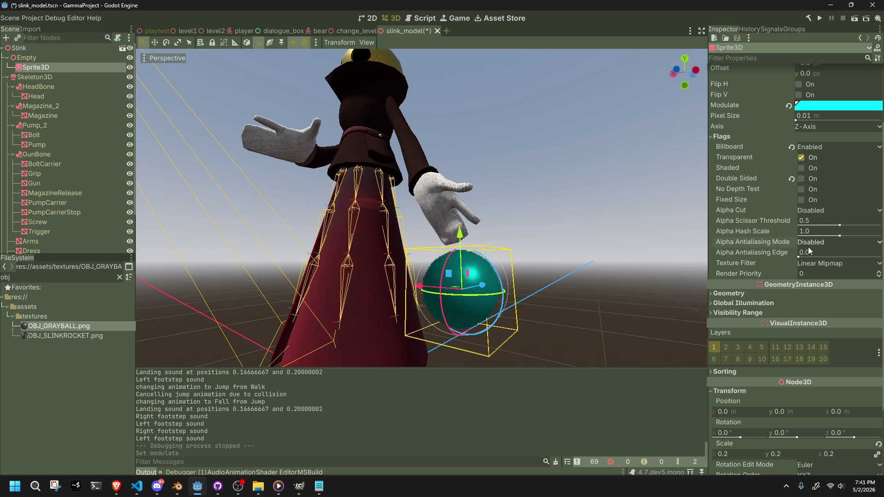
click(814, 210)
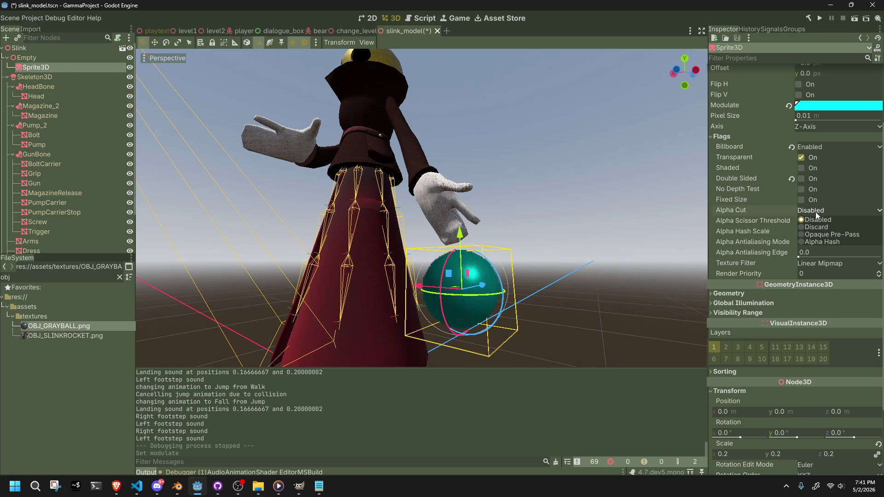
click(815, 220)
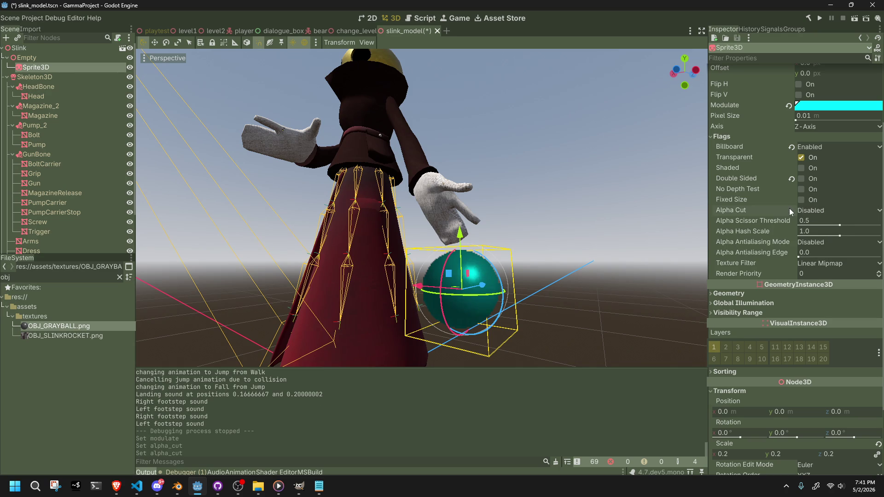
Step: Try Fixed Size on to check the ball's size, then turn it back off
click(802, 201)
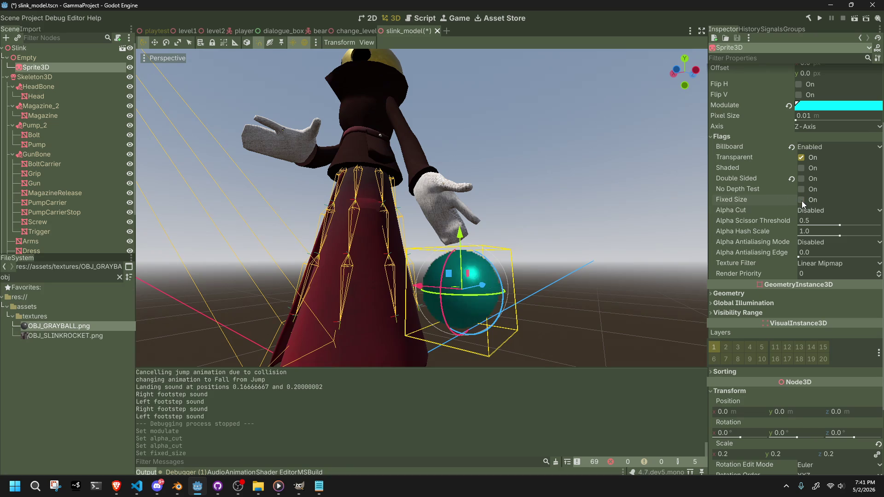
mouse_move(635, 258)
middle_down()
mouse_move(493, 284)
mouse_move(403, 244)
mouse_move(678, 227)
middle_up()
scroll(402, 244, down, 4)
scroll(402, 245, up, 8)
click(800, 198)
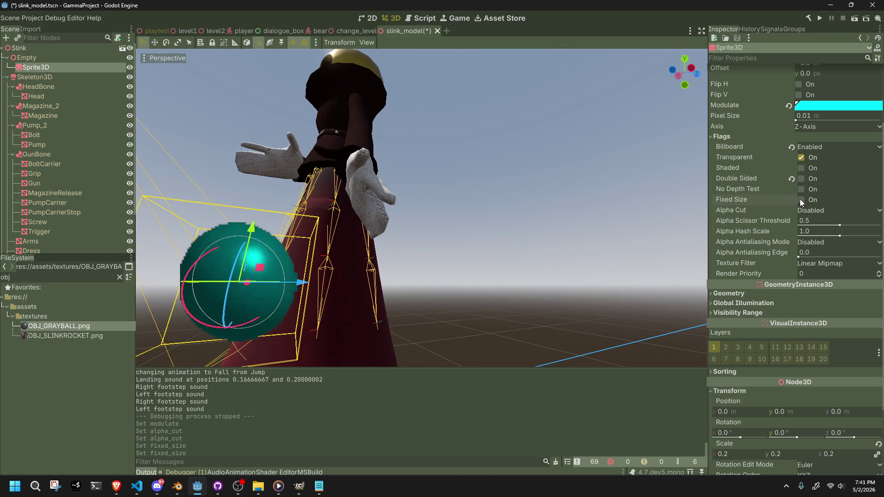
middle_drag(615, 220, 670, 219)
scroll(671, 220, down, 3)
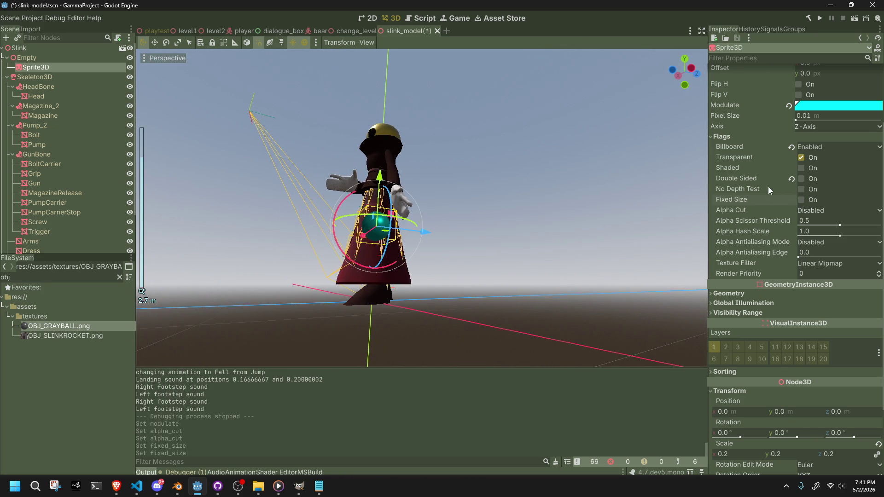
Step: Switch the Modulate picker to Linear values, with red 0 and boosted green and blue
scroll(766, 148, up, 4)
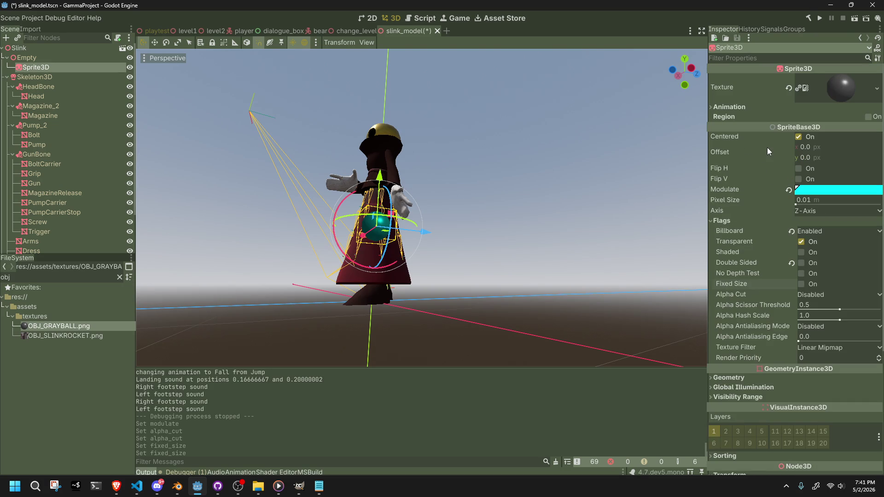
click(799, 191)
click(771, 328)
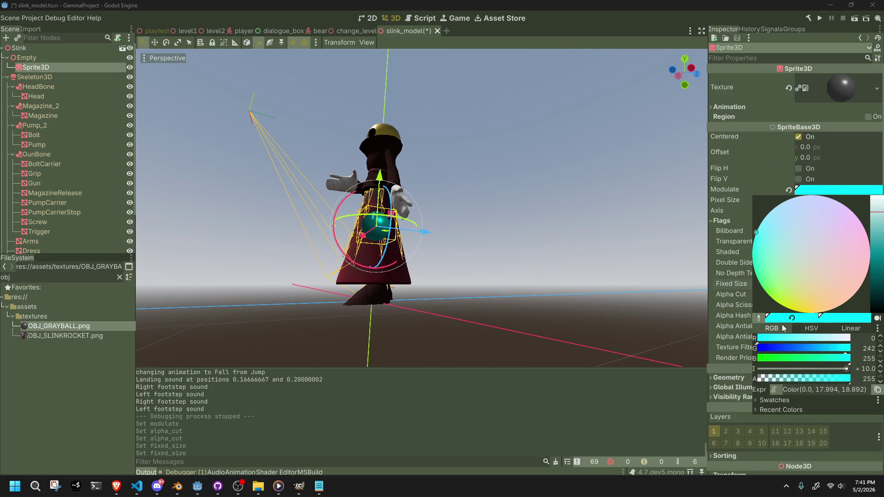
click(850, 328)
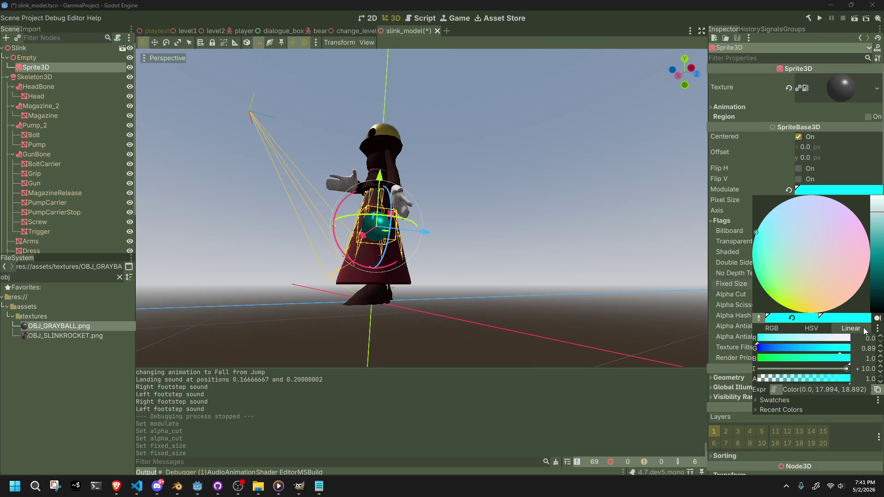
mouse_move(760, 341)
mouse_down()
mouse_move(856, 343)
mouse_move(759, 351)
mouse_up()
mouse_move(829, 351)
mouse_down()
mouse_move(858, 355)
mouse_move(852, 361)
mouse_up()
click(838, 360)
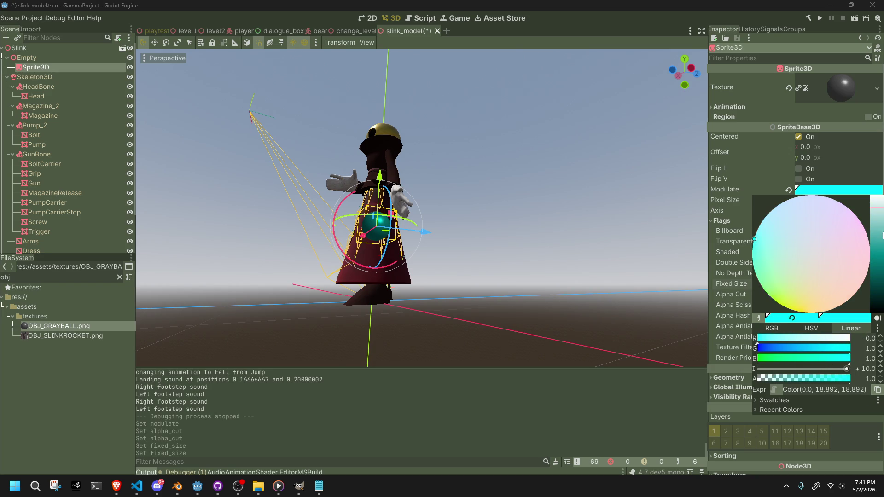
key(Escape)
Step: Equalise green and blue at 15.884 and save the scene
click(852, 194)
mouse_move(878, 203)
mouse_down()
mouse_move(875, 193)
mouse_move(879, 228)
mouse_up()
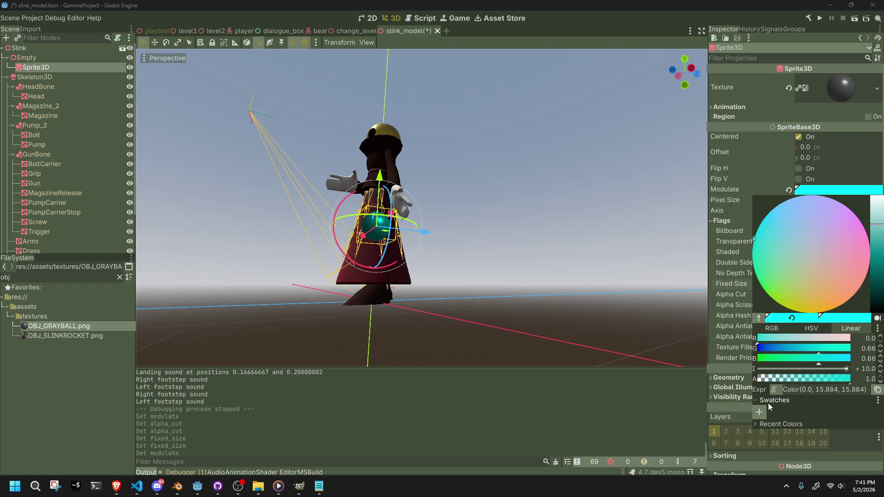
scroll(490, 244, up, 5)
mouse_move(496, 250)
middle_down()
mouse_move(611, 258)
mouse_move(611, 214)
middle_up()
scroll(610, 219, down, 2)
key(ctrl+s)
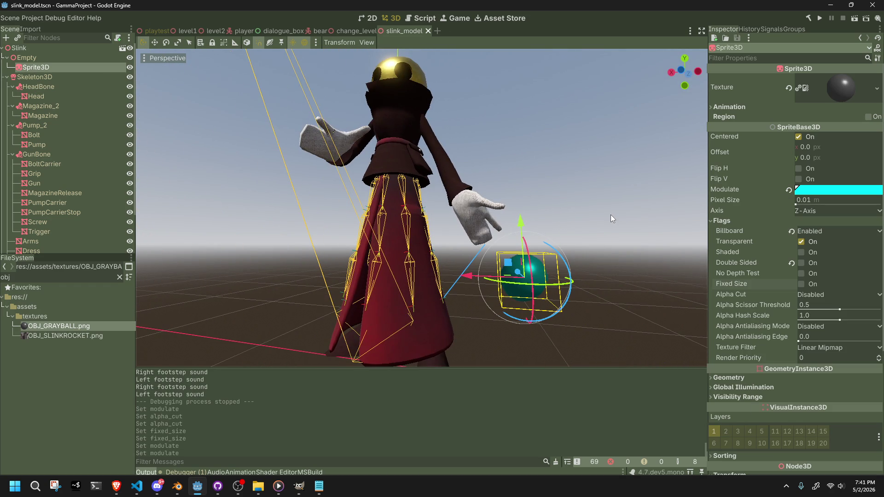
Step: Inspect the Empty and Sprite3D nodes, dismiss the Empty's context menu, and switch to Blender
click(43, 58)
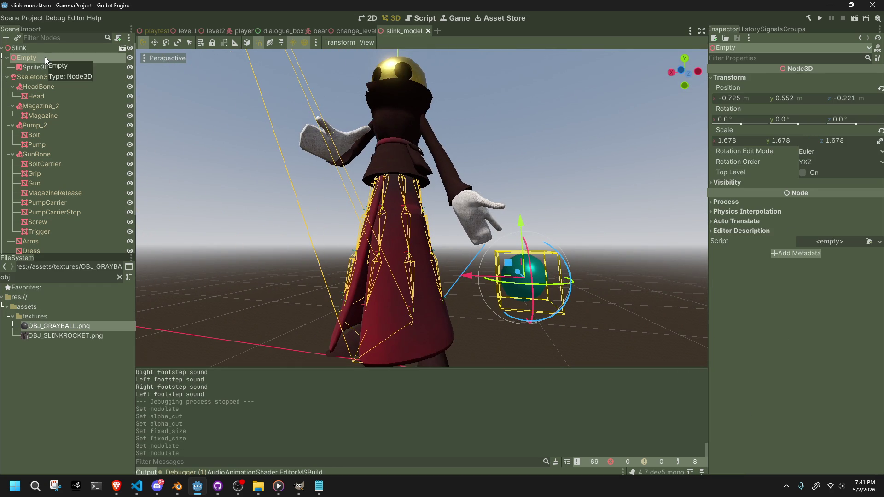
click(47, 67)
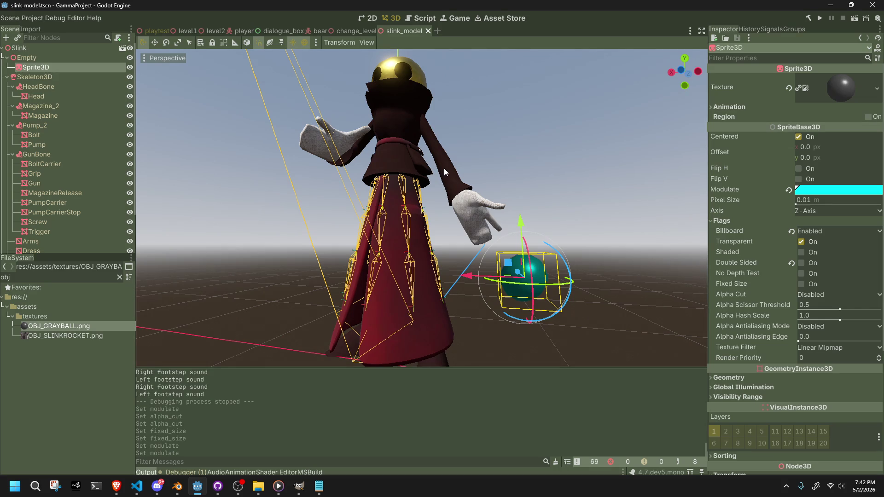
click(58, 57)
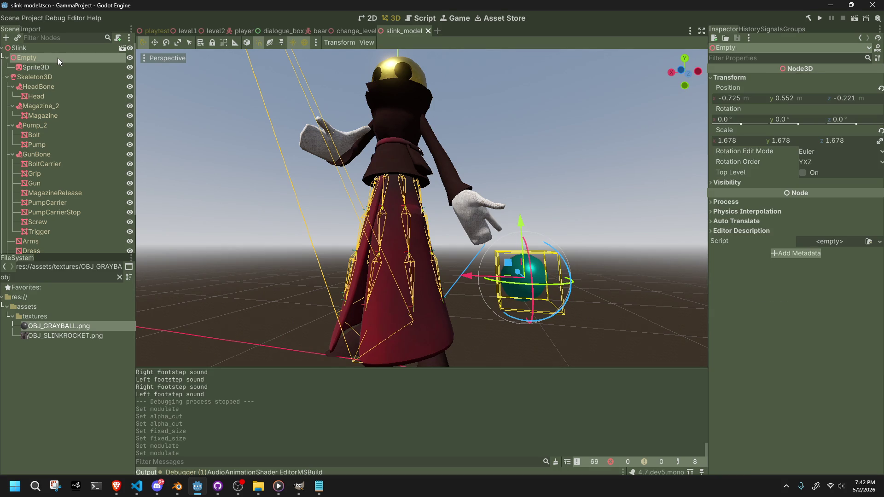
right_click(57, 57)
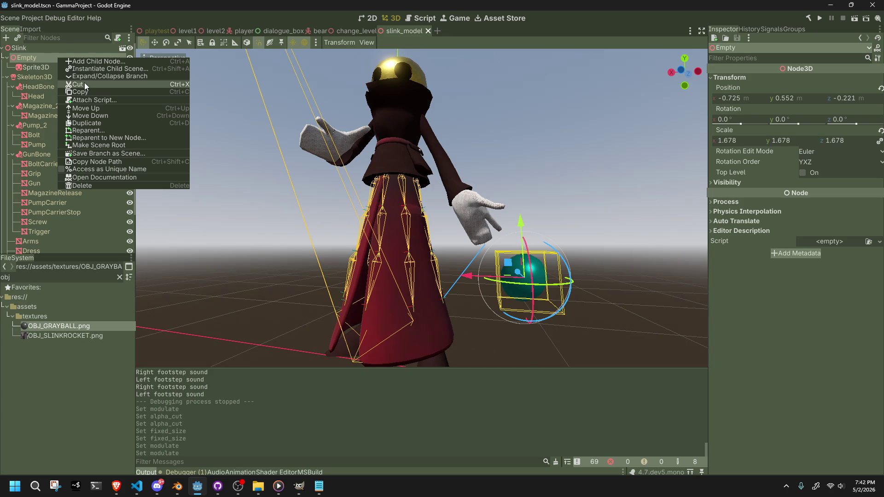
click(193, 251)
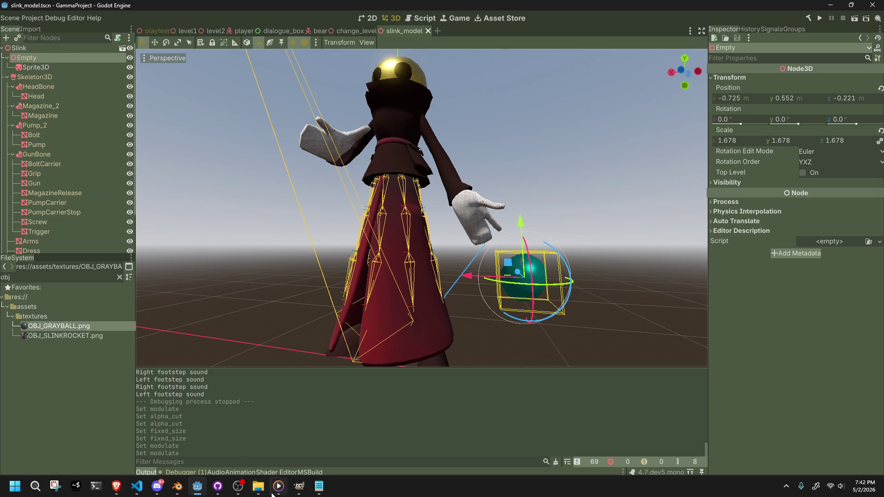
click(178, 484)
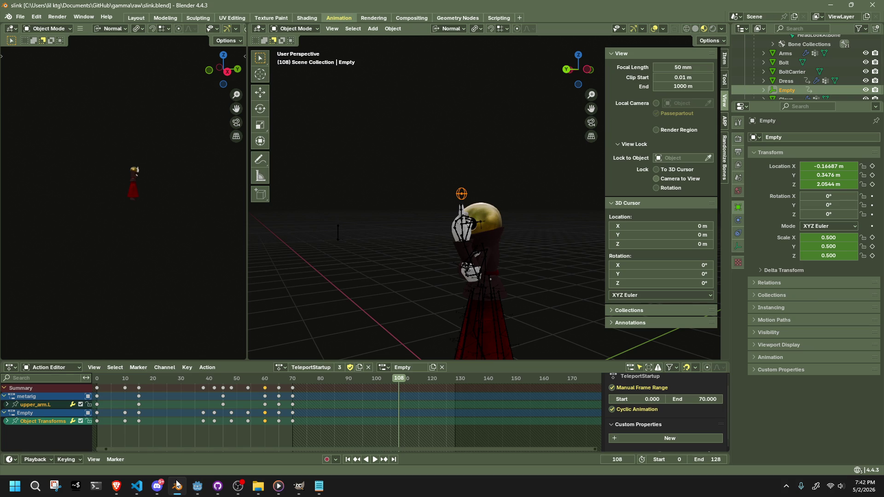
Step: Deselect the Empty and save slink.blend
key(alt+Tab)
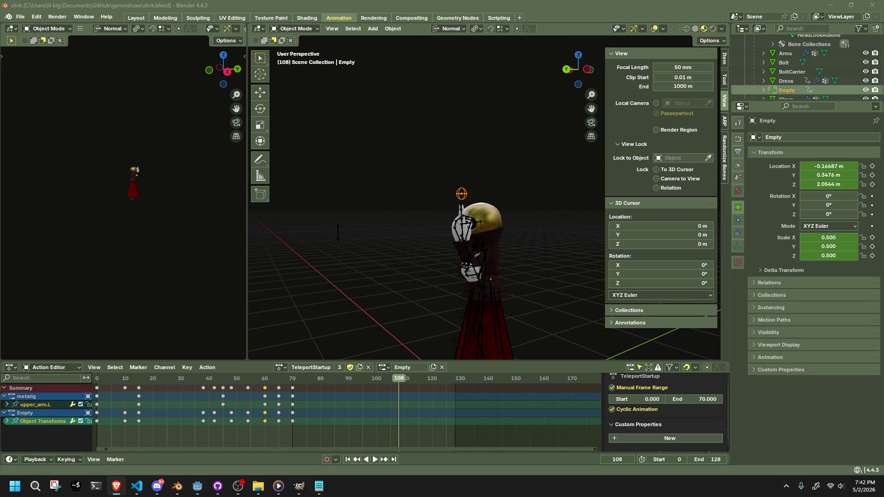
click(298, 114)
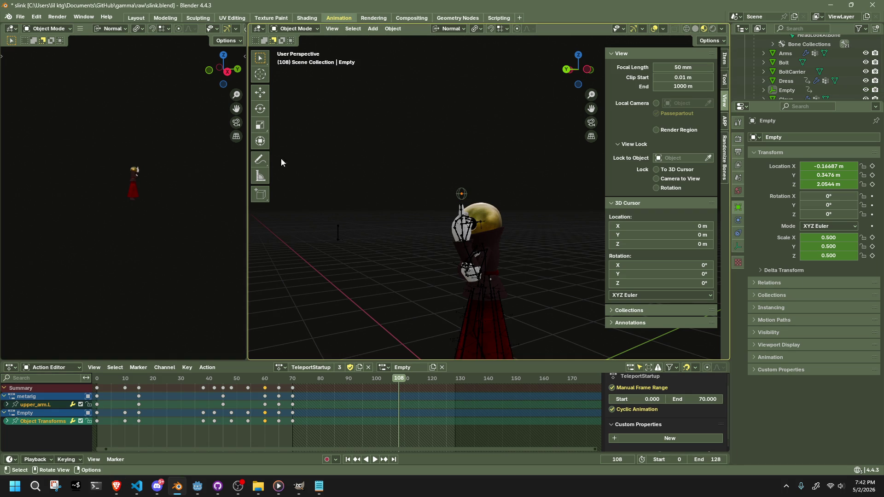
key(ctrl+s)
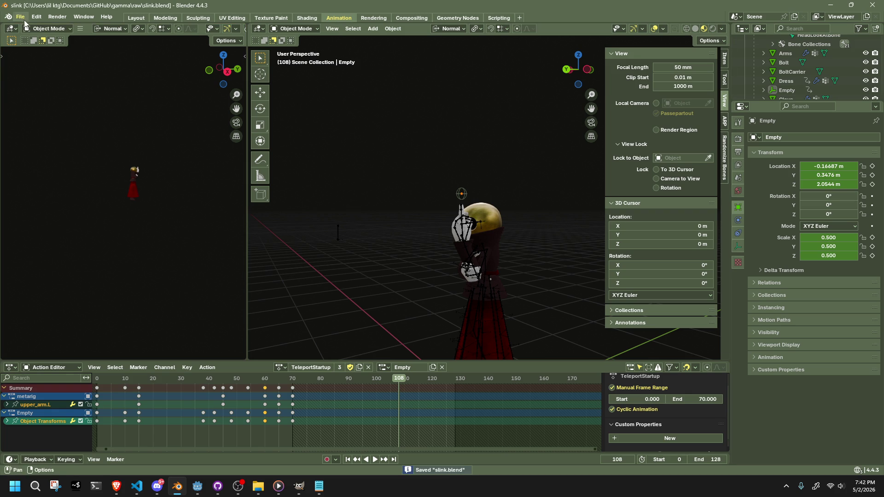
Step: Export the scene as glTF 2.0 to Slink.gltf in the assets folder
click(21, 16)
mouse_move(54, 156)
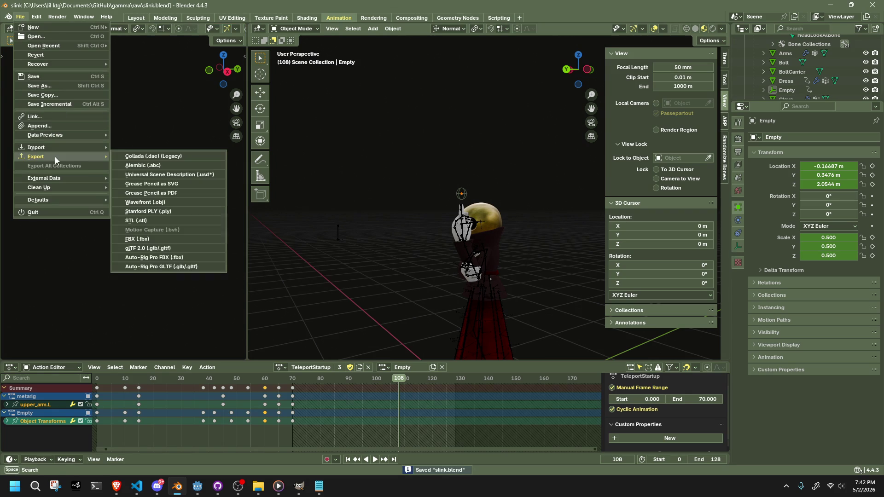
click(178, 249)
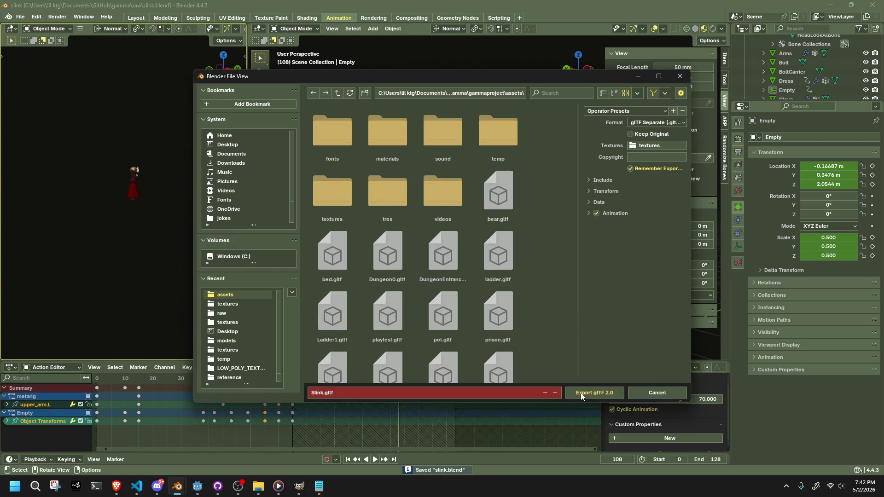
click(581, 391)
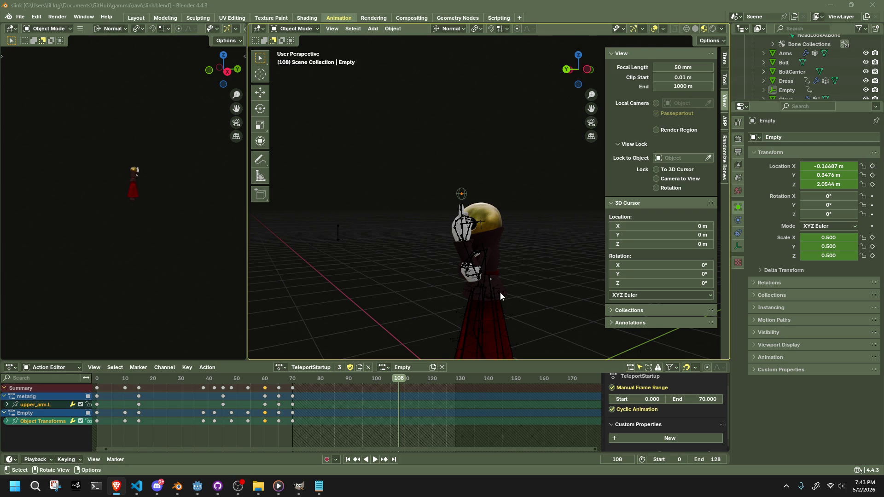
Step: Inspect the Sprite3D and Empty nodes and review the Debugger's errors and stack trace
click(207, 488)
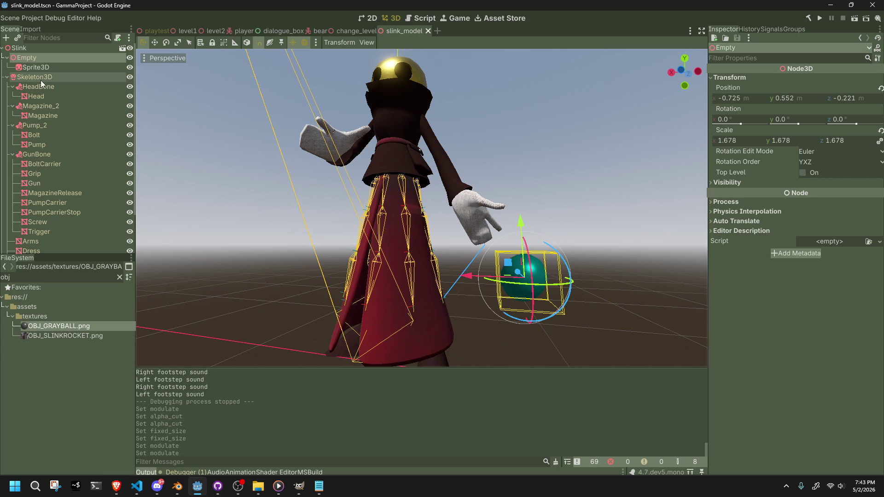
click(40, 78)
click(40, 68)
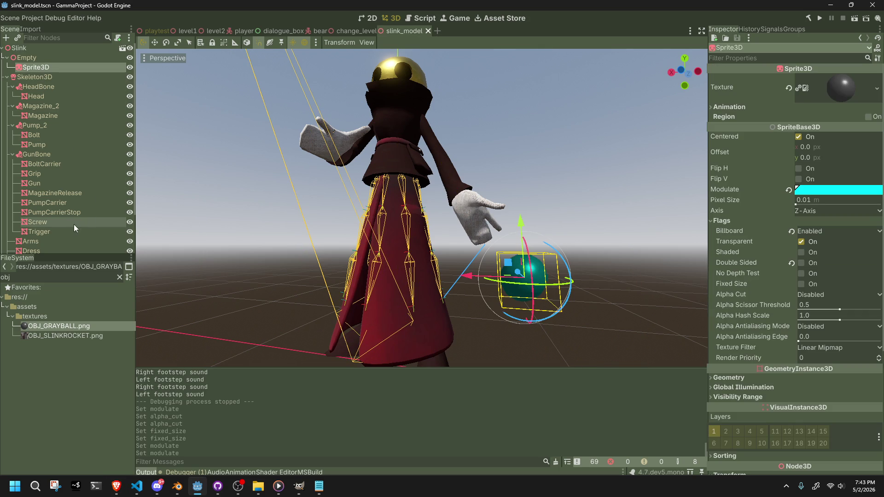
click(21, 54)
click(31, 55)
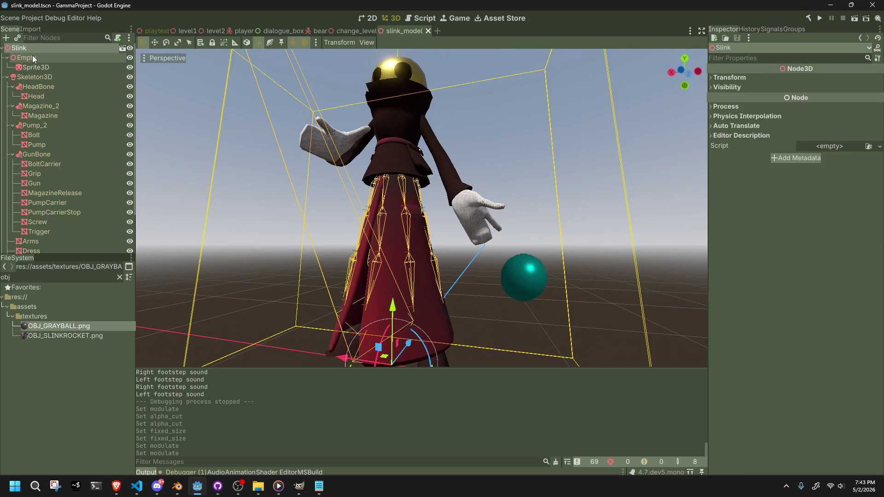
click(181, 472)
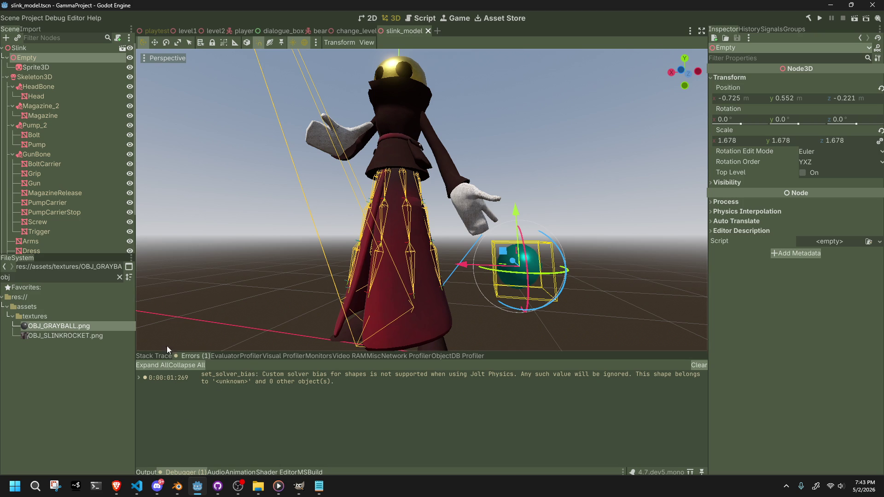
click(250, 180)
mouse_move(250, 180)
middle_down()
mouse_move(316, 222)
mouse_move(330, 253)
mouse_move(292, 262)
mouse_move(241, 370)
middle_up()
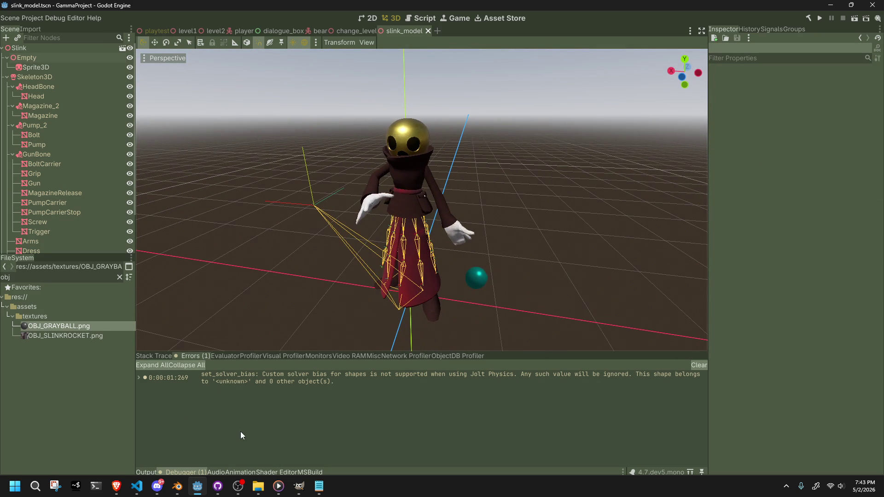
click(153, 357)
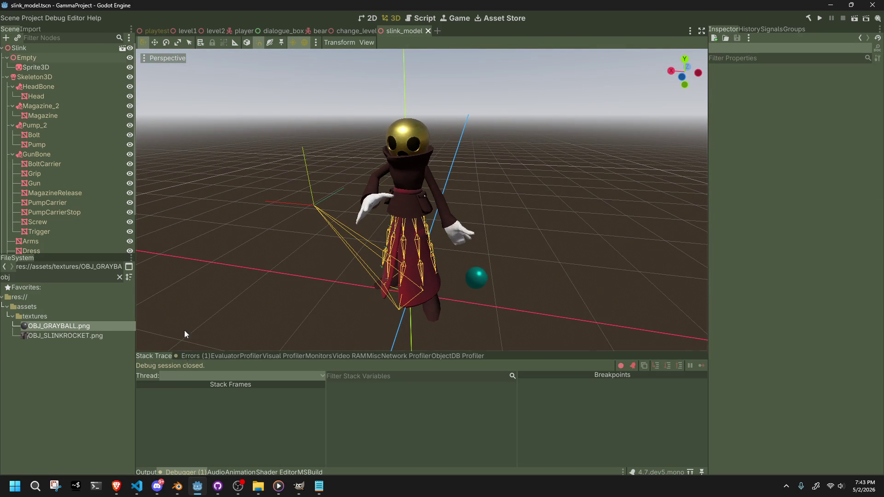
click(87, 136)
scroll(76, 210, down, 2)
Step: Scrub TeleportStartup to about 0.56 s, attempt deleting the inherited Empty, then reselect Sprite3D
click(37, 249)
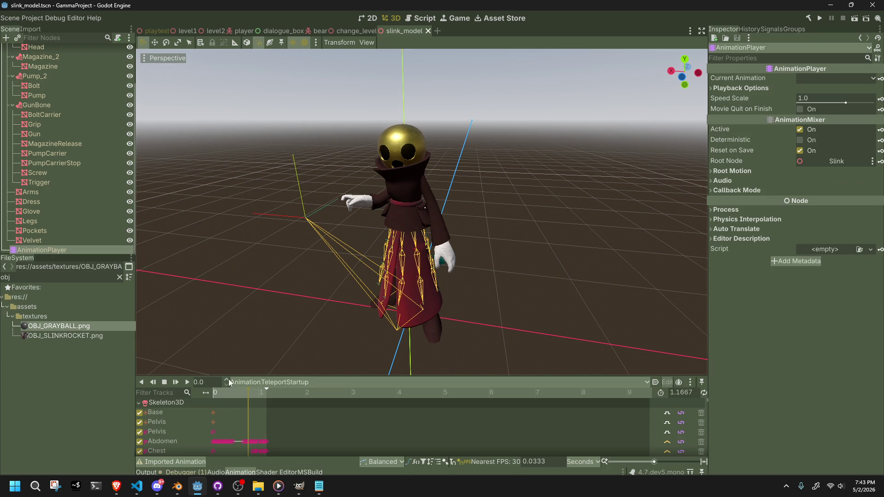
mouse_move(242, 394)
mouse_down()
mouse_move(224, 392)
mouse_move(269, 399)
mouse_move(239, 399)
mouse_up()
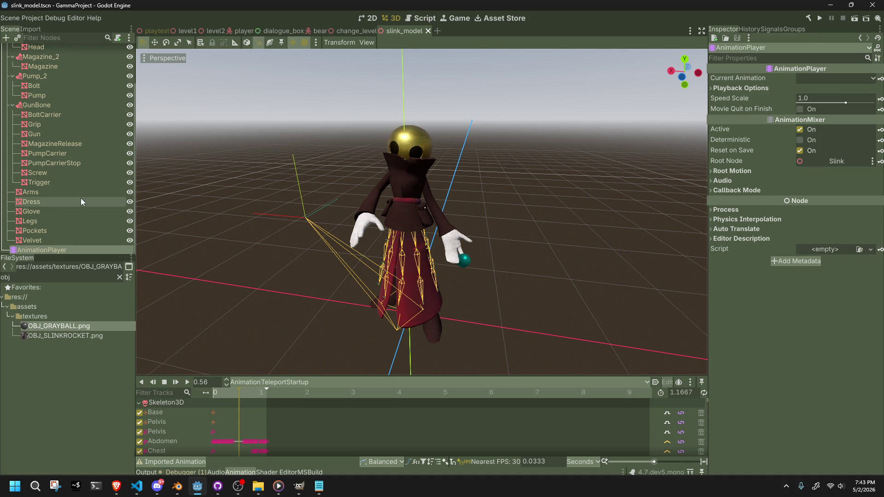
scroll(81, 198, up, 3)
click(47, 59)
key(Delete)
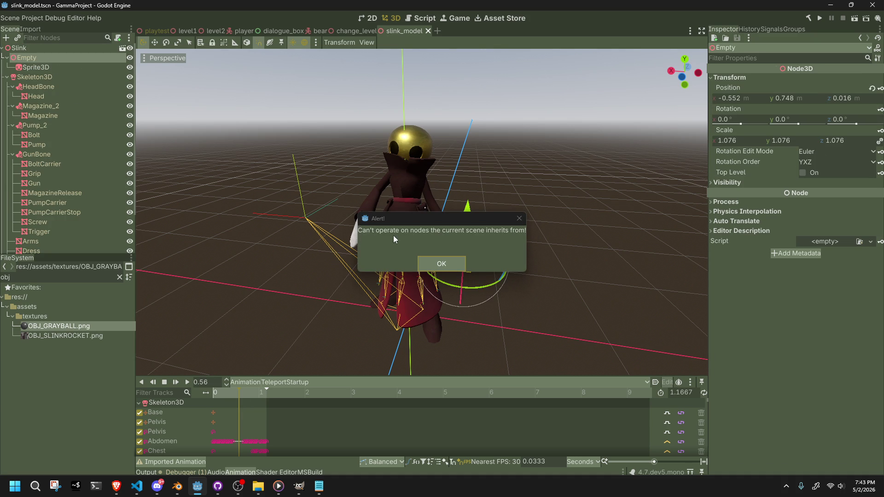
click(437, 261)
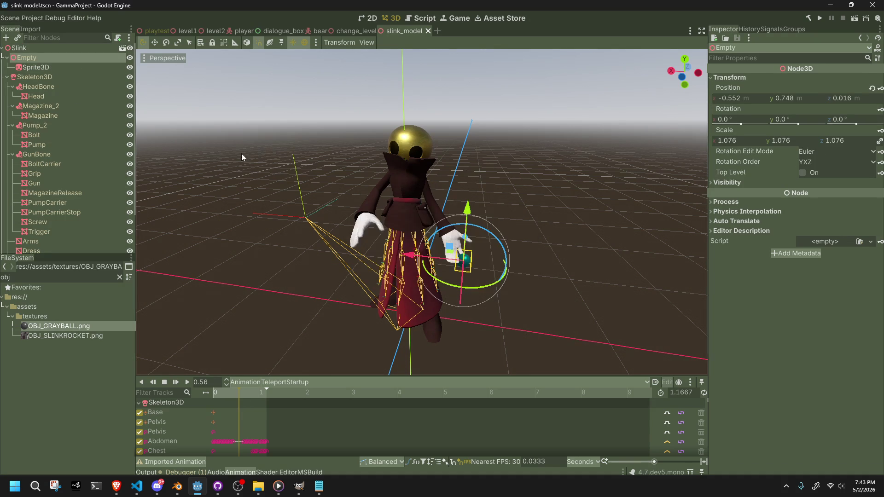
click(50, 68)
scroll(755, 253, down, 5)
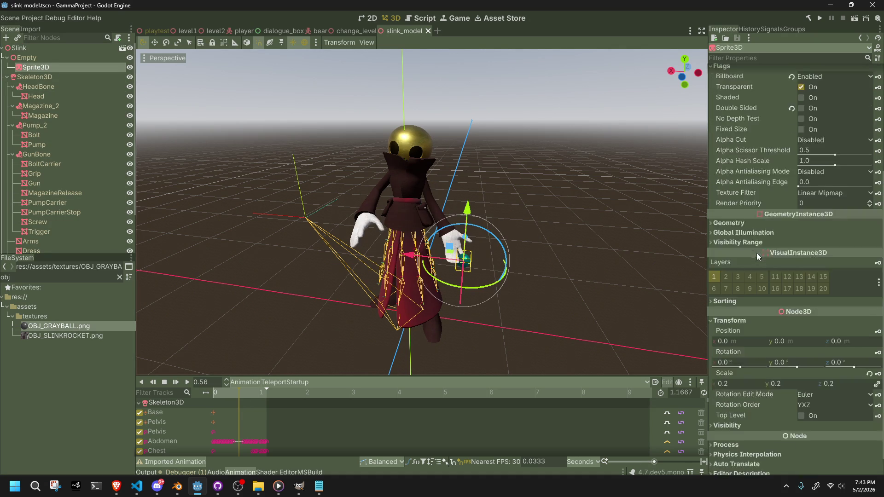
Step: Set the Sprite3D's scale to 0.4 and save slink_model
click(749, 359)
text(0.4)
key(Return)
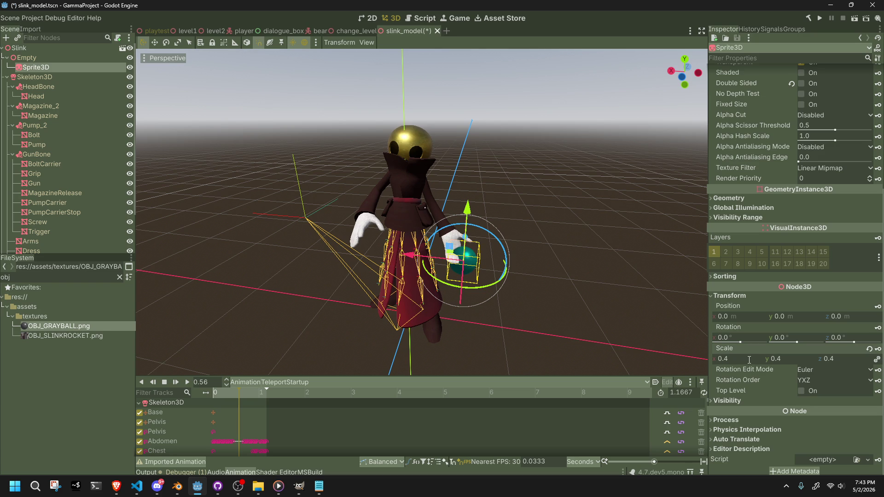
key(ctrl+s)
Step: Run the project, walk with S, trigger the teleport with E, then stop with F8
middle_drag(537, 284, 476, 239)
click(476, 239)
click(820, 18)
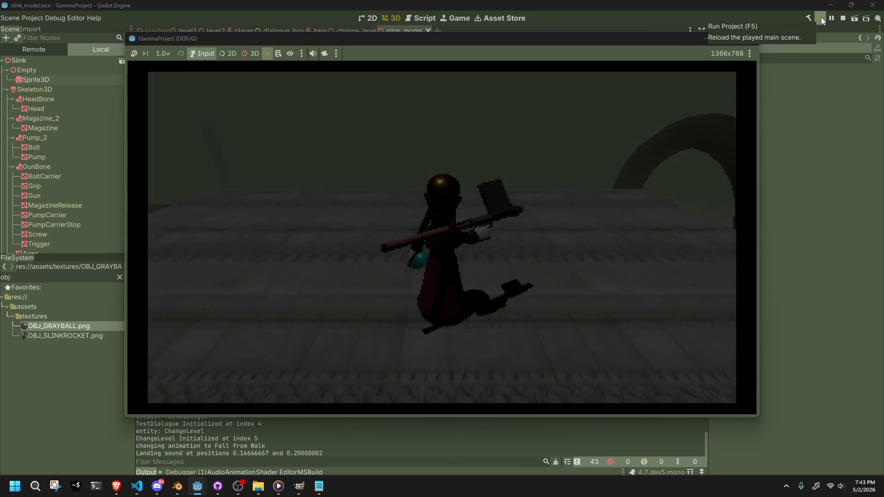
key(s)
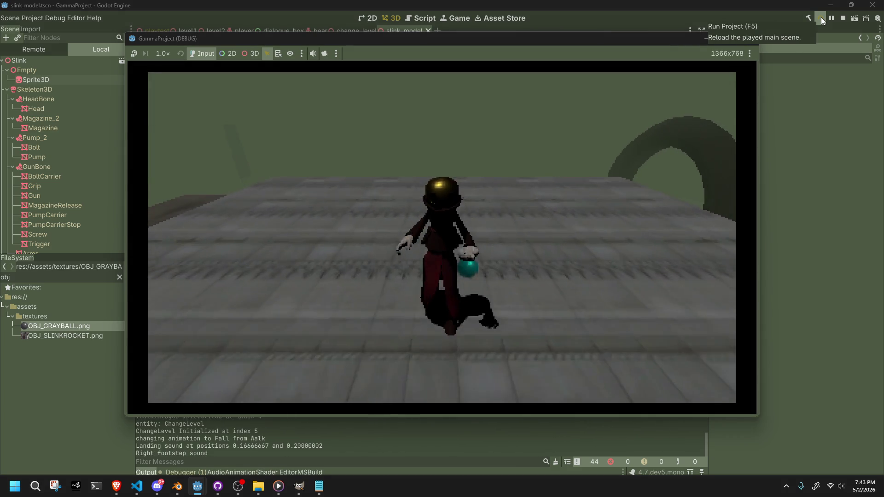
key(e)
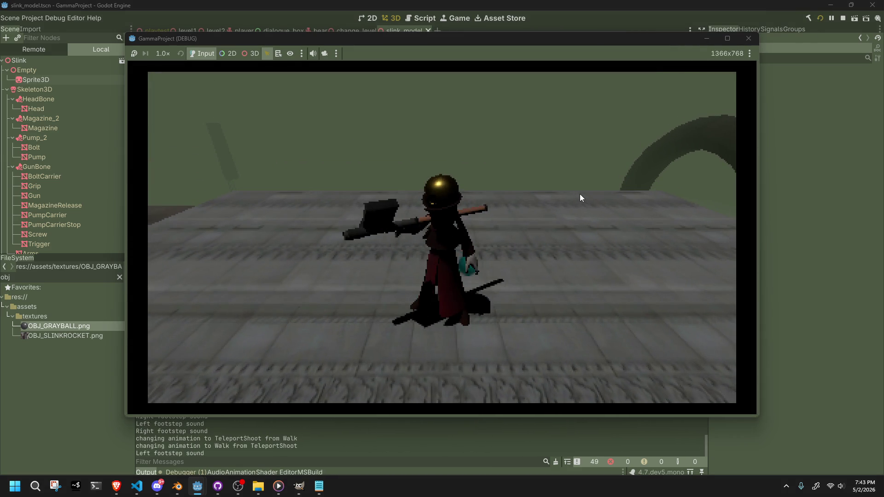
key(F8)
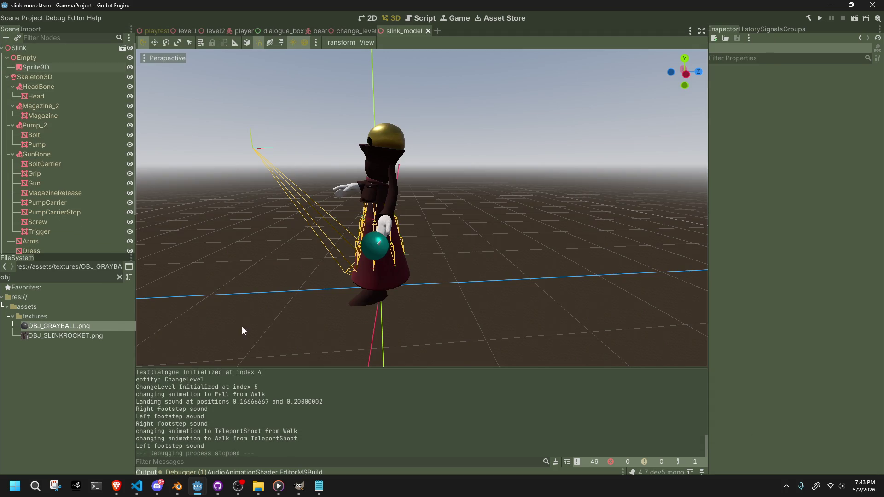
click(38, 60)
right_click(37, 61)
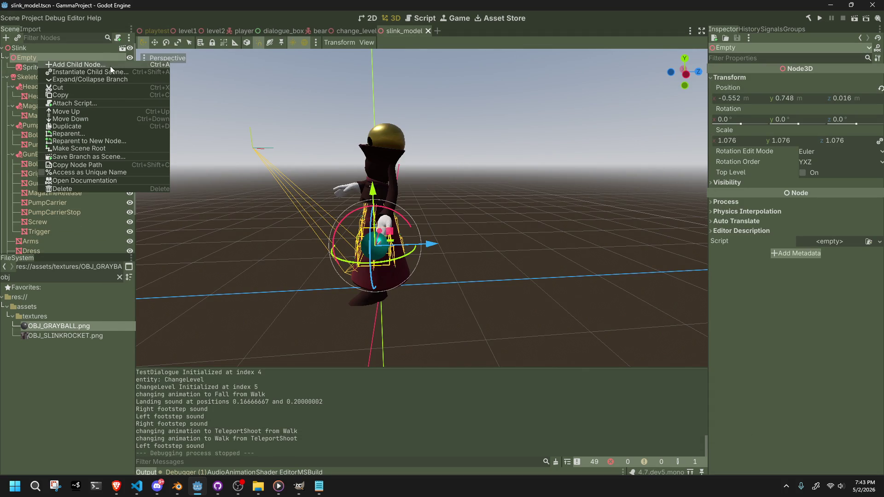
click(21, 58)
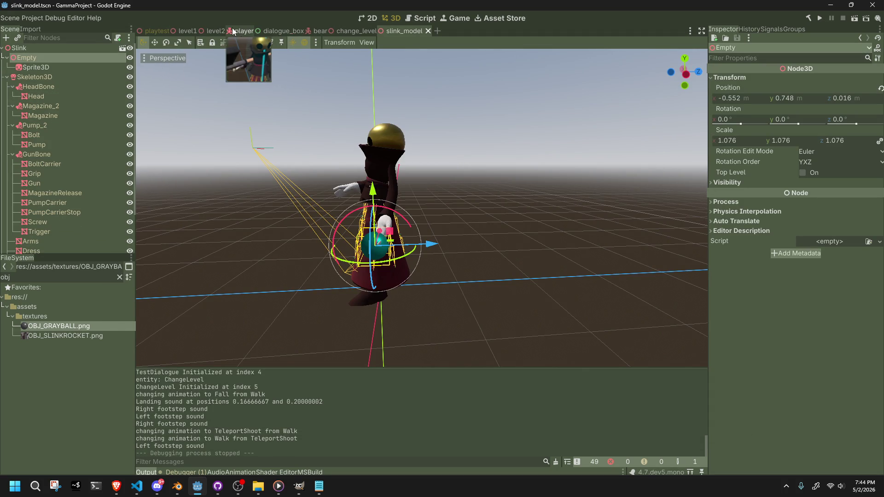
click(243, 31)
right_click(37, 87)
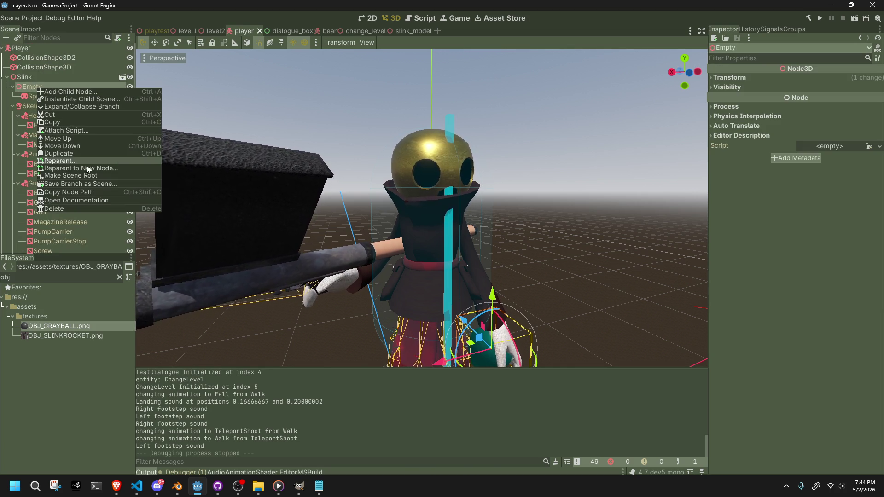
click(250, 78)
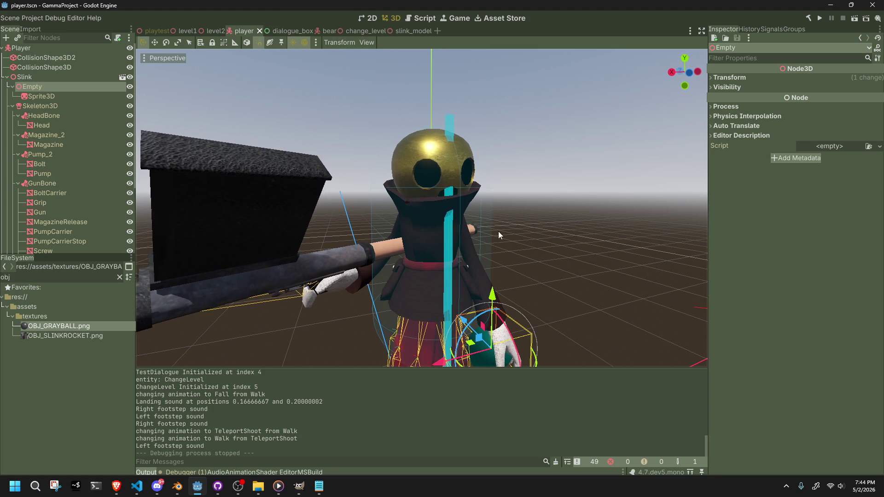
scroll(471, 220, down, 4)
click(45, 96)
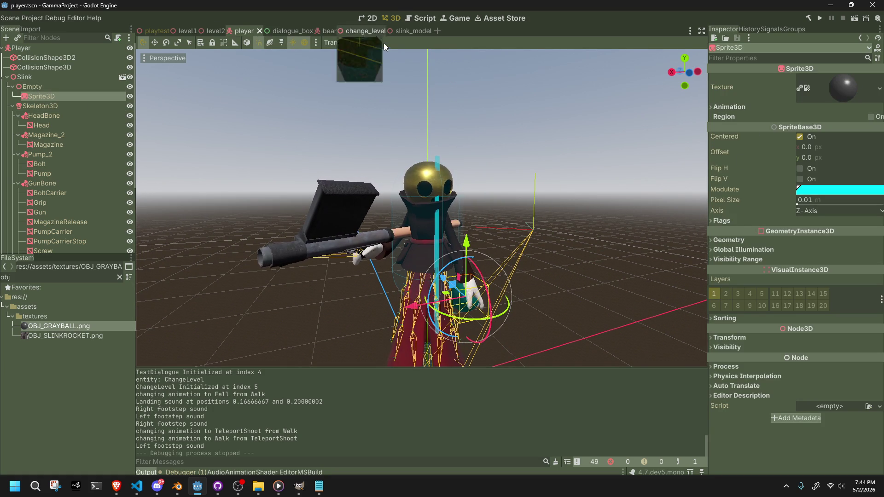
click(396, 31)
click(111, 67)
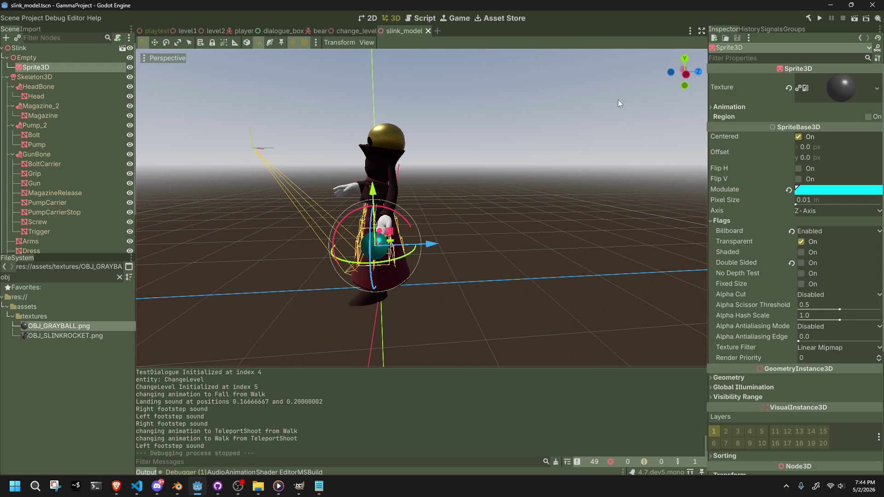
Step: Toggle the sprite's Centered option, turn Top Level off, and save slink_model
click(796, 136)
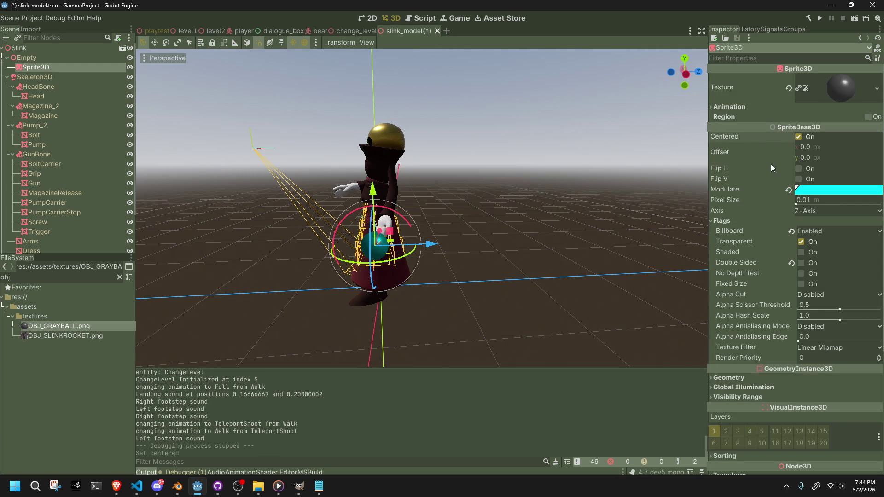
mouse_move(762, 133)
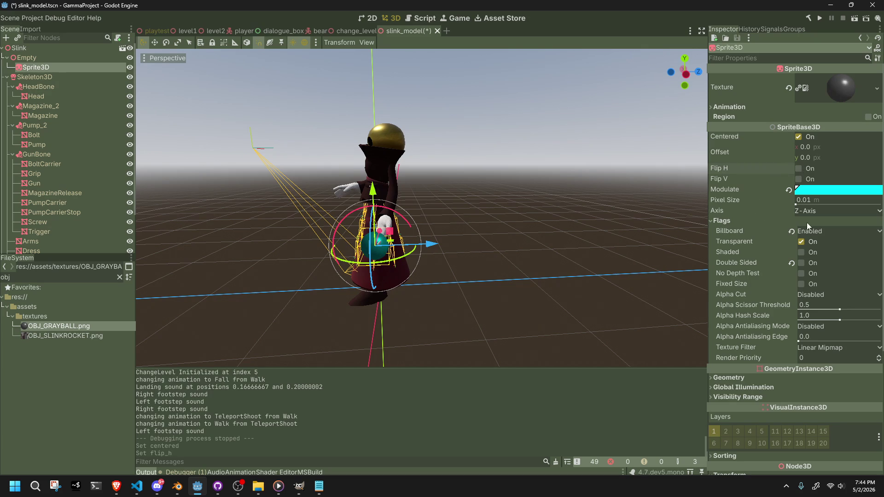
scroll(769, 283, down, 3)
click(752, 275)
click(751, 275)
scroll(764, 313, down, 3)
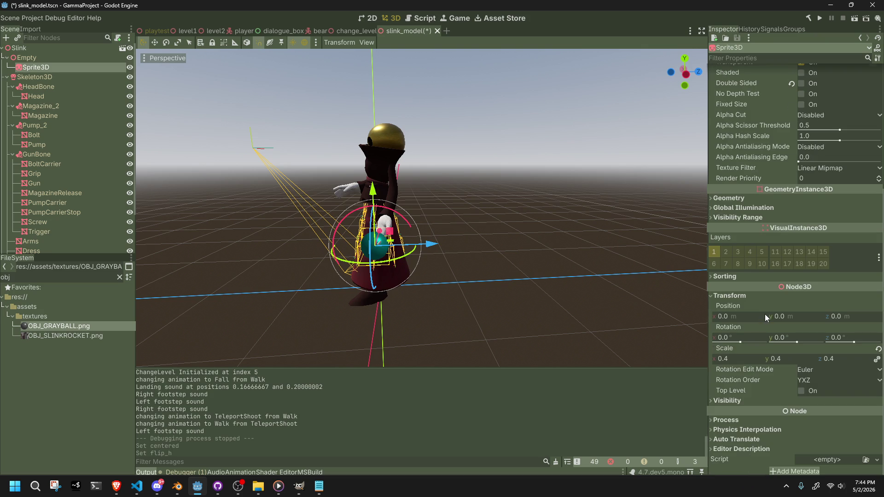
click(802, 391)
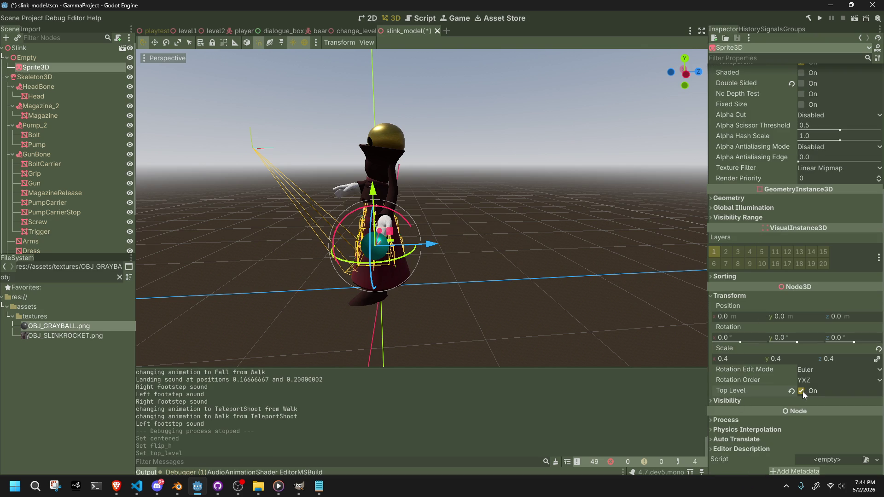
middle_drag(522, 279, 646, 277)
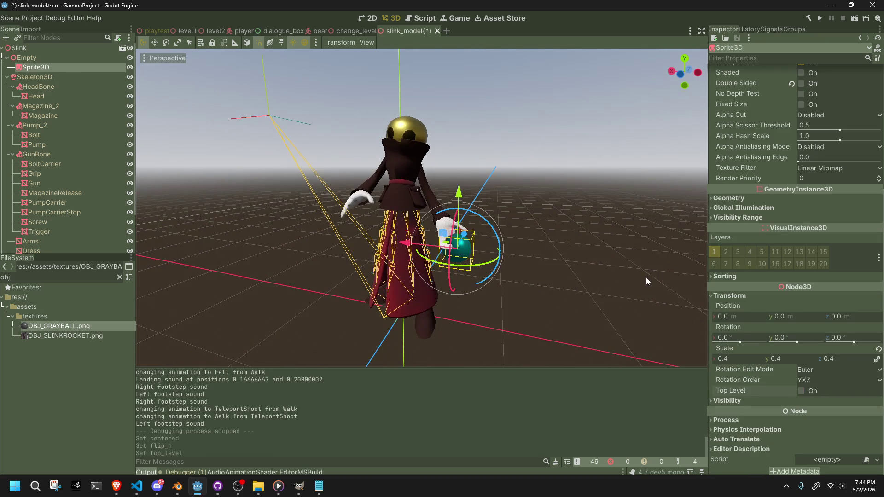
key(ctrl+s)
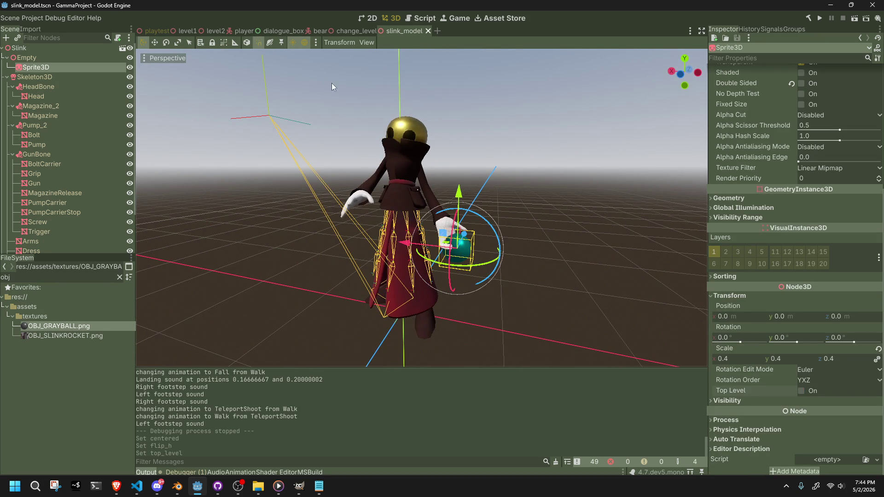
Step: Check the Empty node, then switch to the player scene
click(600, 196)
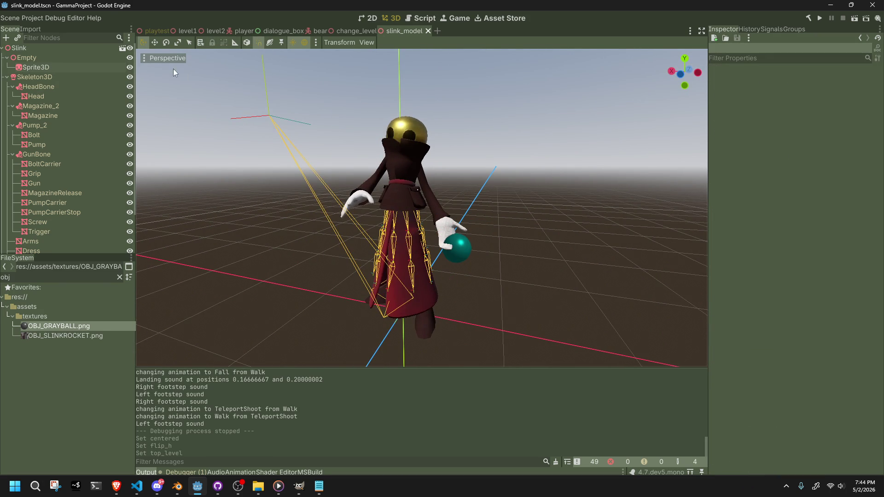
click(82, 57)
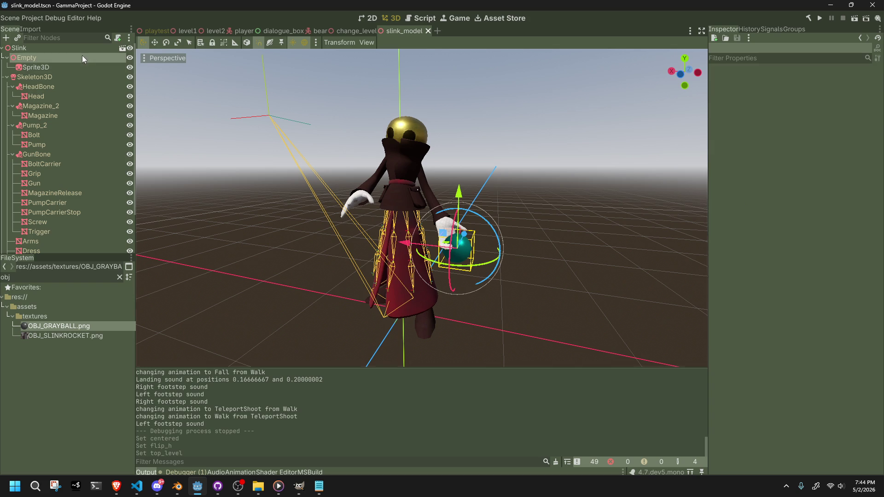
click(237, 220)
scroll(60, 208, down, 2)
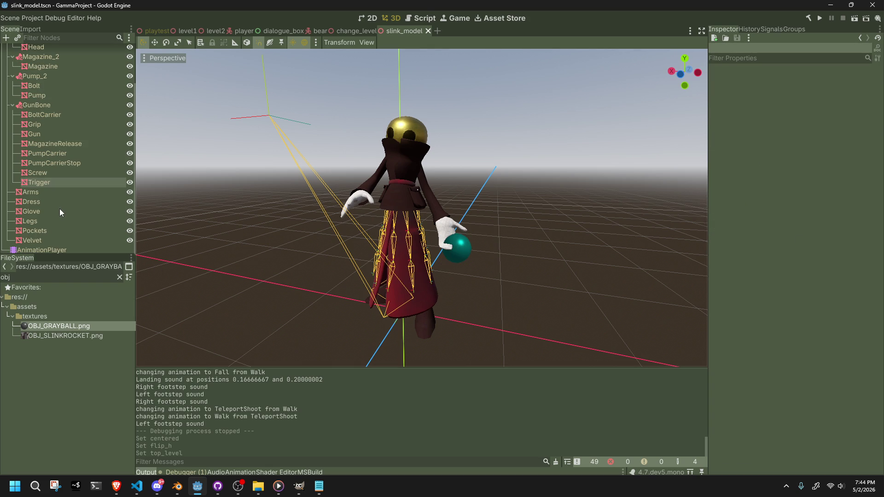
click(243, 31)
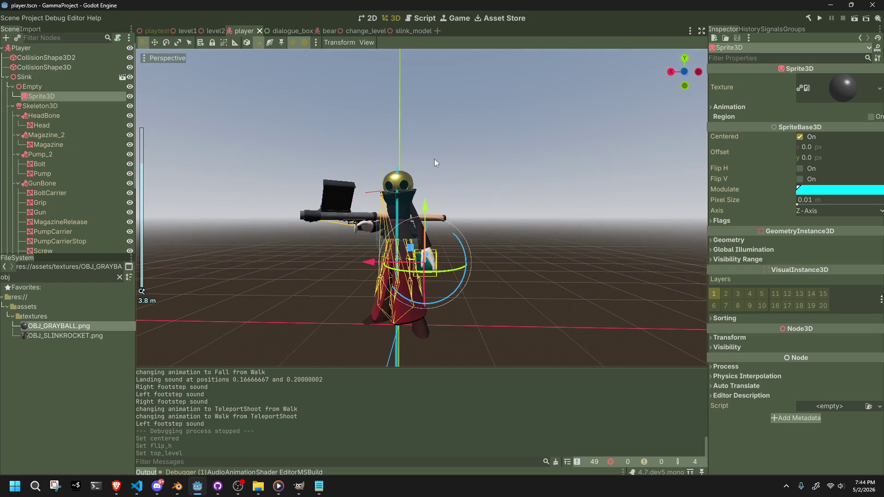
Step: Select the AnimationTree and preview the FallToIdle and Fall states in its state machine
click(448, 178)
scroll(70, 216, down, 4)
click(49, 248)
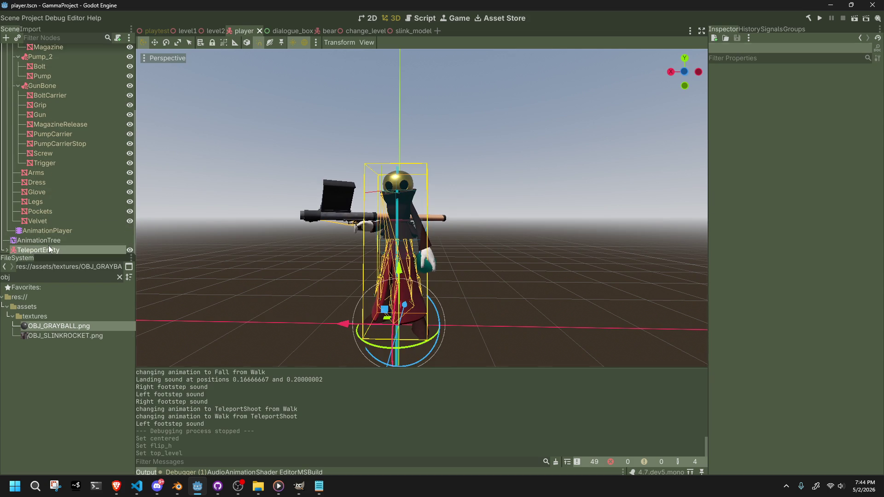
click(43, 241)
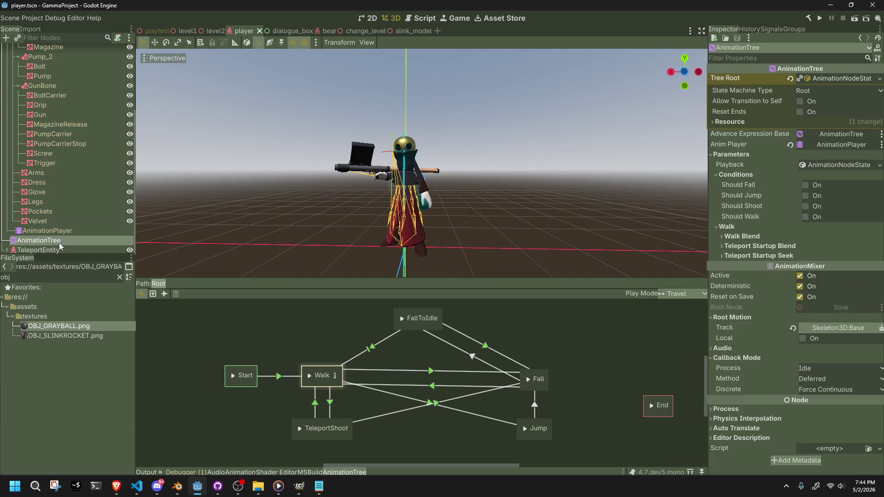
click(401, 318)
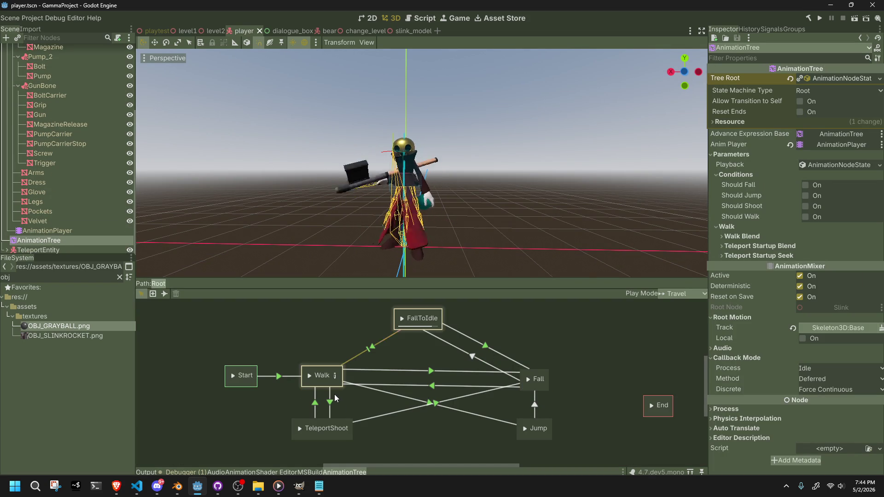
click(402, 318)
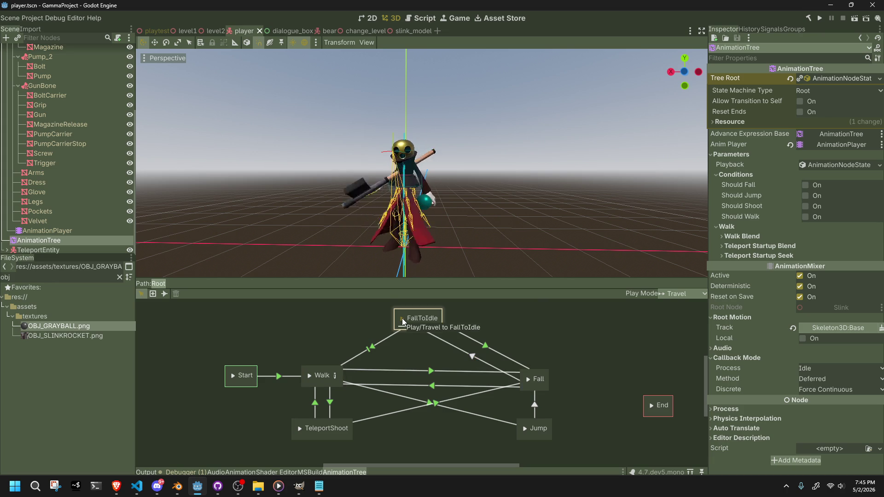
click(402, 319)
click(401, 318)
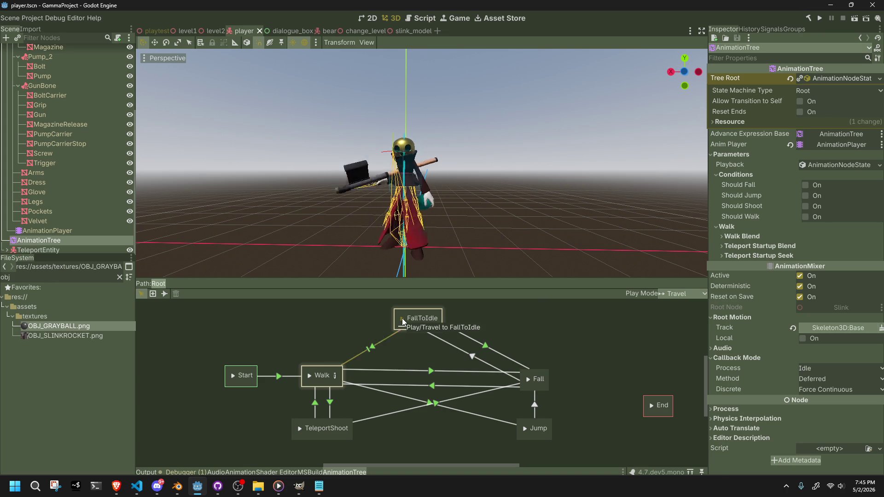
click(532, 380)
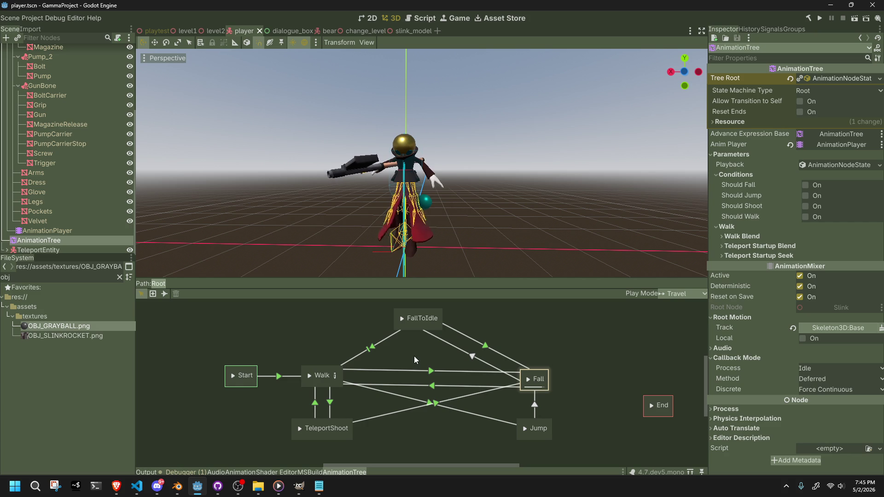
click(400, 320)
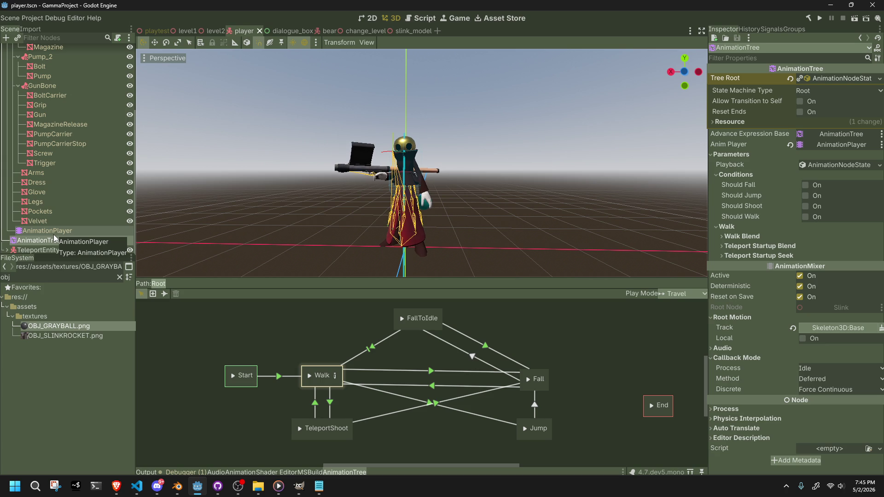
Step: Load the 1.1667 s TeleportStartup animation in the AnimationPlayer's animation panel
click(53, 233)
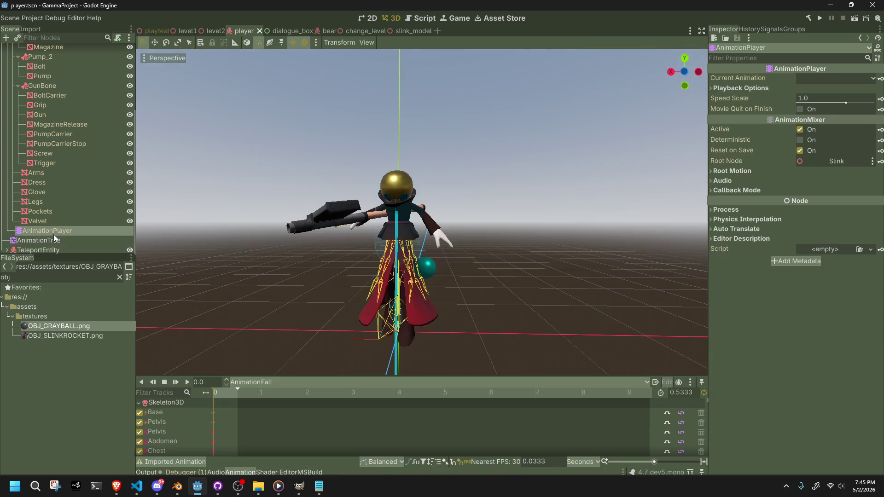
scroll(475, 314, up, 6)
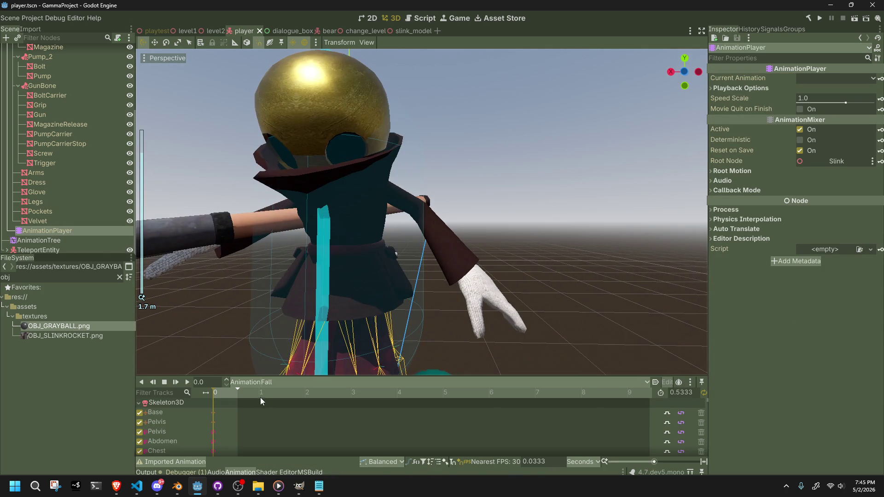
click(222, 394)
click(273, 383)
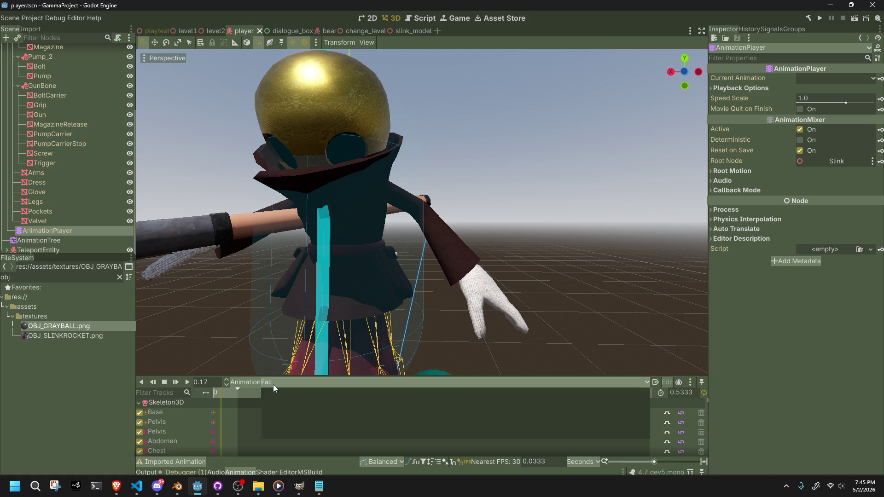
click(280, 427)
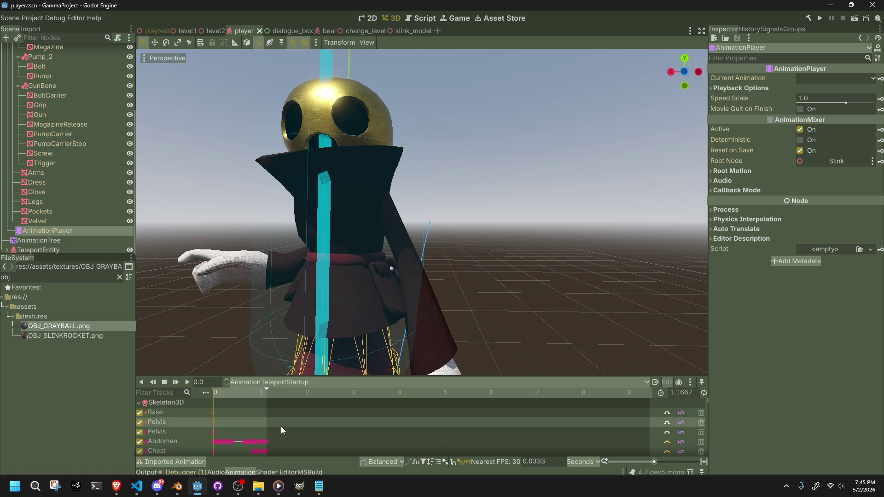
scroll(444, 324, down, 5)
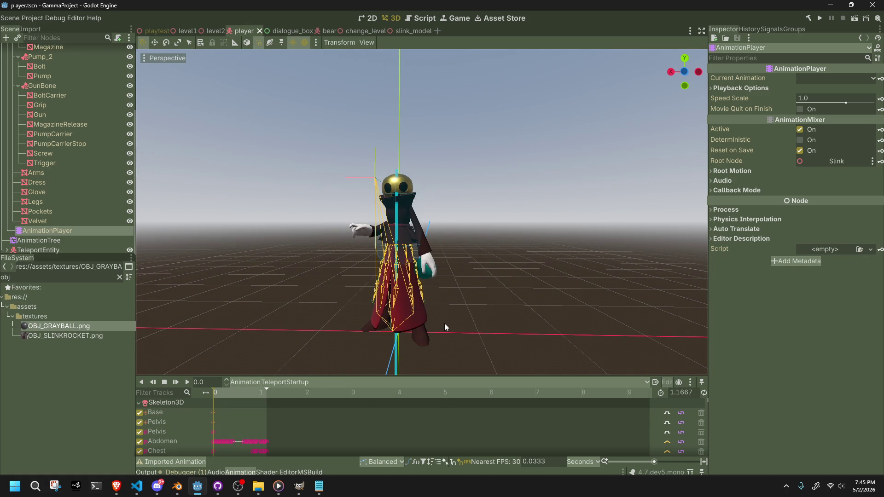
click(182, 492)
Step: Clear the Empty's parent so it is no longer attached to the metarig
shift+middle_drag(709, 202, 709, 179)
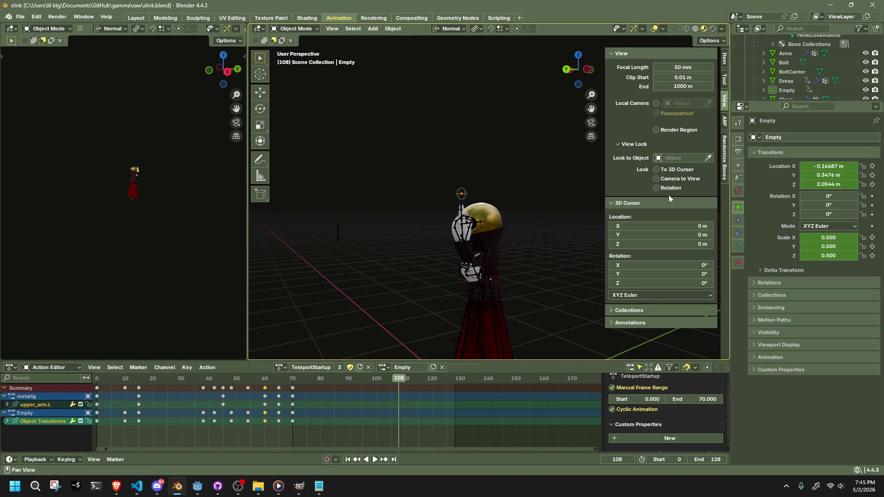
click(458, 227)
middle_drag(464, 229, 469, 231)
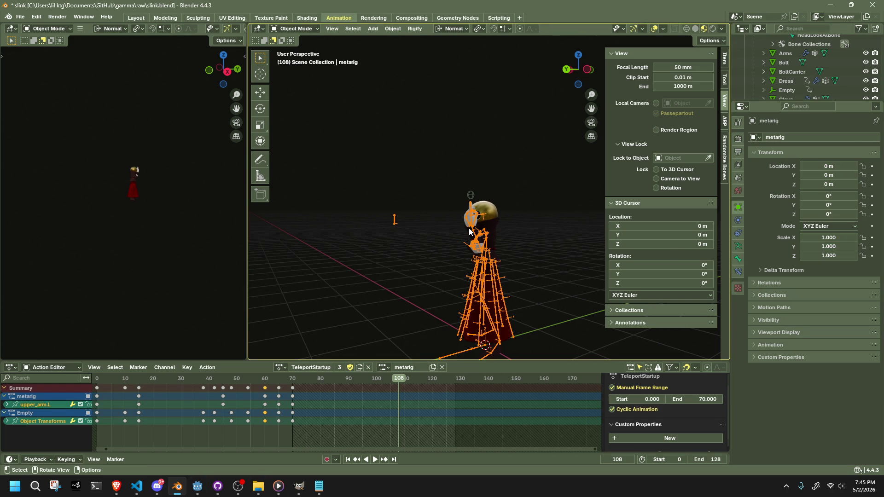
click(470, 199)
key(ctrl+p)
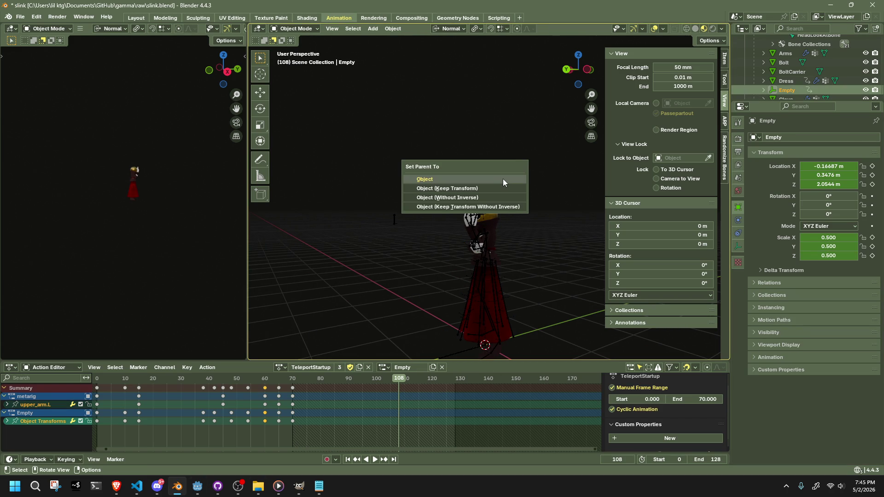
click(470, 196)
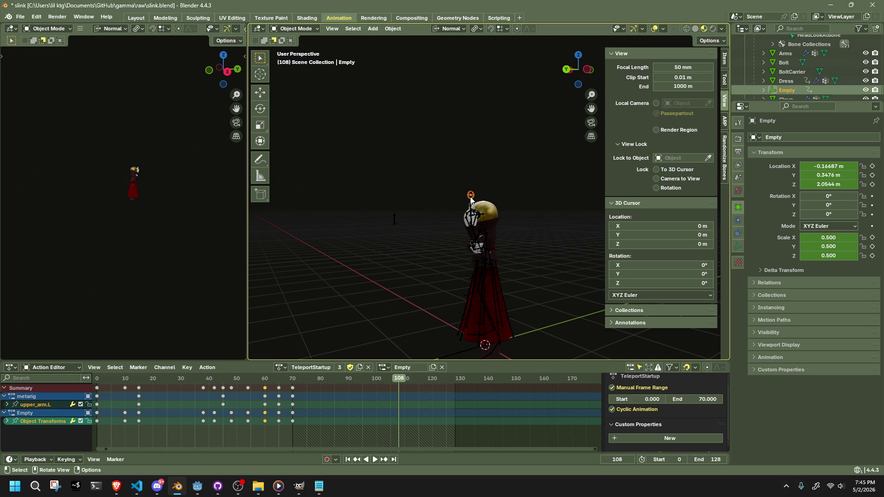
key(alt+p)
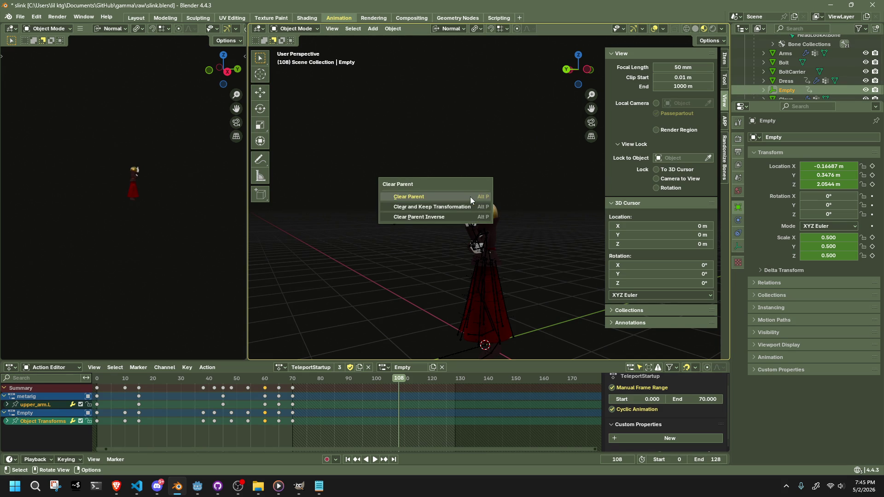
click(465, 199)
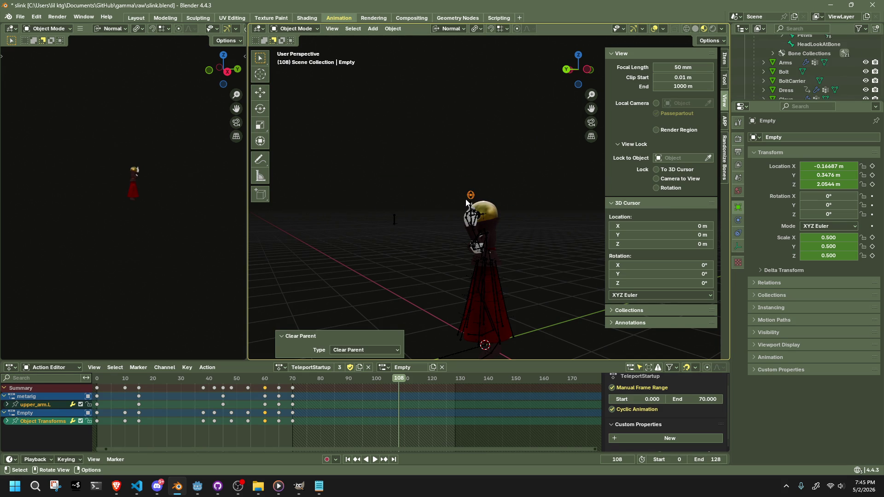
Step: Play the TeleportStartup animation and stop it at frame 46
key(space)
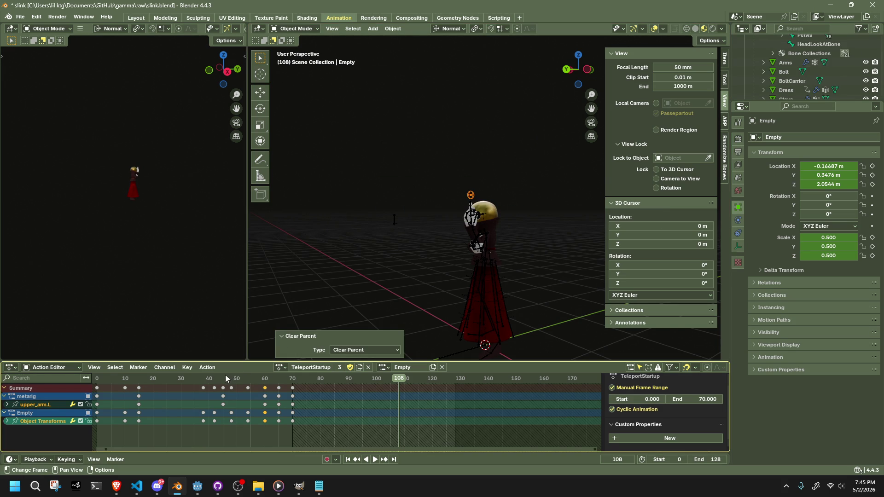
key(space)
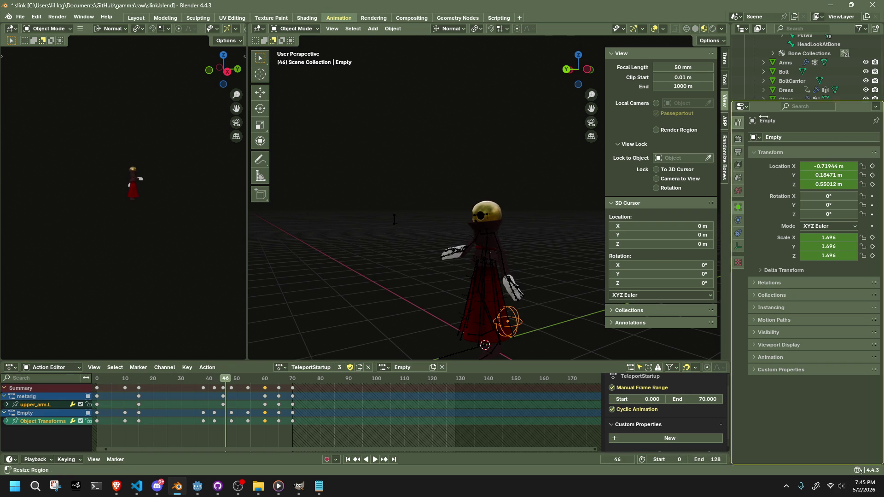
scroll(805, 74, down, 5)
scroll(805, 74, up, 5)
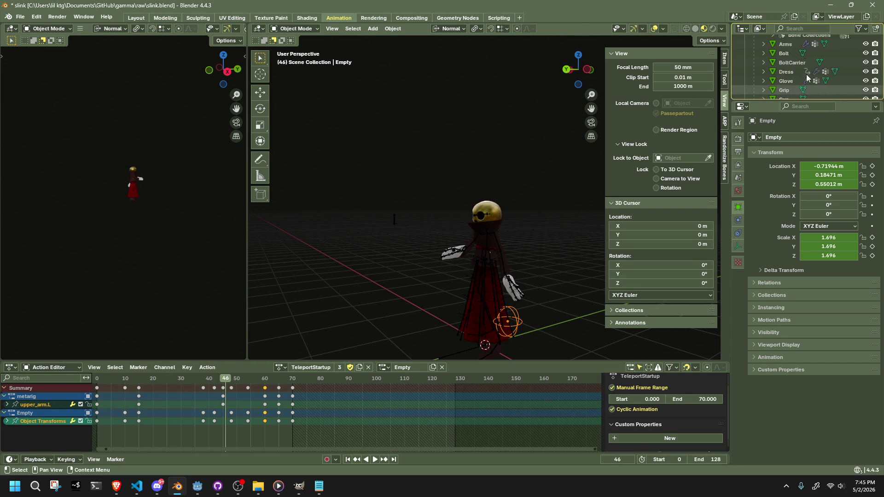
scroll(805, 74, down, 4)
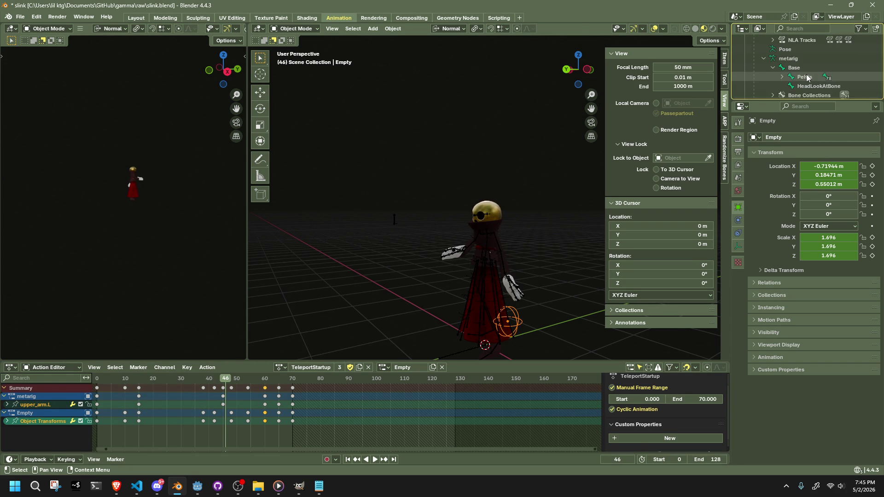
scroll(806, 77, down, 3)
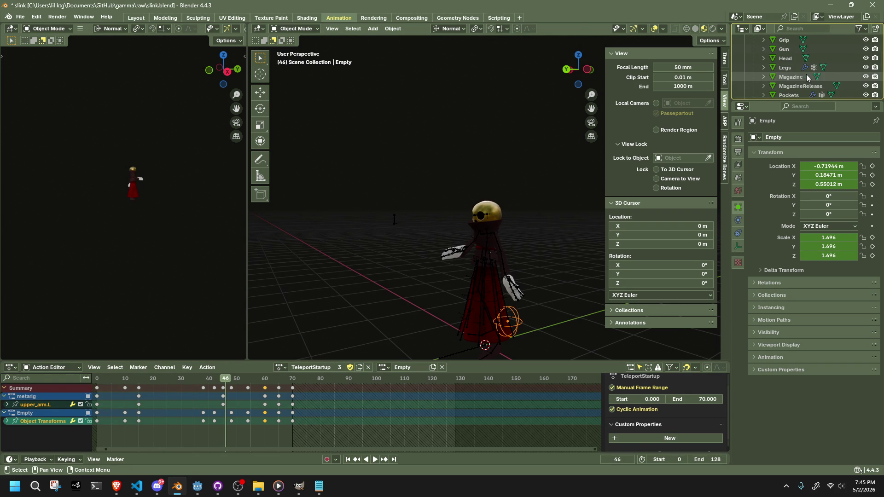
scroll(805, 77, up, 7)
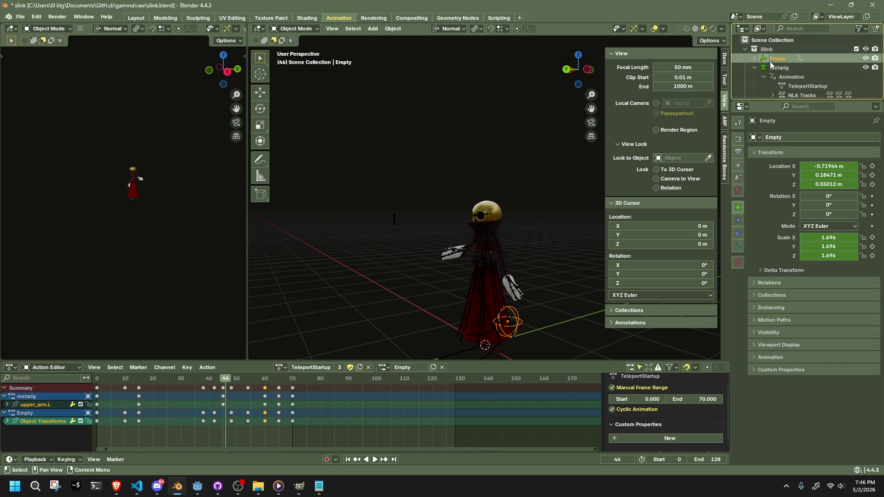
Step: Toggle the metarig armature into Edit Mode and back, then make the Empty active
click(476, 237)
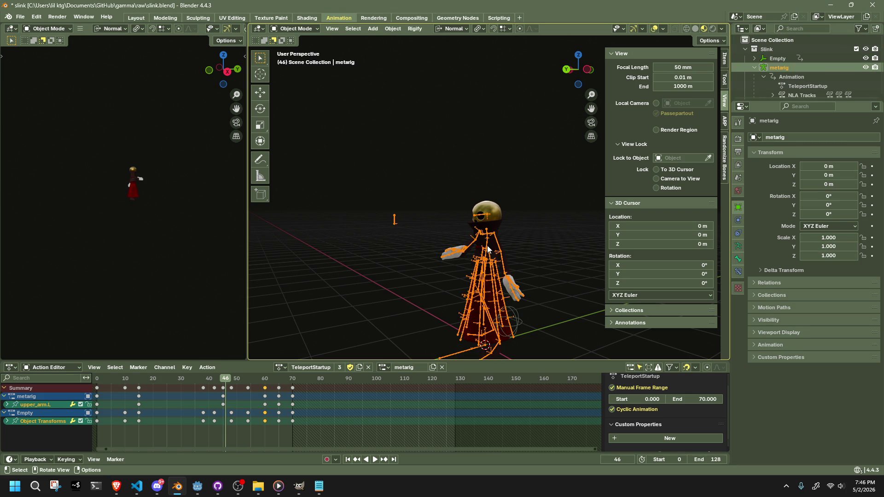
click(295, 28)
click(308, 52)
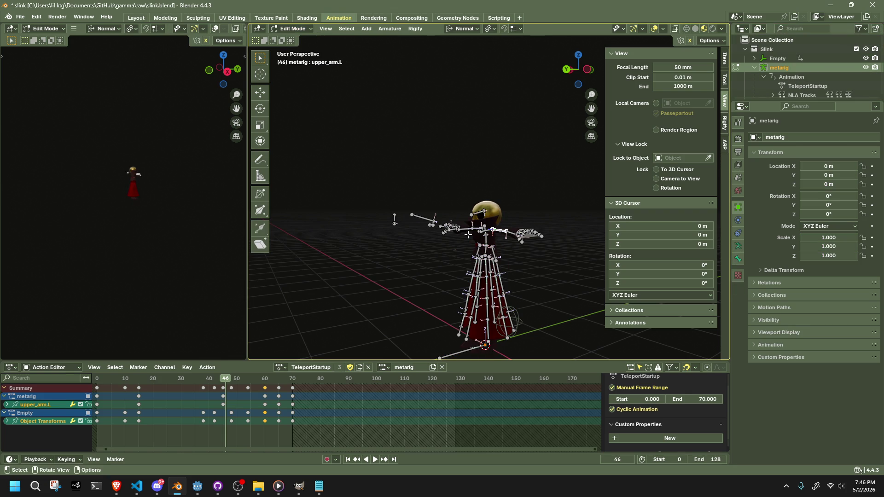
middle_drag(539, 276, 537, 210)
click(295, 28)
click(295, 39)
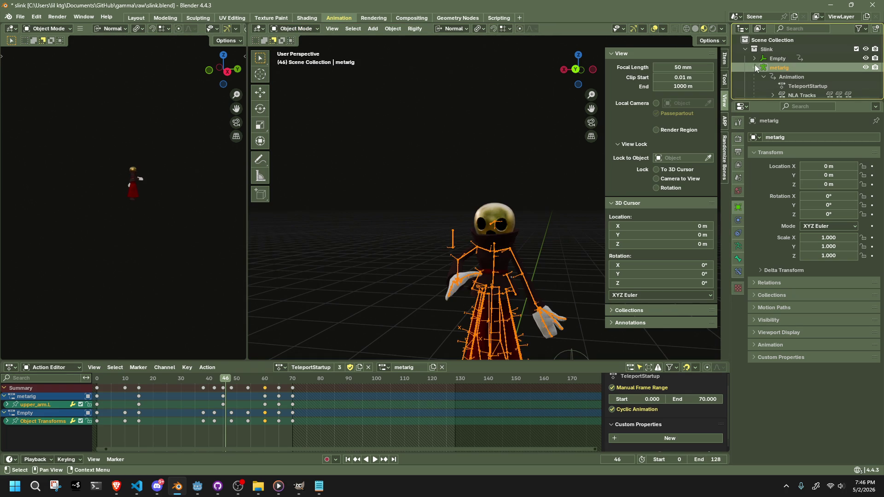
key(alt+Tab)
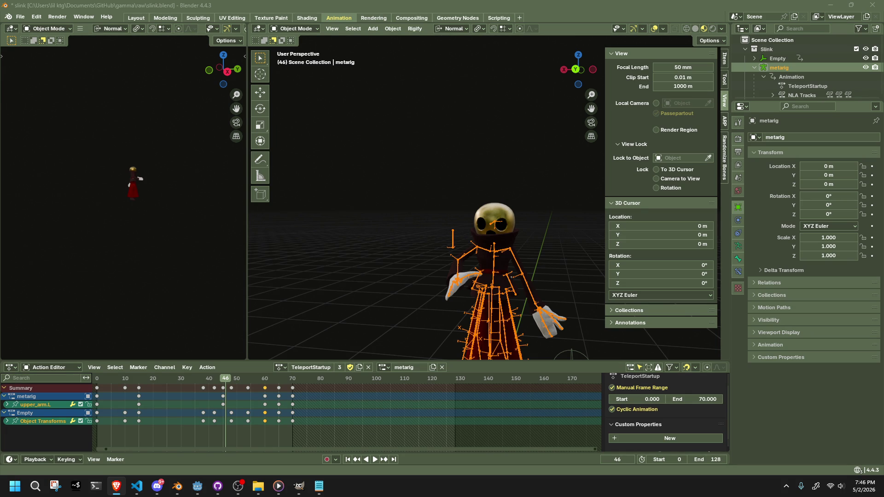
click(777, 59)
scroll(523, 299, down, 3)
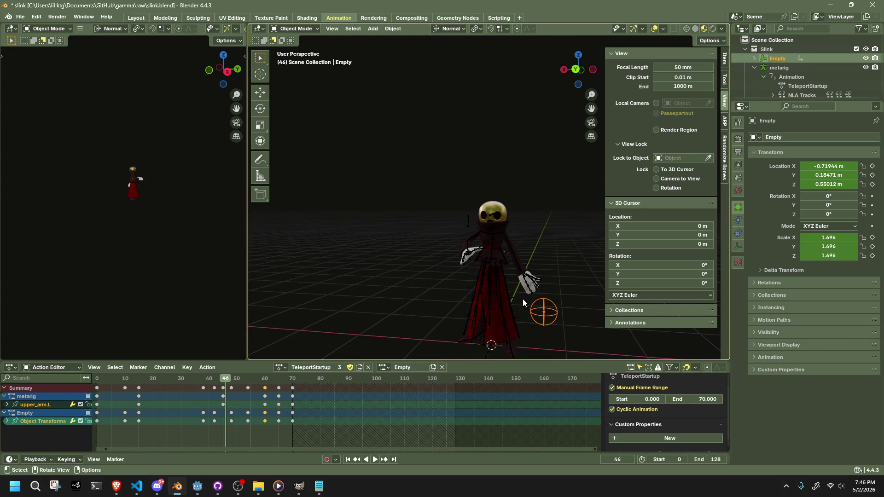
Step: Add a Child Of object constraint to the fingertip Empty
click(738, 237)
click(766, 138)
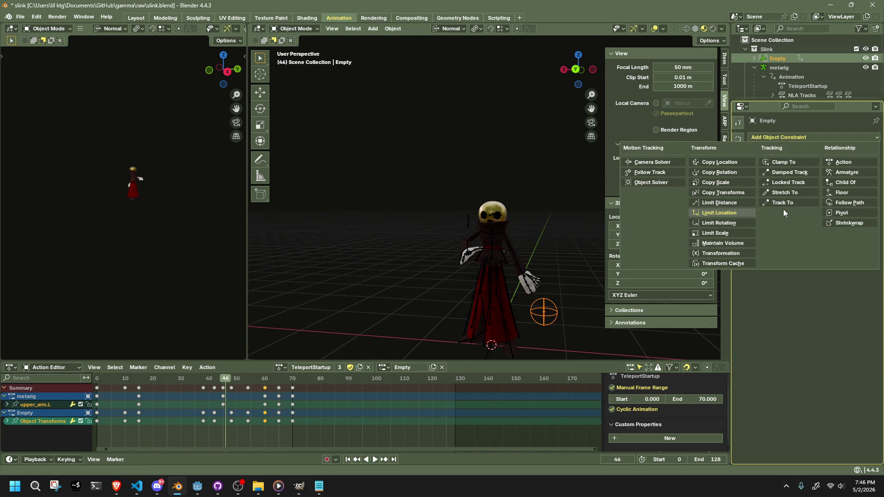
click(846, 183)
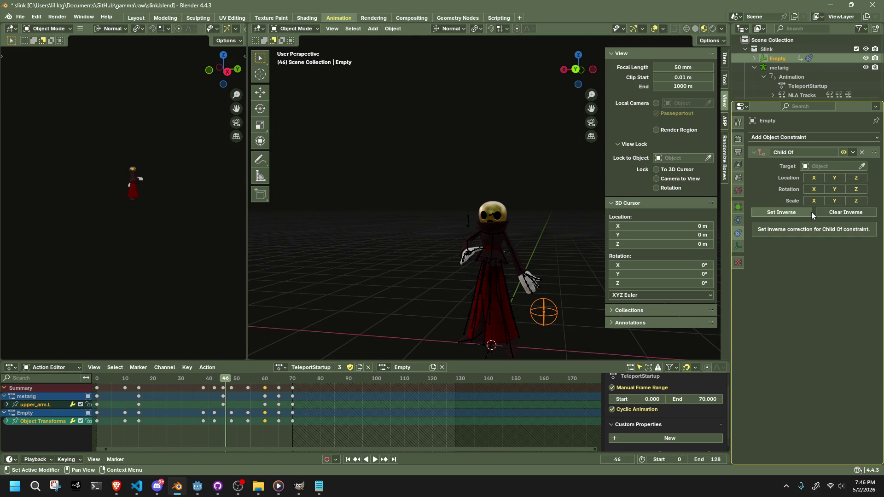
Step: Browse the Child Of target list, then select and frame the metarig armature
click(824, 169)
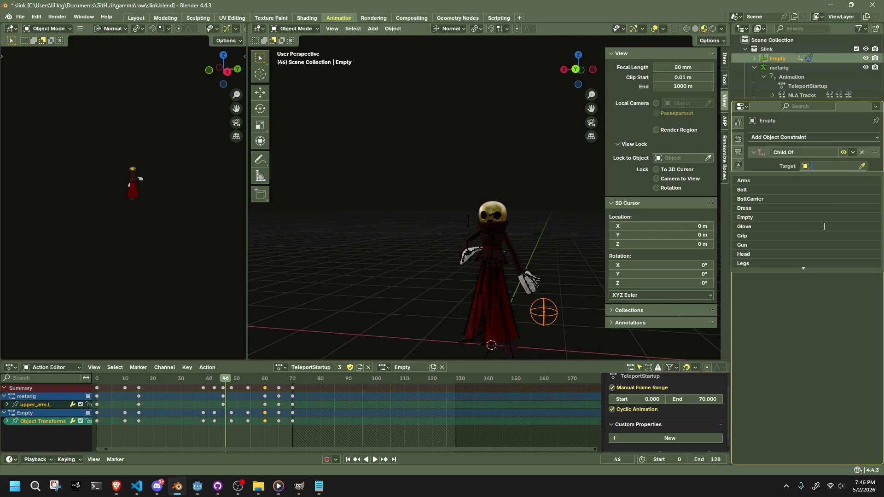
scroll(824, 225, down, 10)
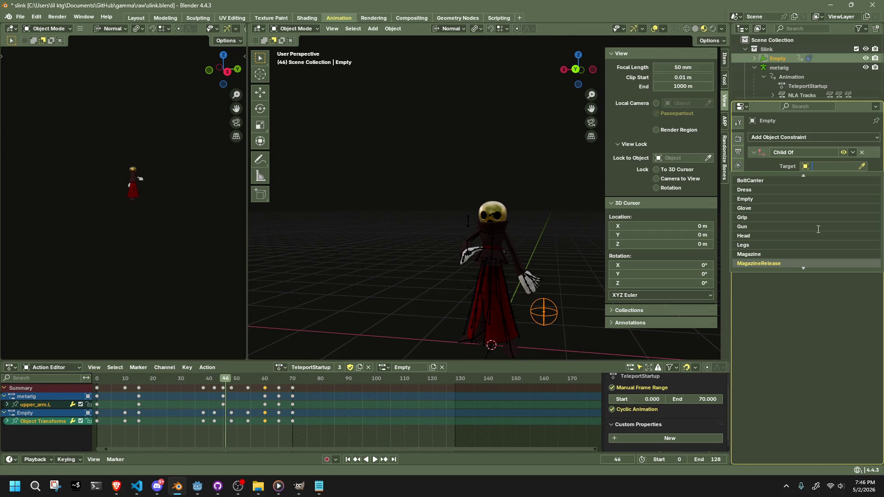
scroll(818, 229, down, 6)
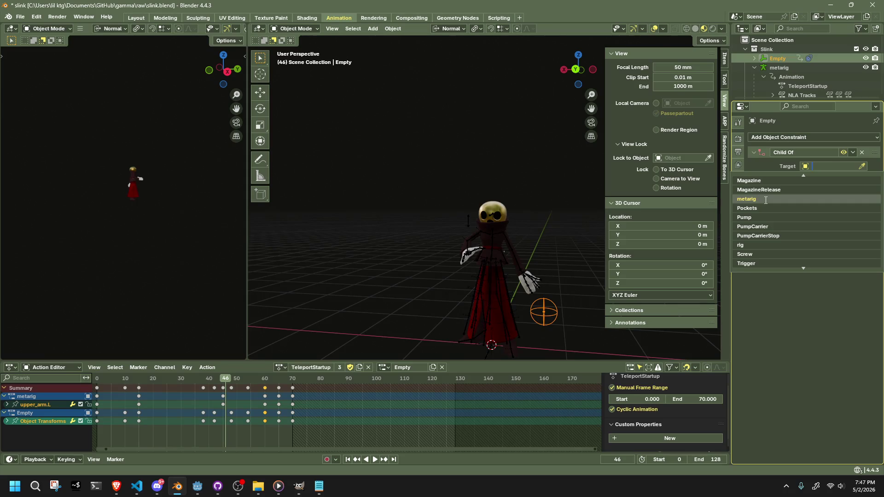
scroll(767, 207, down, 8)
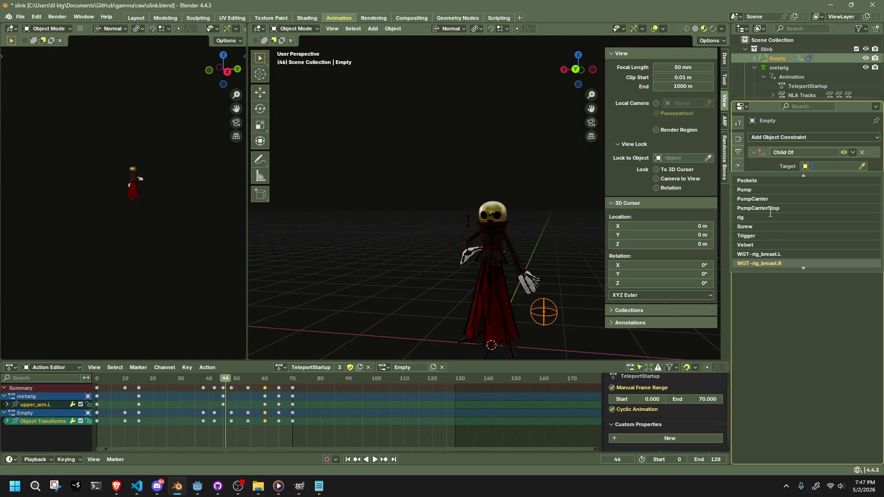
scroll(769, 213, down, 12)
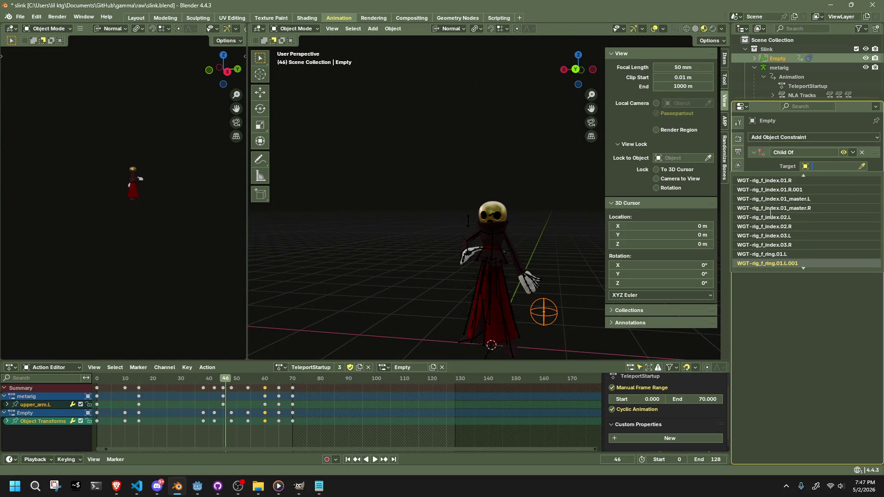
scroll(768, 239, down, 1)
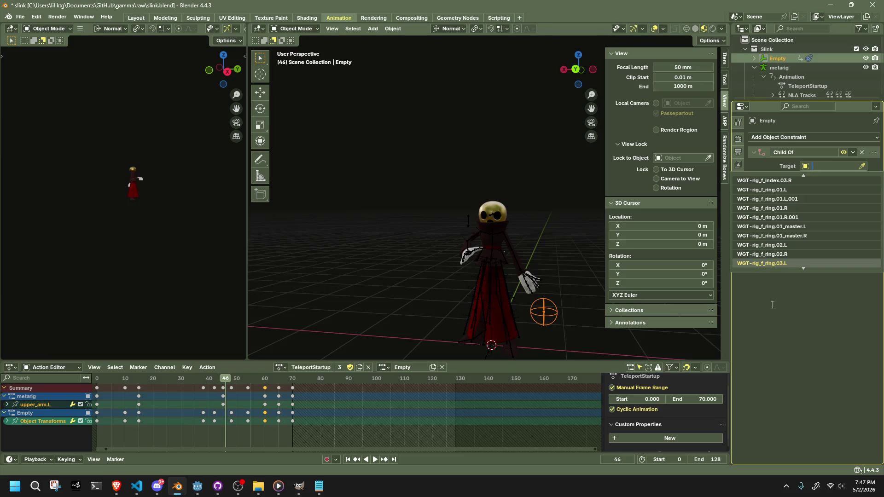
click(531, 291)
key(KP_Decimal)
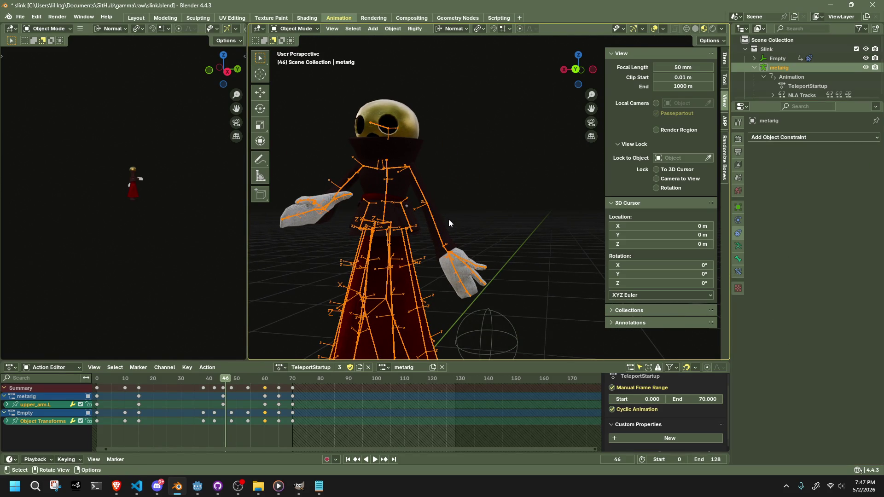
Step: In Pose Mode, read the left index fingertip bone's name, then reselect the Empty
click(294, 30)
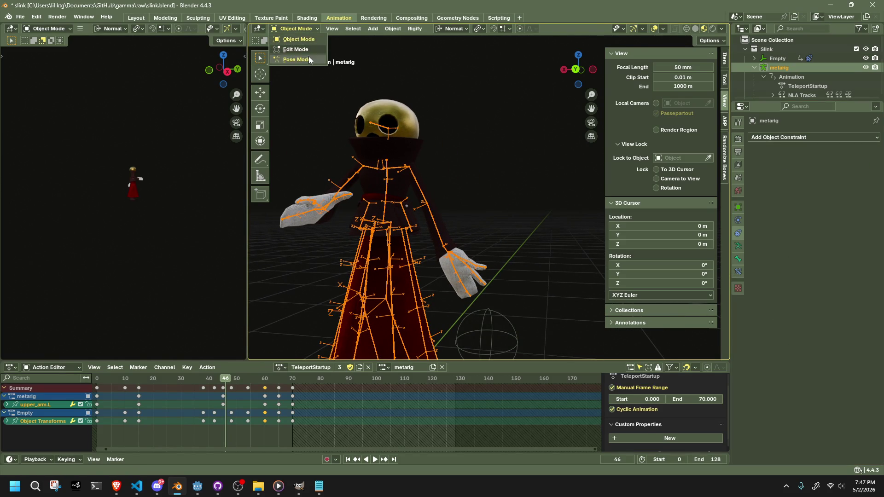
click(308, 57)
click(482, 285)
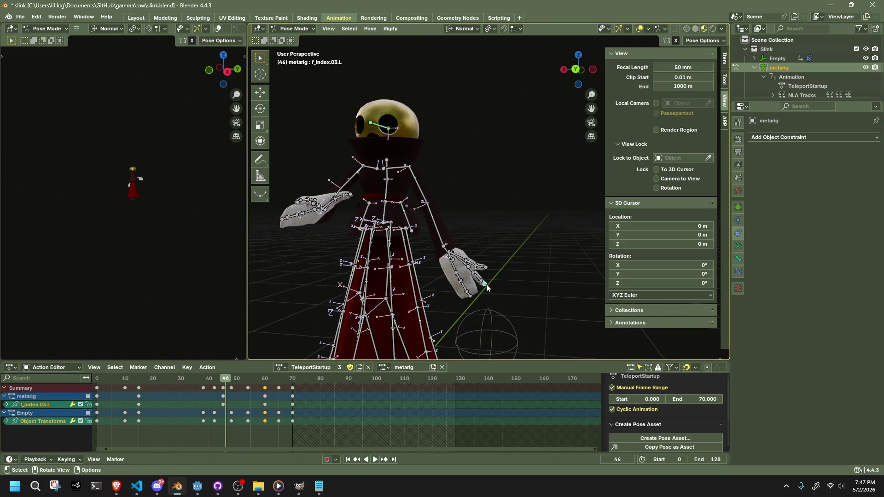
key(F2)
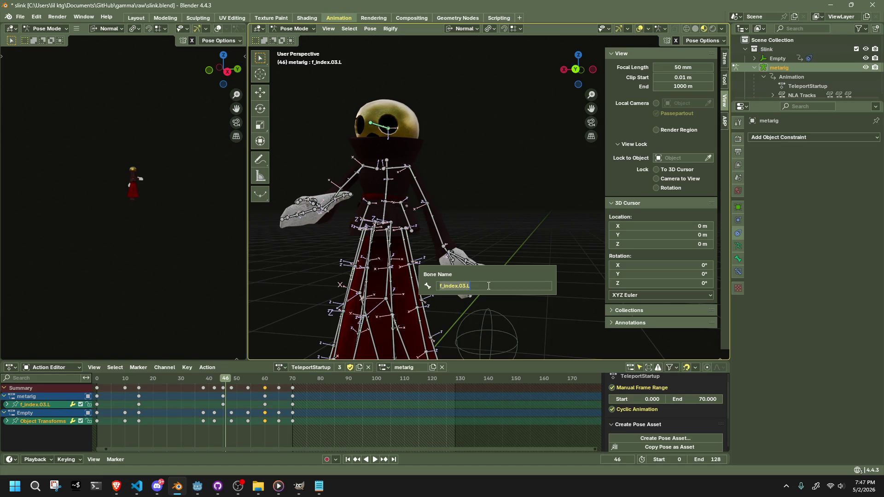
key(Escape)
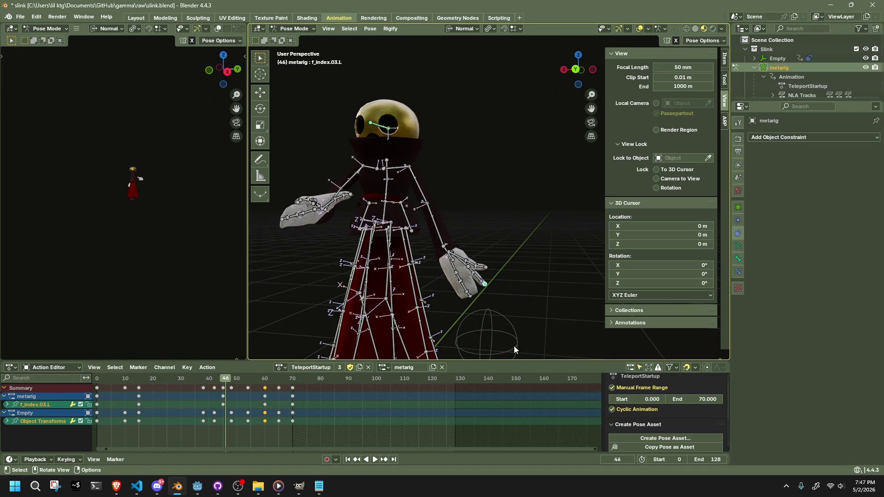
click(492, 349)
key(ctrl+Tab)
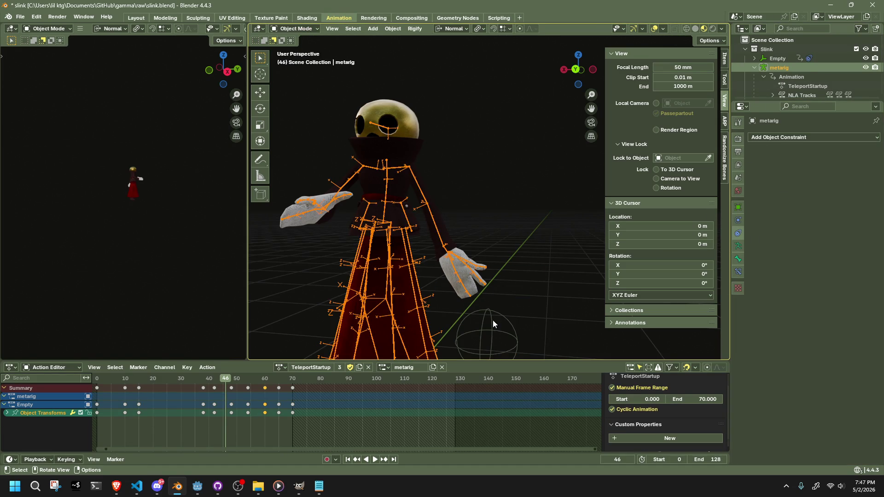
click(492, 323)
Step: Search the Child Of target list for 'f_index', then dismiss it and select the metarig
click(829, 167)
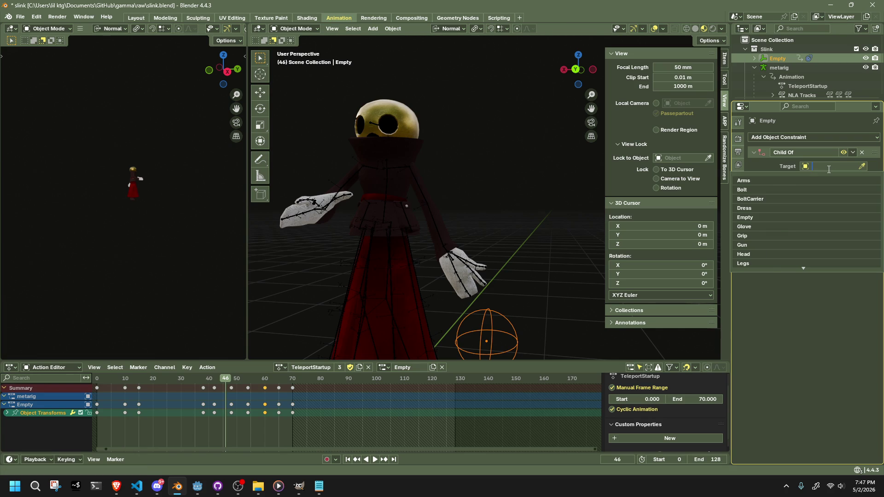
text(f_index)
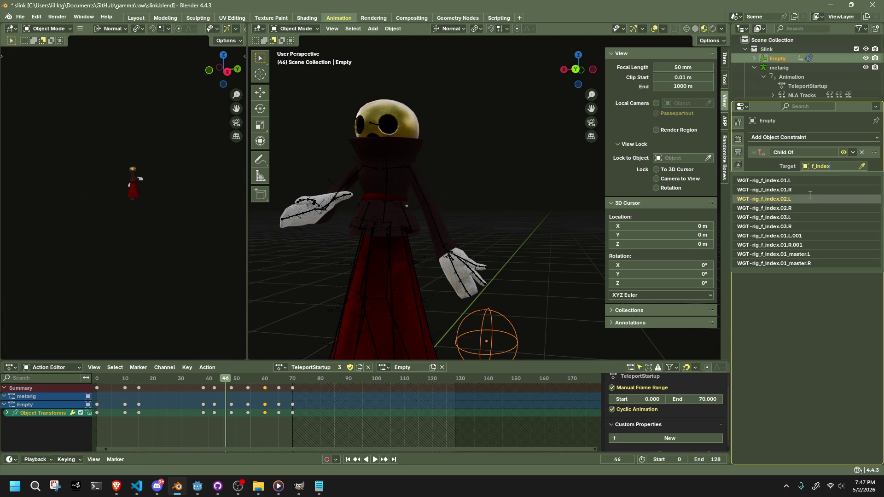
key(Down)
key(Down)
key(Down)
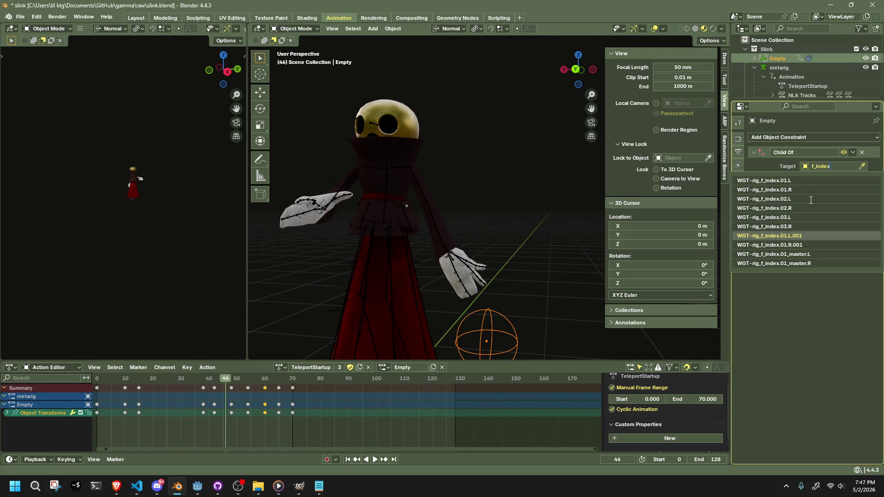
key(Down)
key(Down)
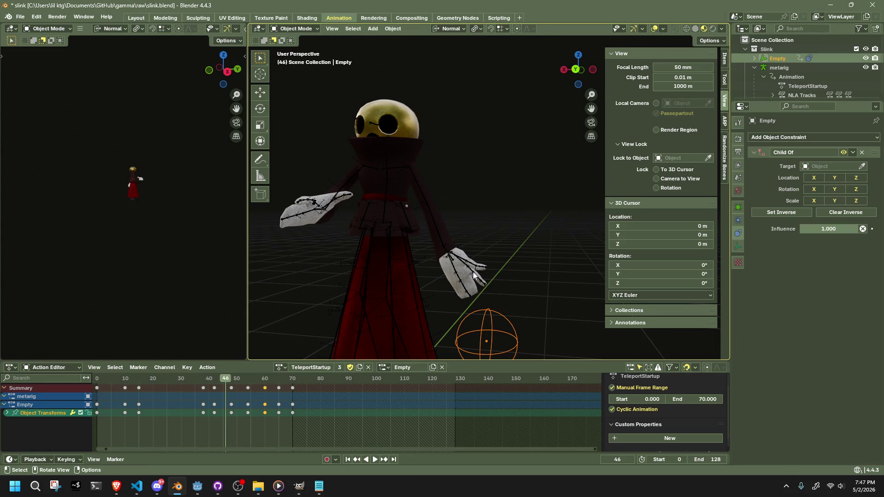
click(471, 272)
Step: In Edit Mode, confirm the fingertip bone is named f_index.03.L, then reselect the Empty
key(Tab)
middle_drag(546, 152, 545, 237)
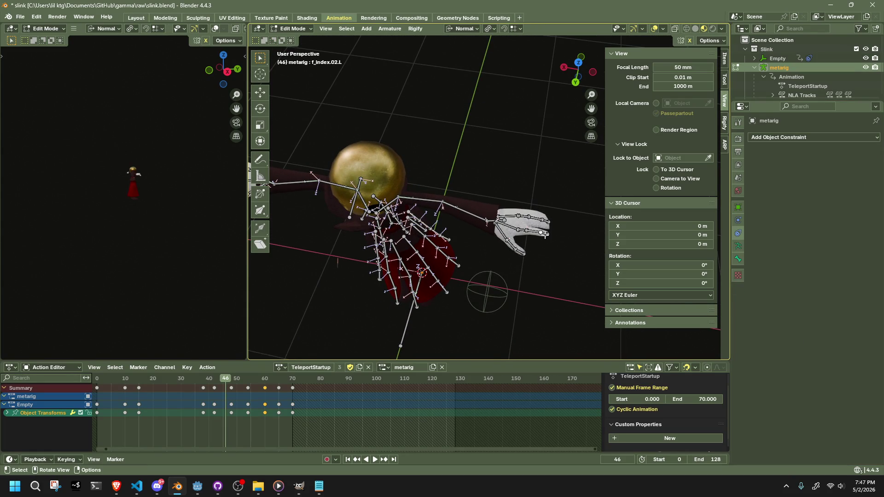
key(F2)
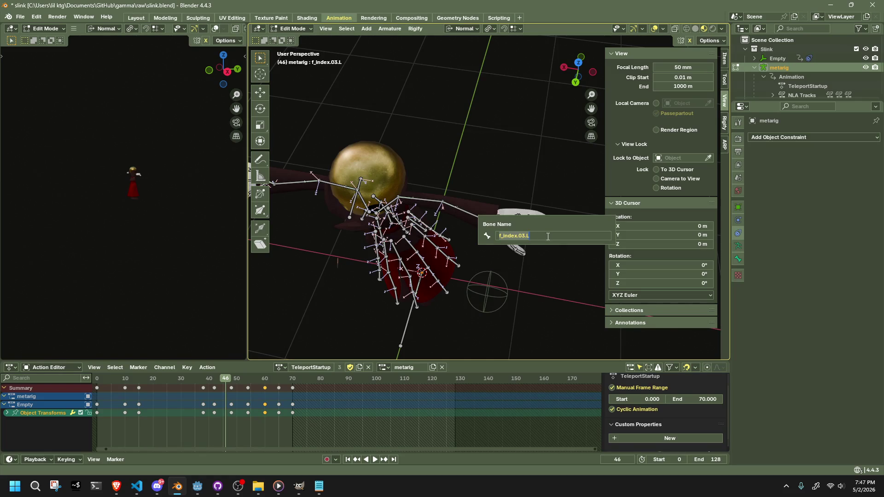
key(Escape)
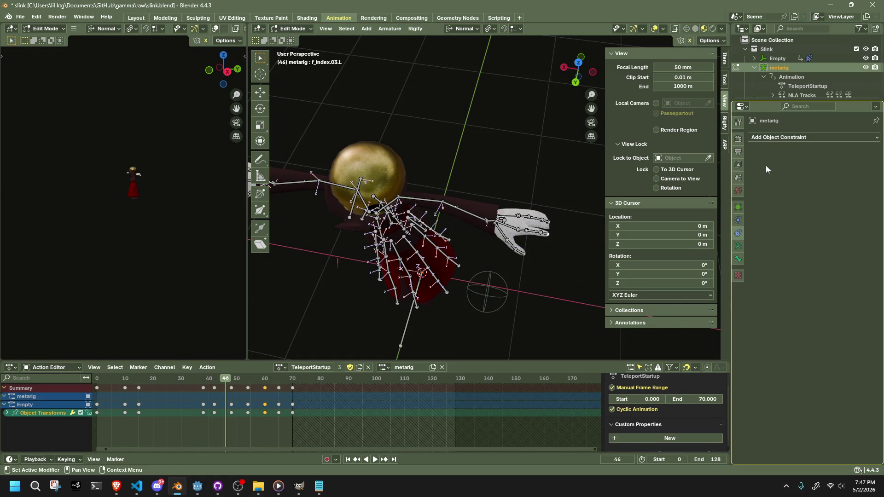
key(Tab)
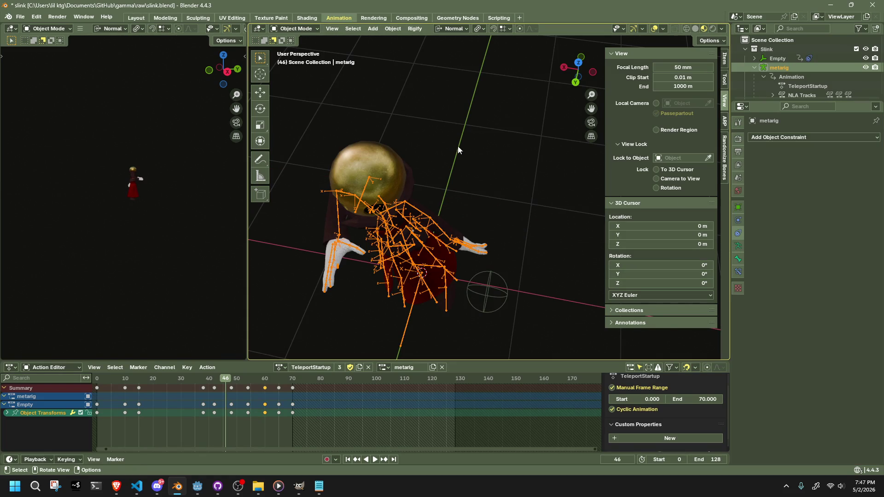
click(494, 280)
Step: Target the Child Of constraint at the WGT-rig_f_index widget object found by searching 'f_'
click(821, 170)
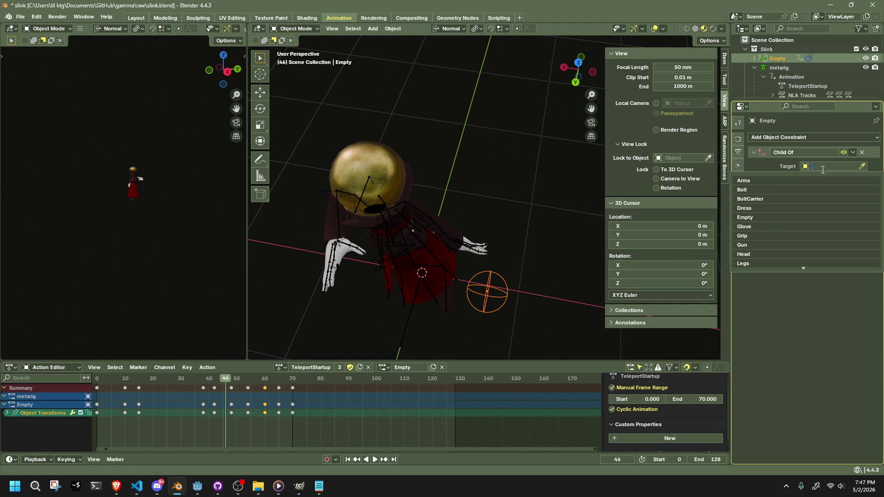
text(f_index)
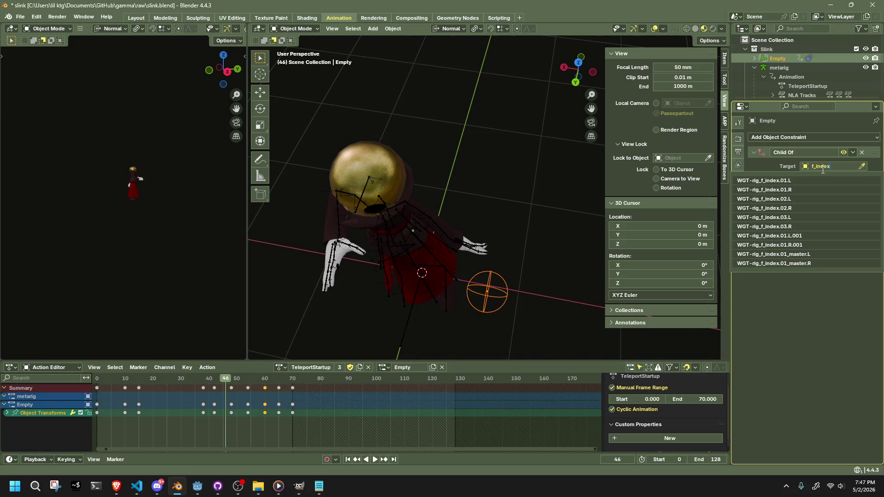
click(798, 217)
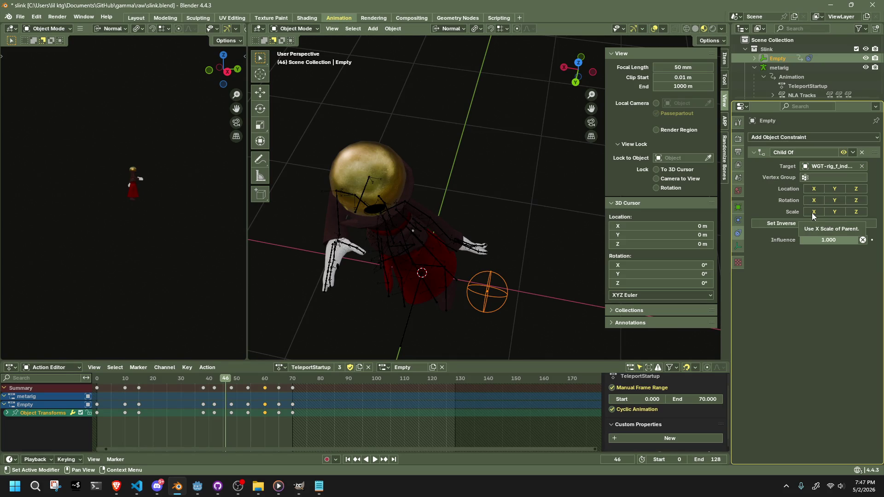
click(812, 212)
click(813, 212)
mouse_move(566, 265)
middle_down()
mouse_move(495, 277)
mouse_move(407, 258)
mouse_move(341, 225)
mouse_move(340, 211)
mouse_move(399, 197)
middle_up()
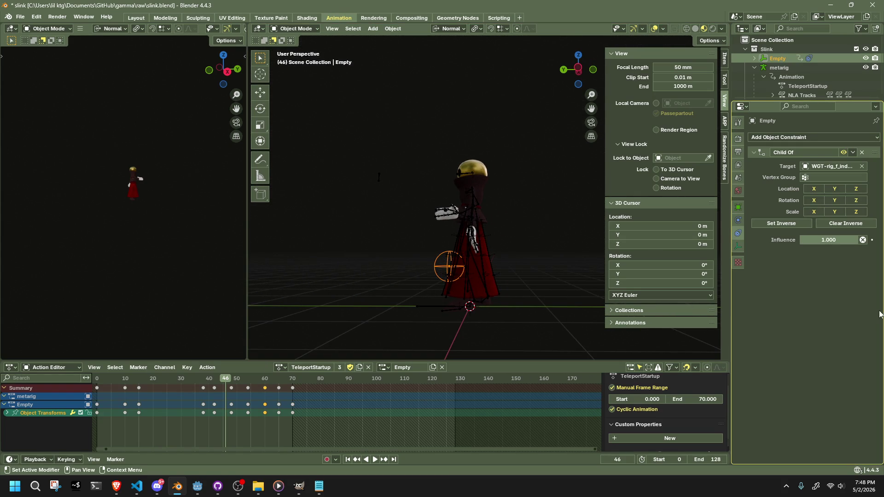
Step: Retarget the Child Of constraint to the metarig object using a 'meta' search
click(823, 168)
text(a)
key(BackSpace)
key(BackSpace)
key(BackSpace)
text(,e)
key(BackSpace)
key(BackSpace)
text(meta)
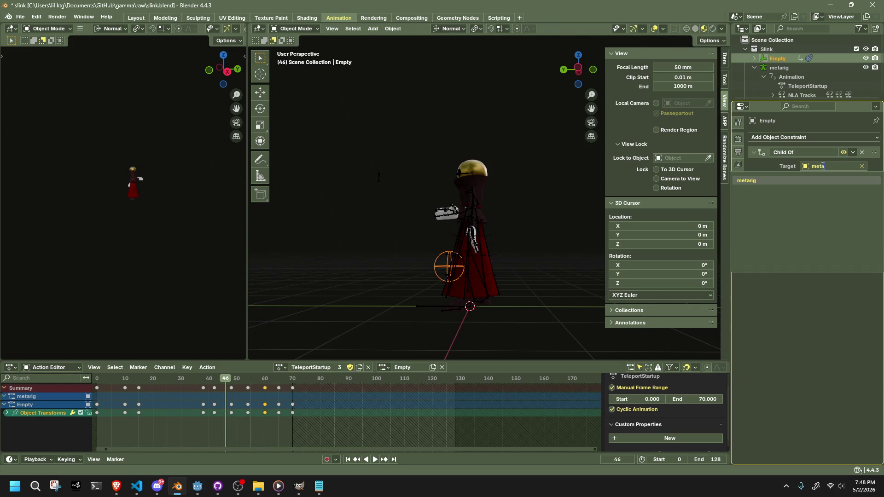
click(788, 180)
Step: Set the Child Of bone to f_index.03.L and save slink.blend
click(811, 179)
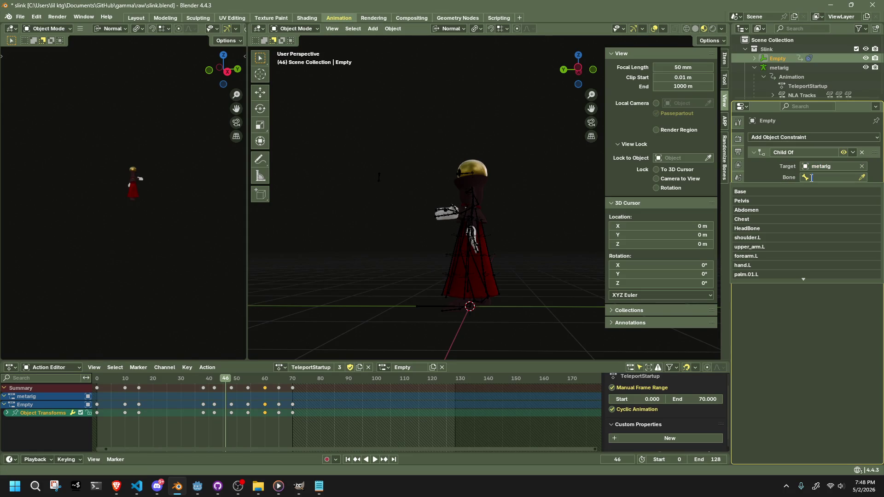
text(index)
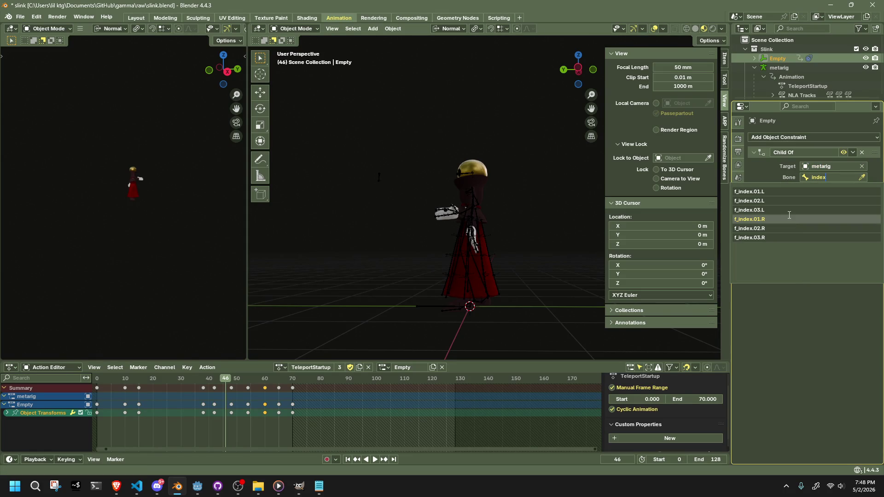
click(789, 210)
mouse_move(502, 255)
middle_down()
mouse_move(546, 268)
mouse_move(621, 268)
middle_up()
key(ctrl+s)
Step: Scrub to frame 25, realign the Empty's location and rotation to the hand, and save again
key(space)
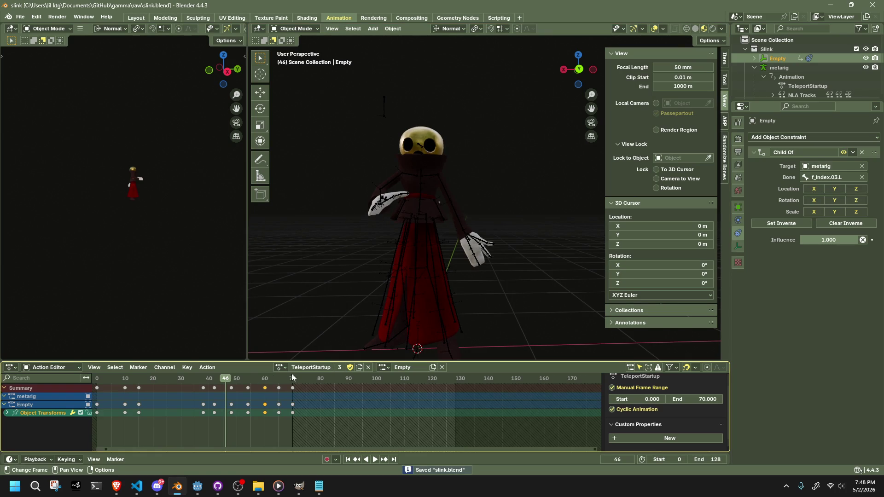
click(168, 378)
mouse_move(168, 379)
mouse_down()
mouse_move(180, 380)
mouse_move(98, 387)
mouse_move(199, 391)
mouse_move(166, 389)
mouse_up()
mouse_move(813, 192)
mouse_down()
mouse_move(849, 192)
mouse_move(824, 202)
mouse_move(856, 211)
mouse_up()
key(ctrl+s)
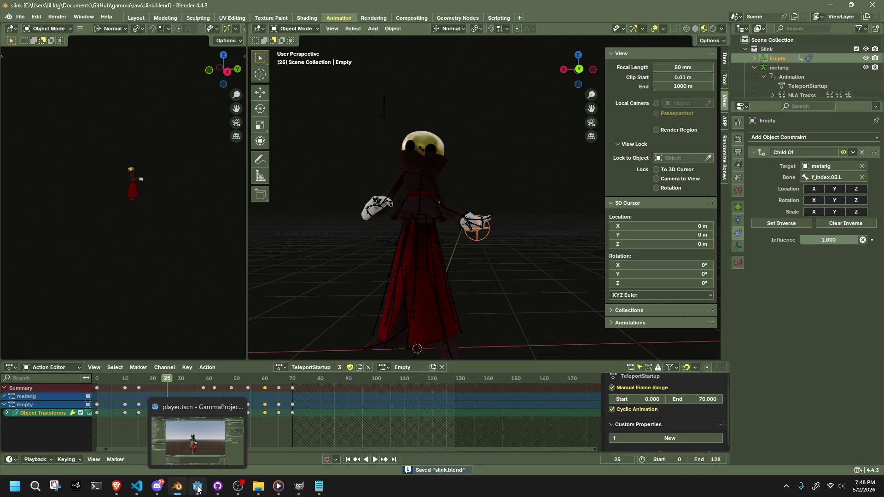
click(197, 489)
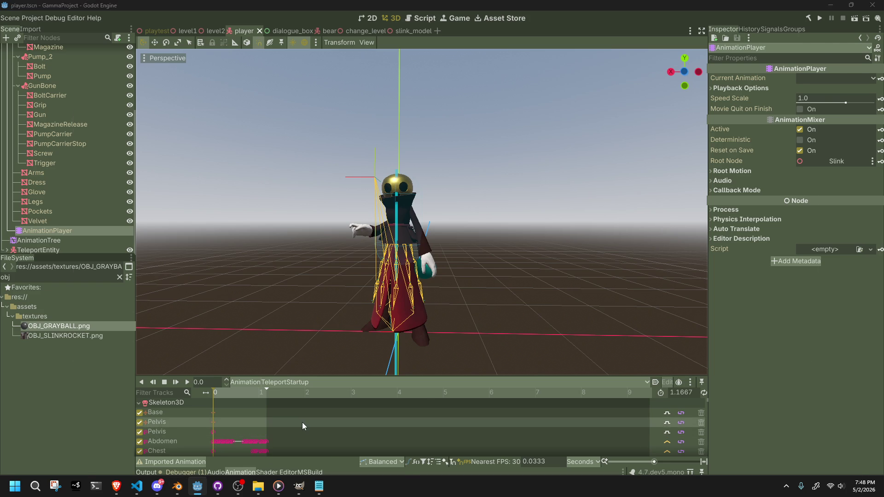
Step: Export the character as glTF 2.0 to Slink.gltf in the assets folder
key(alt+Tab)
click(20, 17)
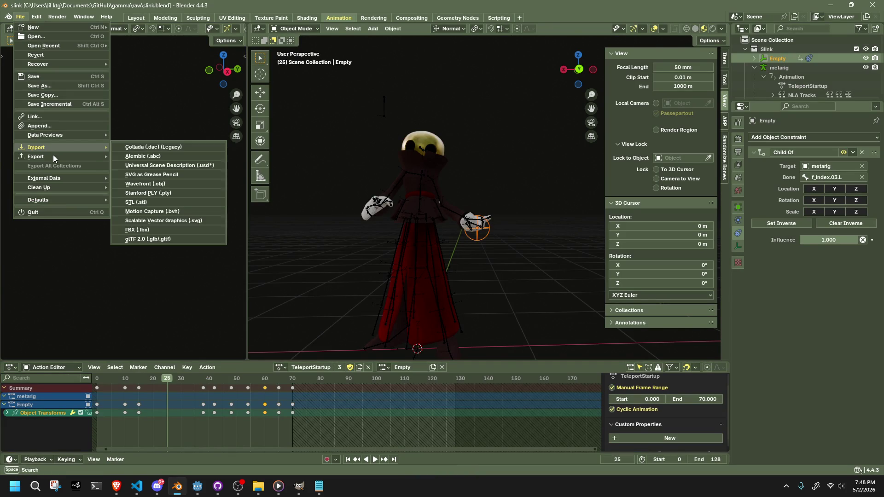
mouse_move(35, 160)
click(183, 246)
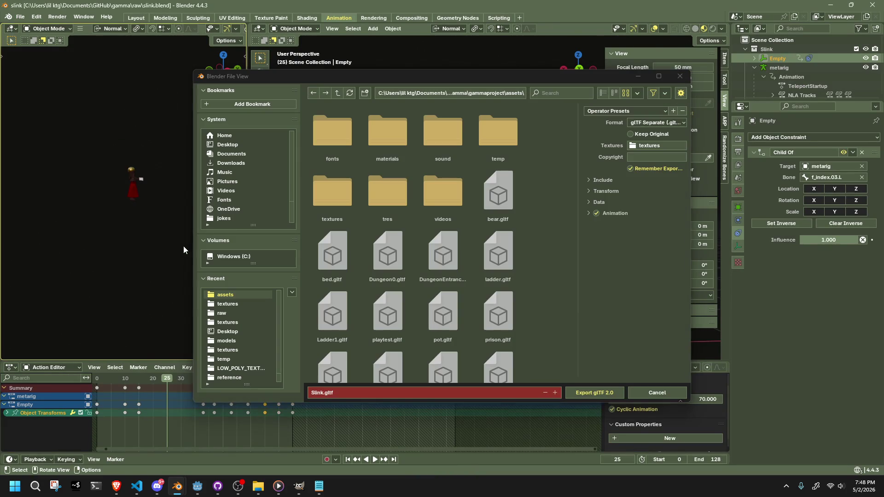
click(594, 393)
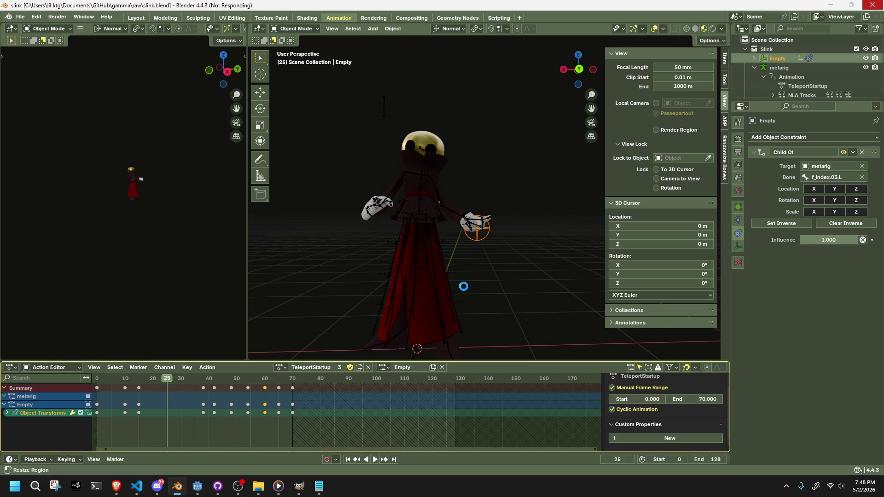
click(464, 288)
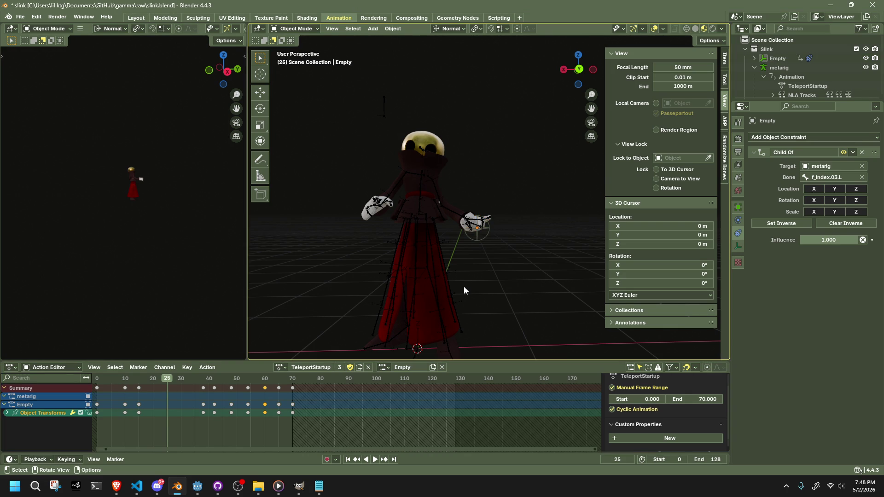
click(197, 486)
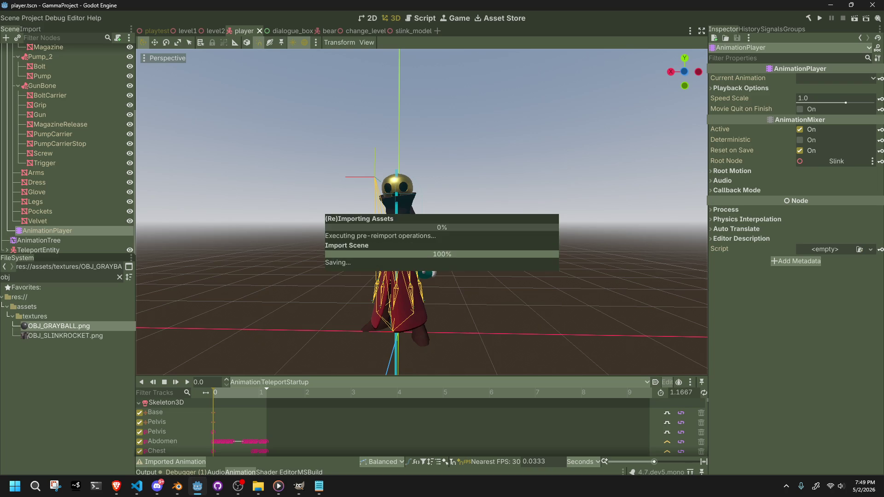
Step: Select the cyan ball Sprite3D, scrub the animation to 0.28 s, and select the Empty node
scroll(443, 317, up, 5)
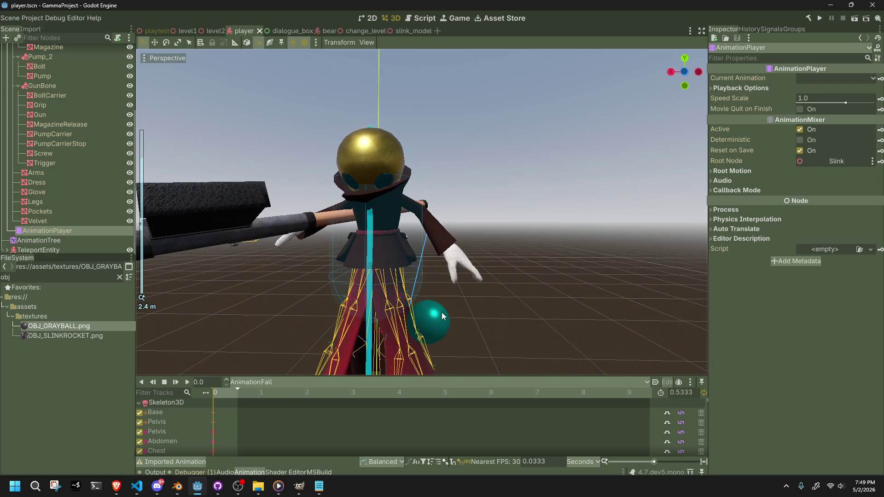
click(437, 314)
drag(217, 395, 227, 395)
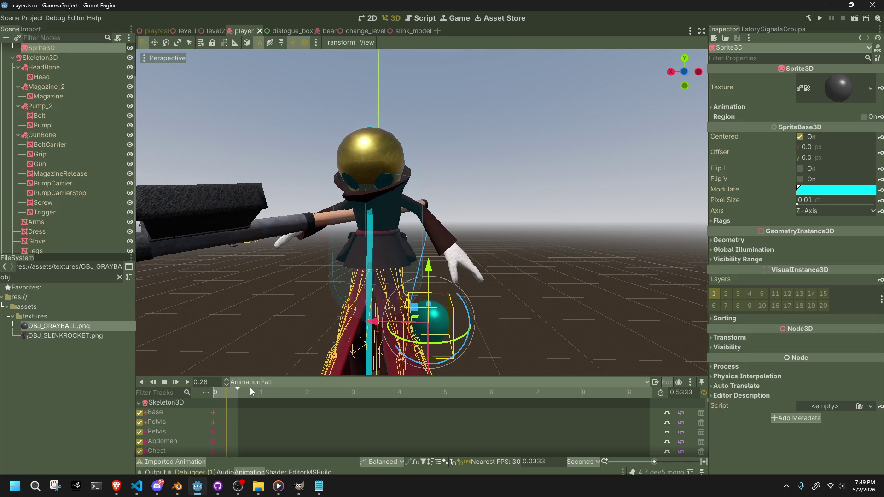
click(272, 382)
scroll(35, 175, up, 3)
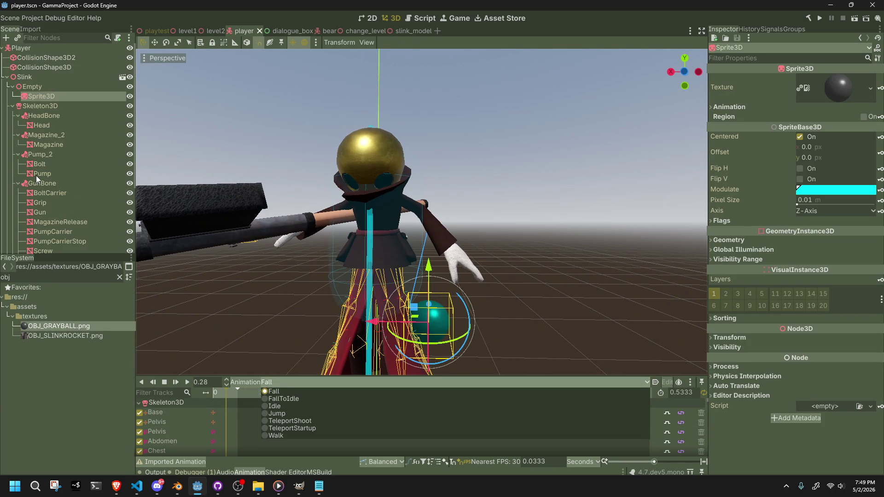
click(45, 96)
click(38, 90)
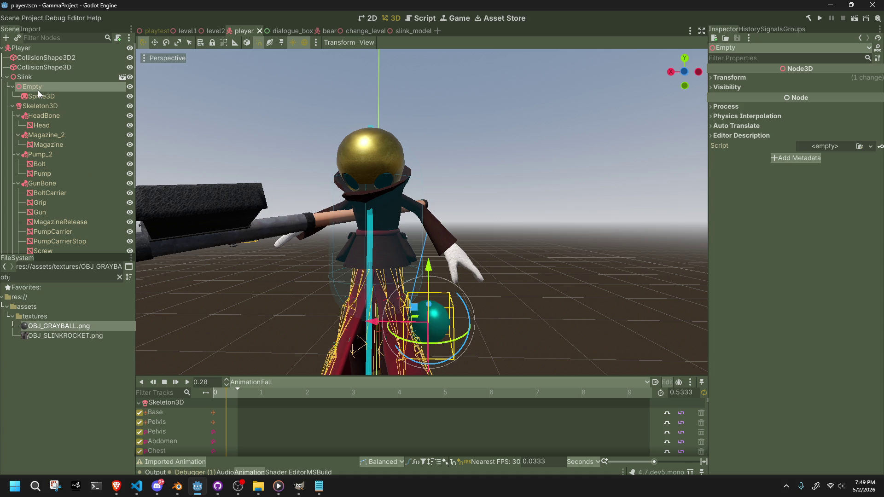
Step: Open the slink_model scene and inspect its meshes and bone attachment groups
click(46, 96)
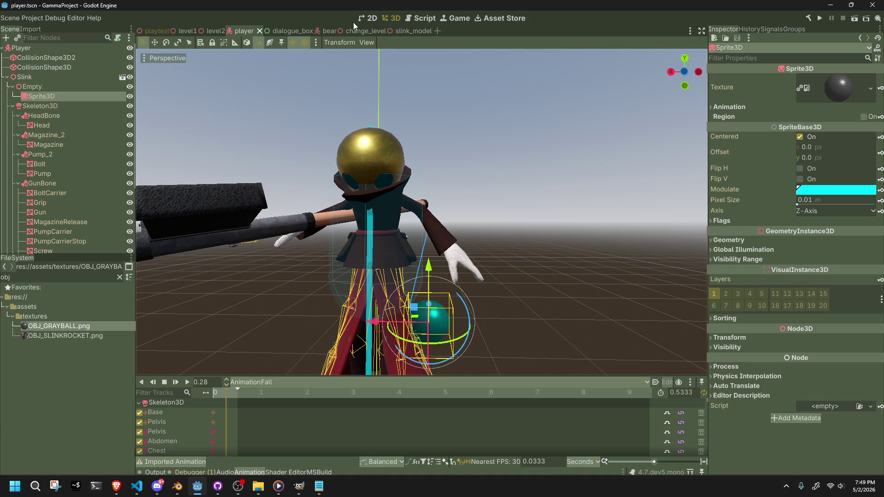
click(411, 31)
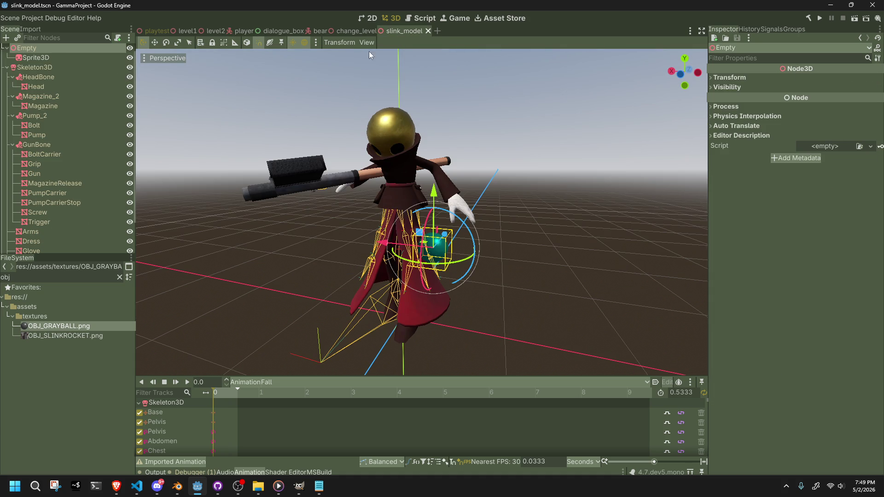
click(58, 154)
click(62, 192)
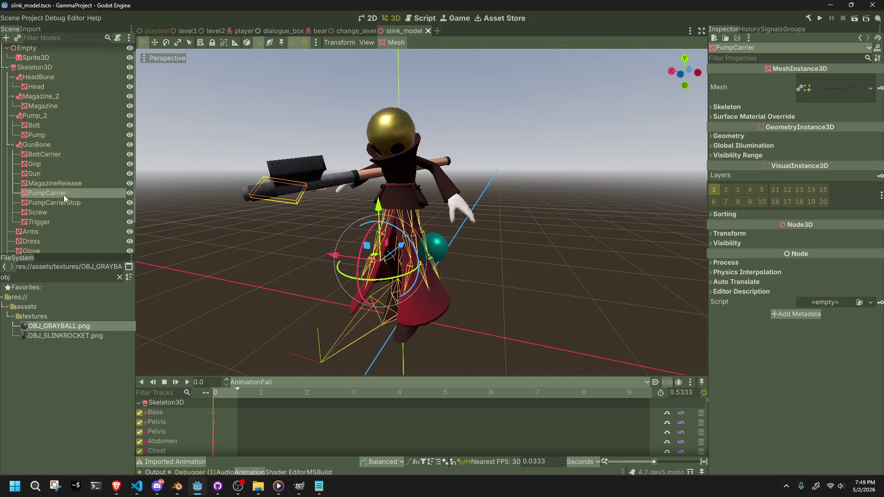
click(60, 220)
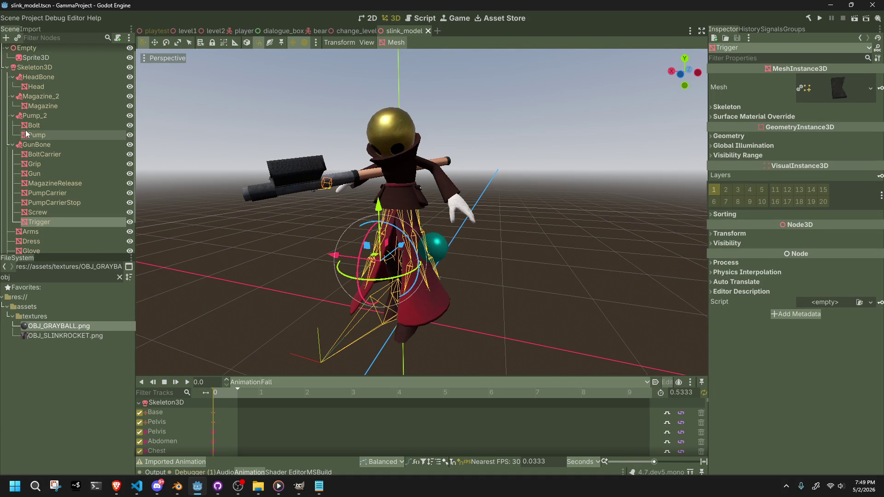
click(12, 116)
click(12, 96)
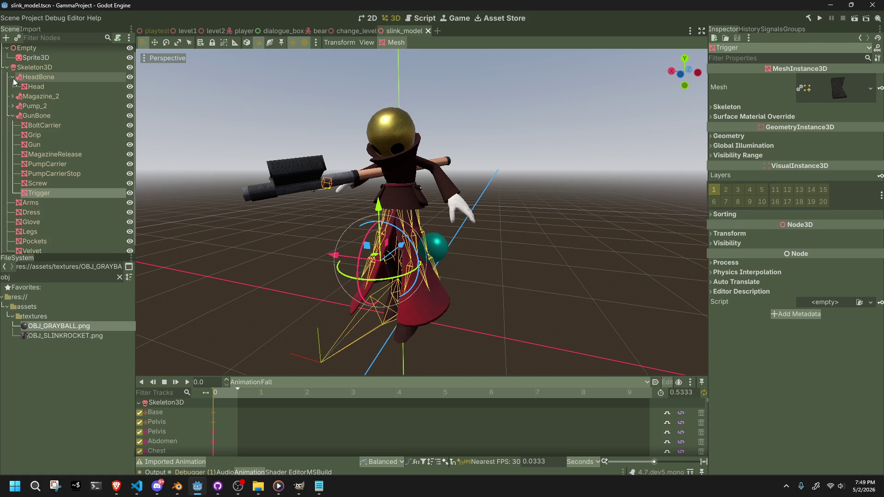
click(12, 77)
click(12, 106)
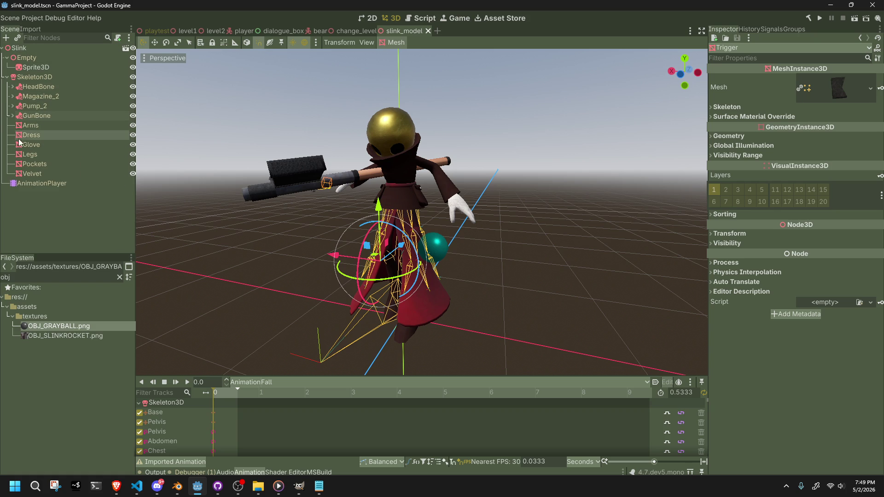
click(37, 113)
click(37, 104)
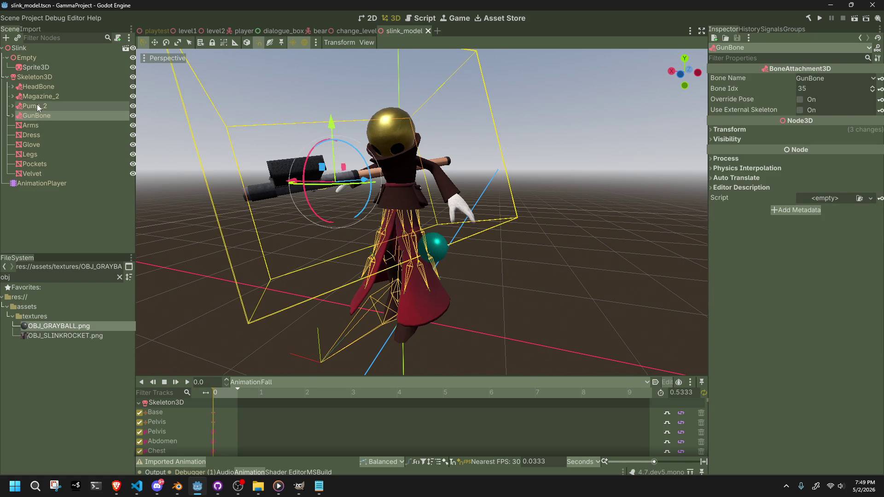
click(38, 96)
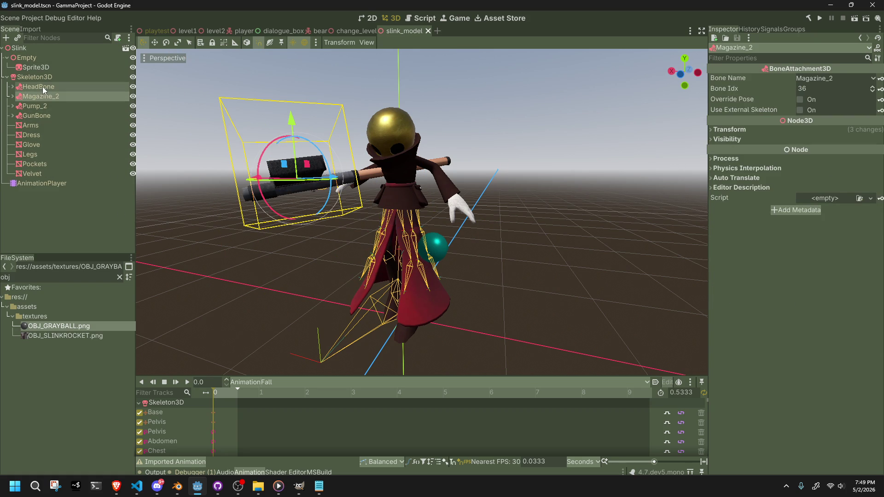
click(42, 86)
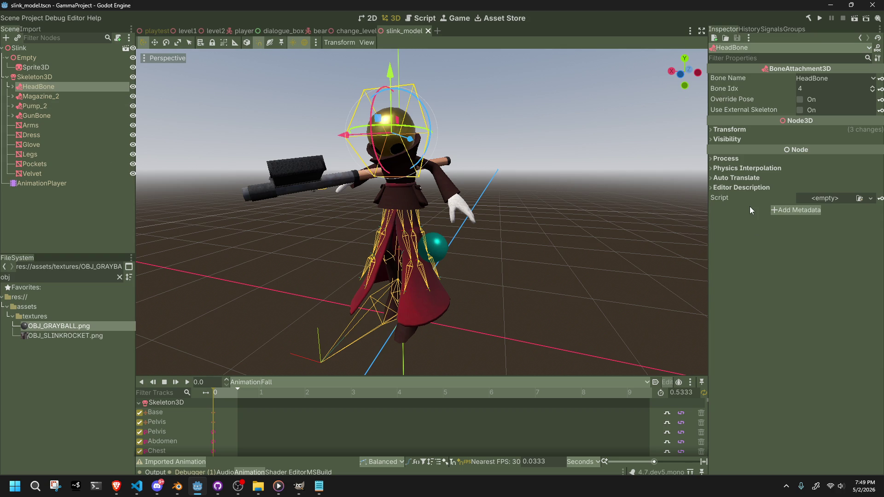
Step: Drag the Empty under Skeleton3D and dismiss the inherited-node refusal alert
key(Up)
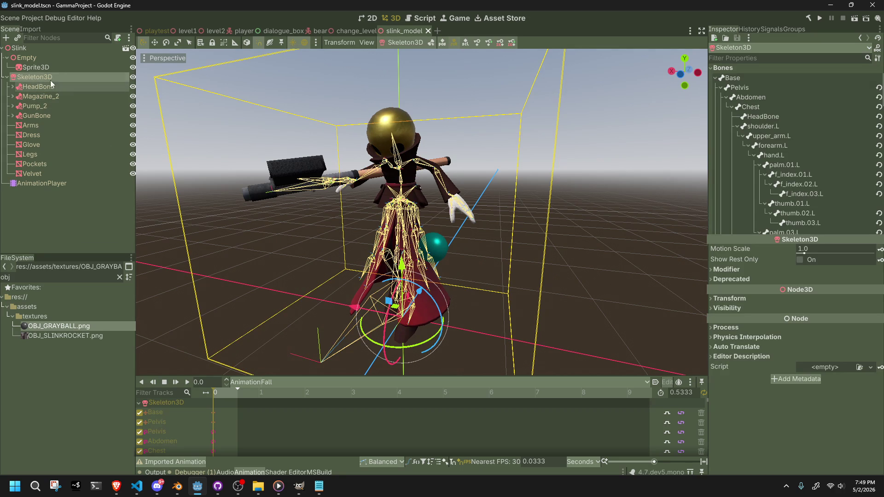
click(46, 68)
click(43, 59)
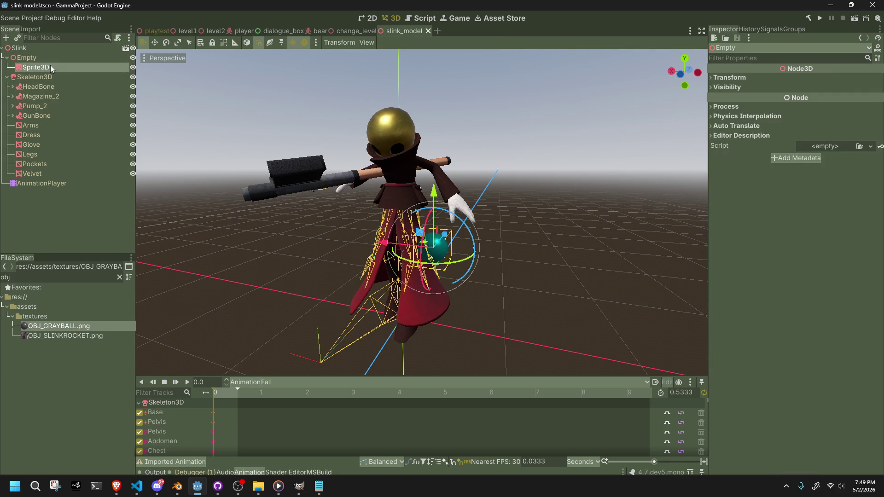
click(51, 65)
click(56, 76)
click(46, 67)
mouse_move(31, 56)
mouse_down()
mouse_move(46, 73)
mouse_move(32, 58)
mouse_up()
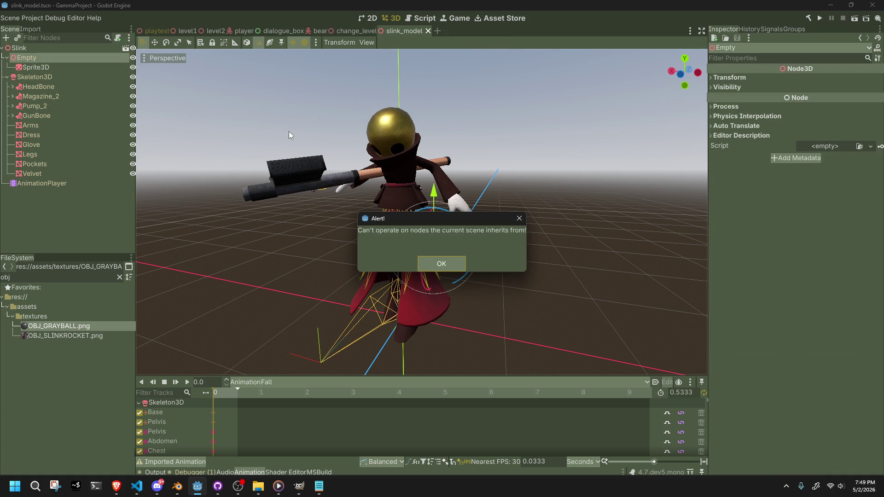
click(438, 269)
key(alt+Tab)
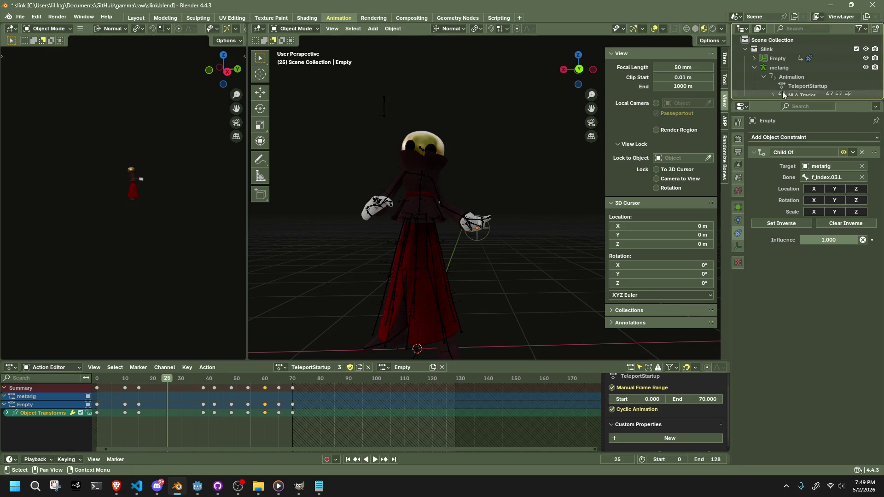
Step: Delete the Empty's Child Of constraint to the f_index.03.L bone, then deselect the armature
click(779, 59)
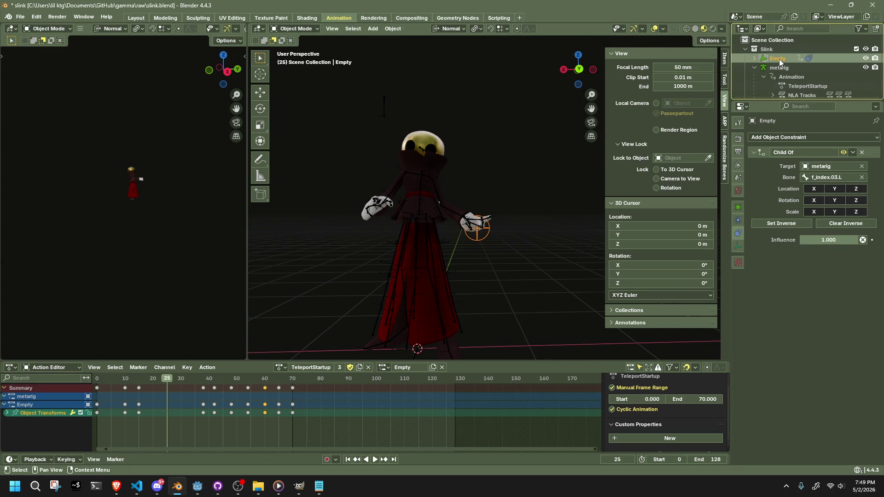
click(861, 153)
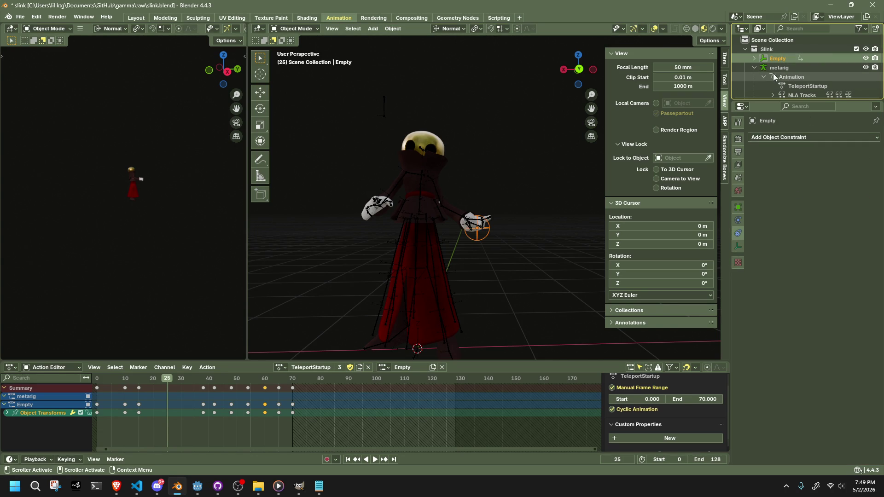
click(787, 78)
scroll(794, 88, down, 4)
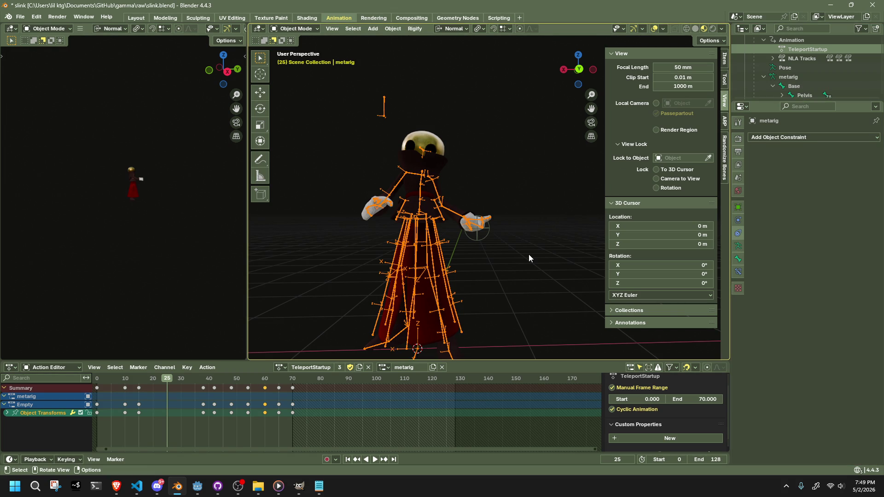
click(528, 305)
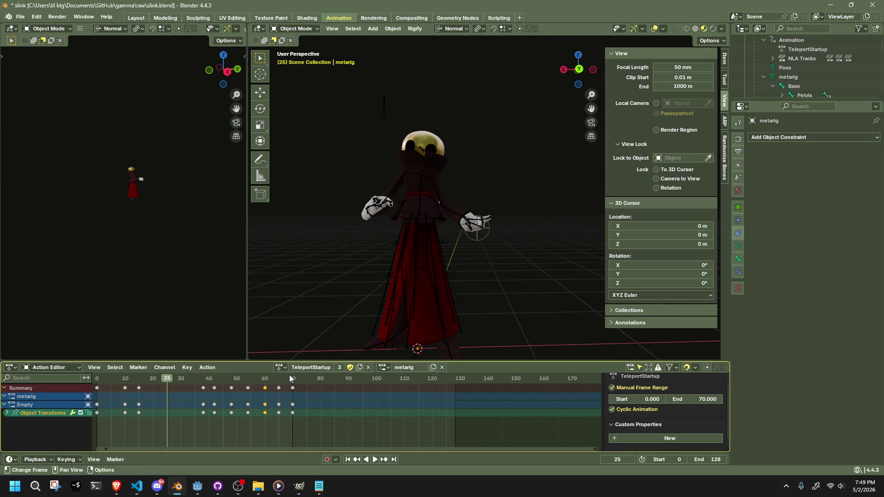
click(197, 486)
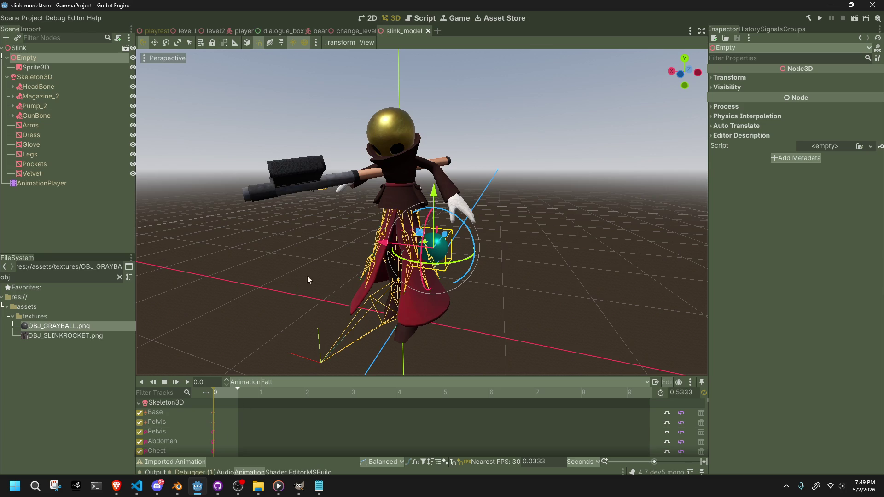
Step: Orbit and zoom around the slink_model character and gun in Godot, then return to Blender
mouse_move(333, 268)
middle_down()
mouse_move(435, 275)
mouse_move(430, 261)
mouse_move(543, 308)
middle_up()
scroll(598, 274, up, 5)
mouse_move(576, 270)
middle_down()
mouse_move(646, 319)
mouse_move(589, 333)
mouse_move(506, 314)
mouse_move(482, 265)
mouse_move(341, 225)
mouse_move(382, 225)
mouse_move(477, 252)
mouse_move(460, 239)
mouse_move(443, 276)
mouse_move(490, 300)
mouse_move(448, 308)
mouse_move(428, 300)
mouse_move(531, 258)
mouse_move(485, 266)
mouse_move(342, 245)
mouse_move(438, 254)
mouse_move(512, 289)
mouse_move(316, 269)
middle_up()
scroll(589, 333, up, 2)
scroll(552, 328, up, 2)
scroll(482, 265, down, 3)
scroll(341, 226, up, 5)
scroll(460, 239, down, 3)
scroll(341, 245, up, 3)
scroll(342, 245, down, 6)
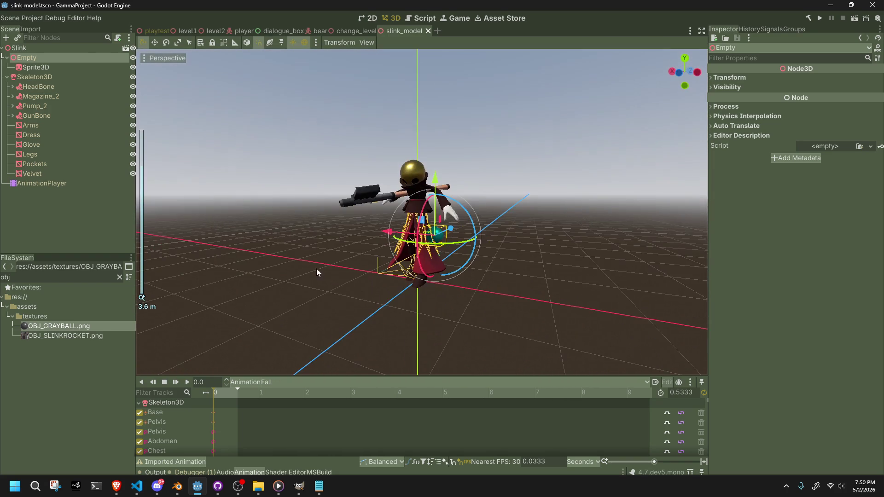
click(179, 487)
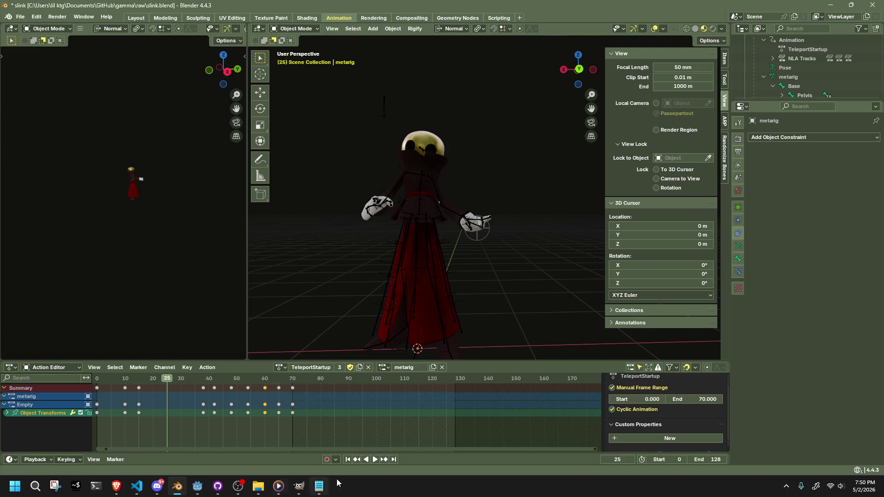
Step: In the Outliner, expand the metarig's Pelvis, Chest, shoulder.L and upper_arm.L bones
scroll(797, 83, down, 4)
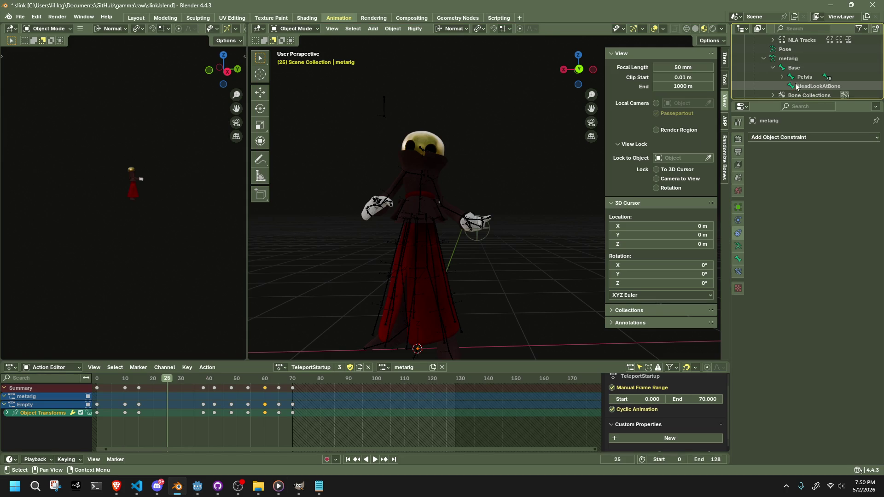
click(781, 59)
scroll(801, 74, down, 5)
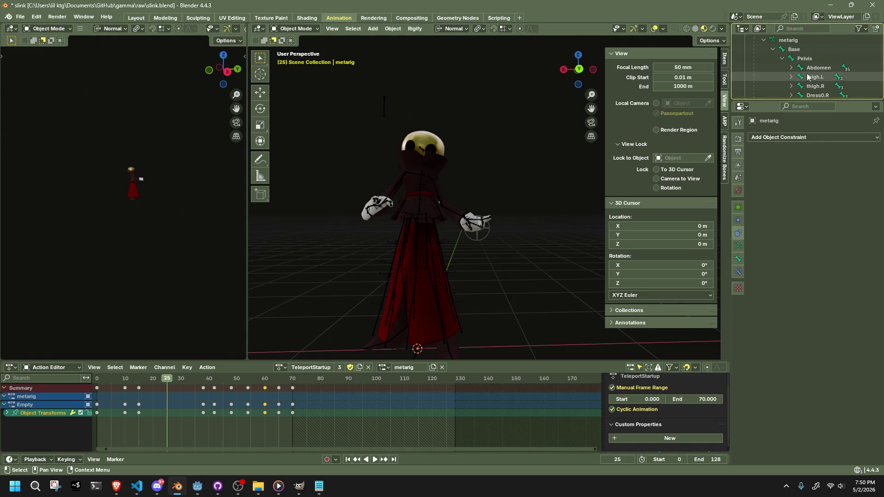
scroll(806, 77, down, 2)
scroll(806, 74, up, 5)
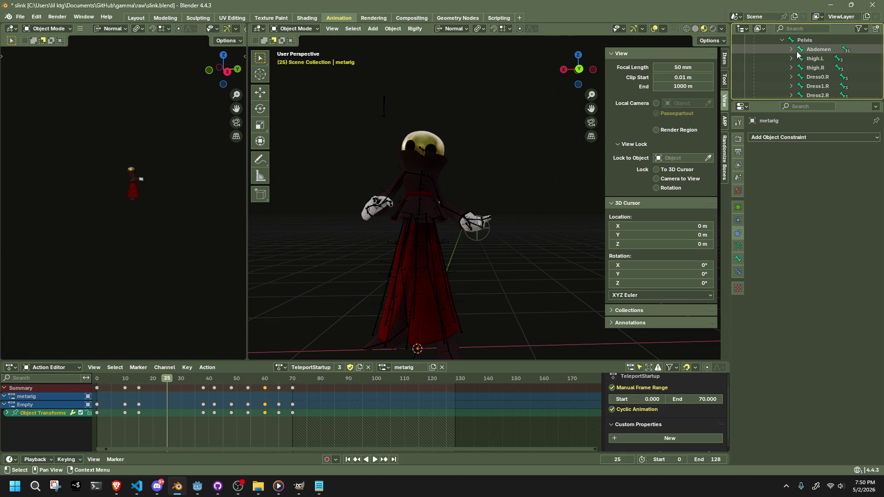
click(800, 59)
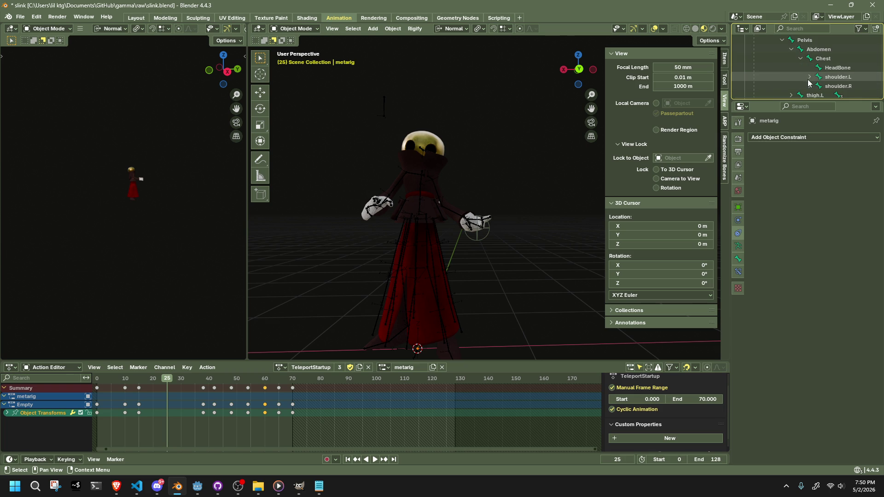
click(809, 77)
click(818, 86)
Step: Widen the Outliner, expand hand.L, palm.01.L and the f_index bones to f_index.03.L, then select Empty
scroll(819, 83, down, 1)
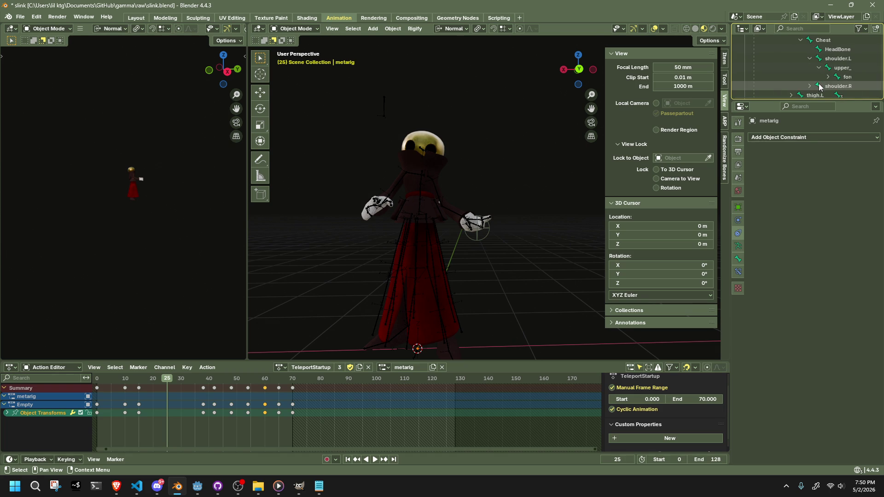
drag(729, 65, 515, 74)
click(622, 86)
scroll(635, 72, down, 2)
click(632, 58)
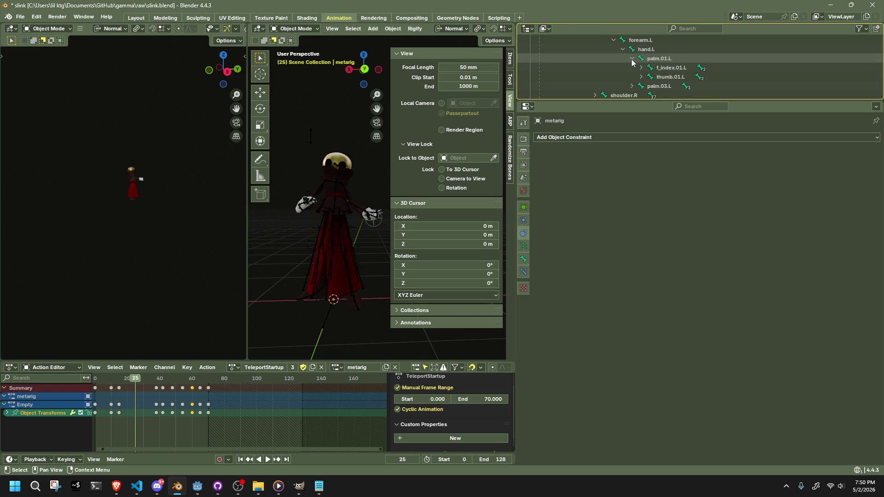
click(640, 68)
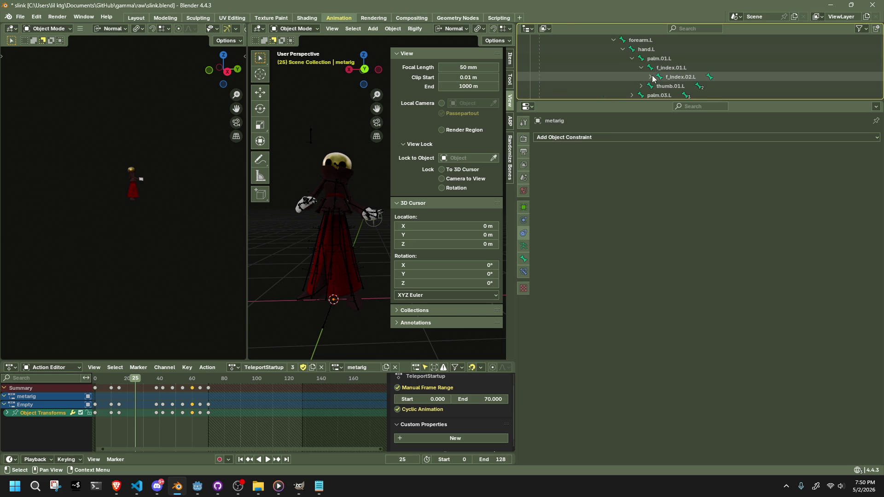
click(650, 77)
click(677, 88)
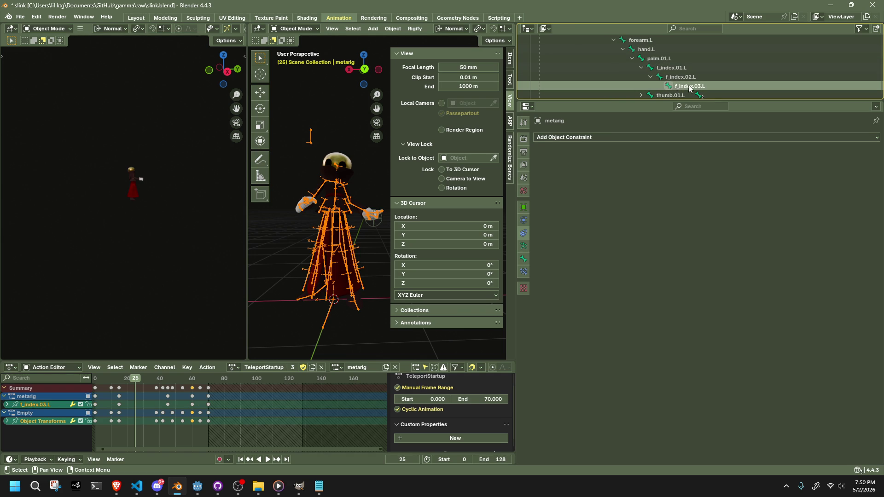
scroll(641, 70, up, 10)
click(618, 60)
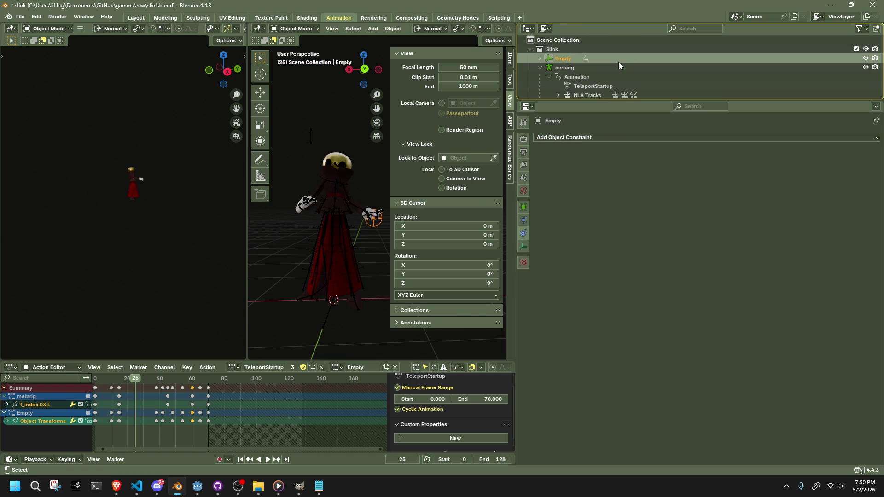
Step: Select the Empty and undo the accidentally pasted objects, cancelling their move
right_click(567, 56)
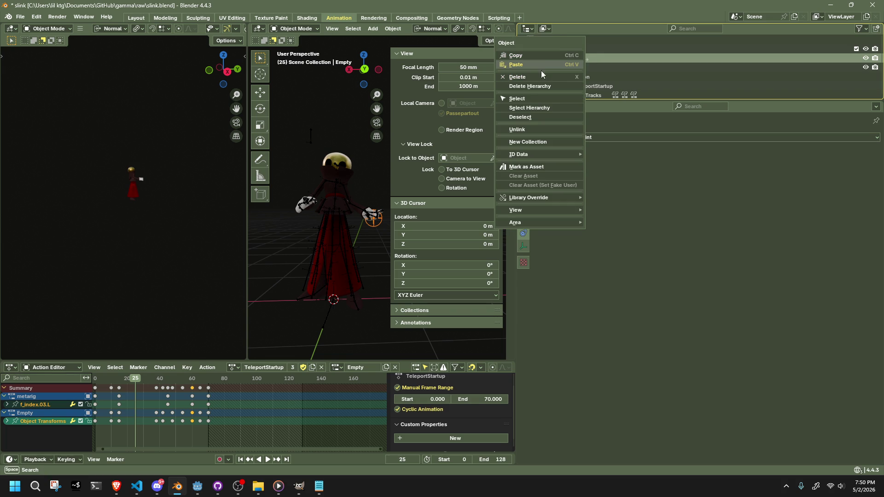
click(546, 99)
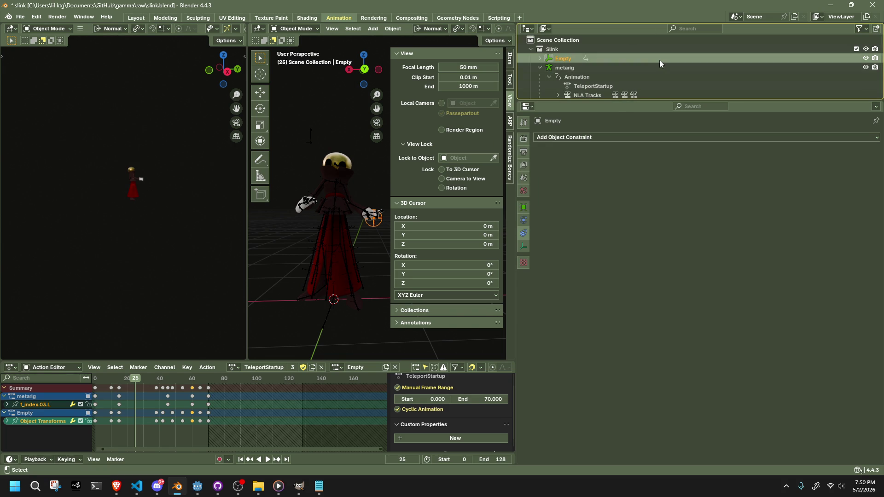
scroll(663, 61, down, 3)
scroll(663, 62, down, 6)
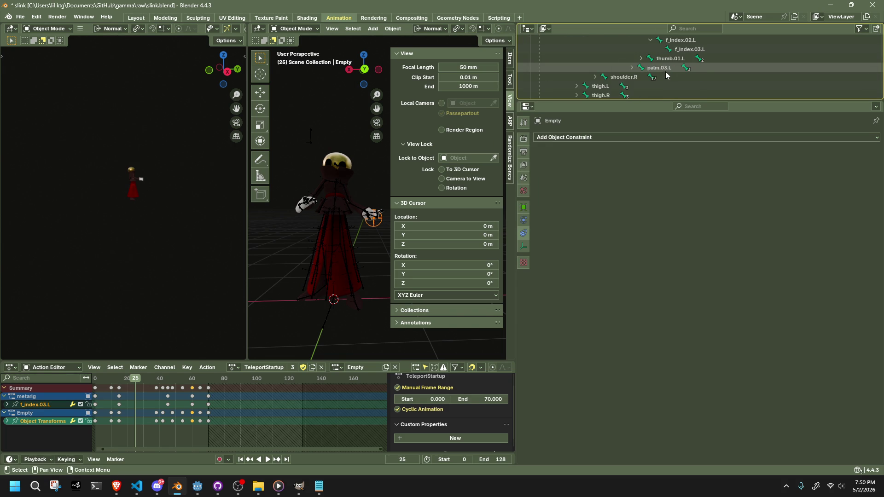
key(ctrl+v)
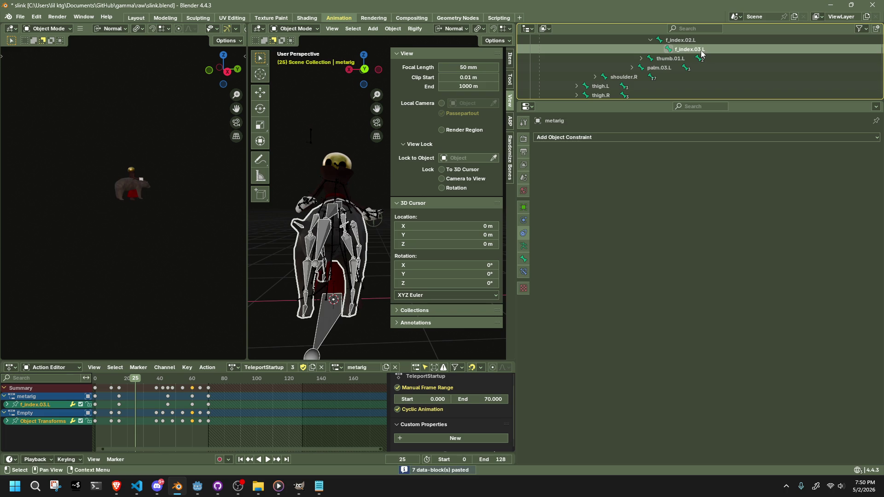
key(ctrl+z)
key(ctrl+v)
key(g)
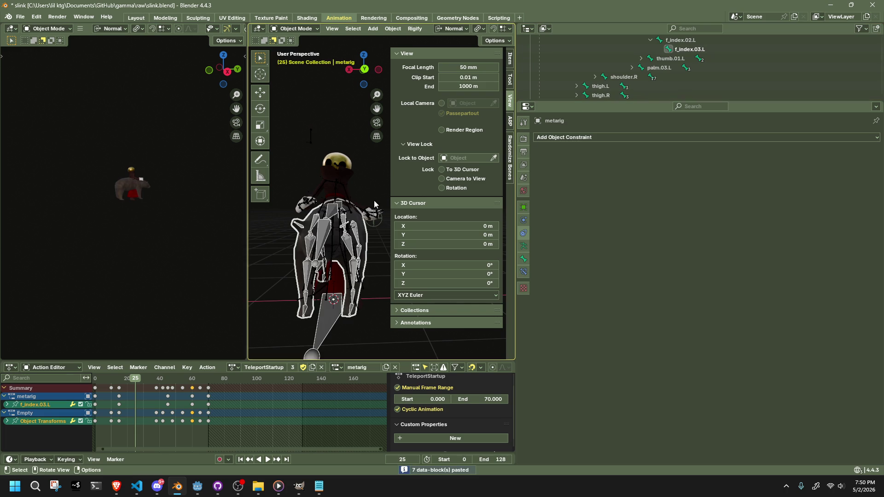
key(Escape)
key(ctrl+z)
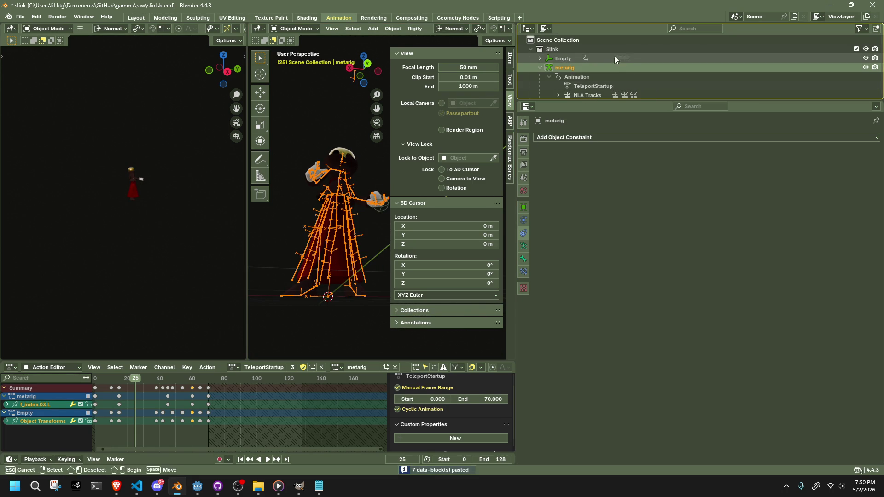
Step: Enlarge the Outliner and parent the Empty to the fingertip bone f_index.03.L
click(611, 60)
drag(646, 65, 646, 65)
drag(584, 101, 584, 323)
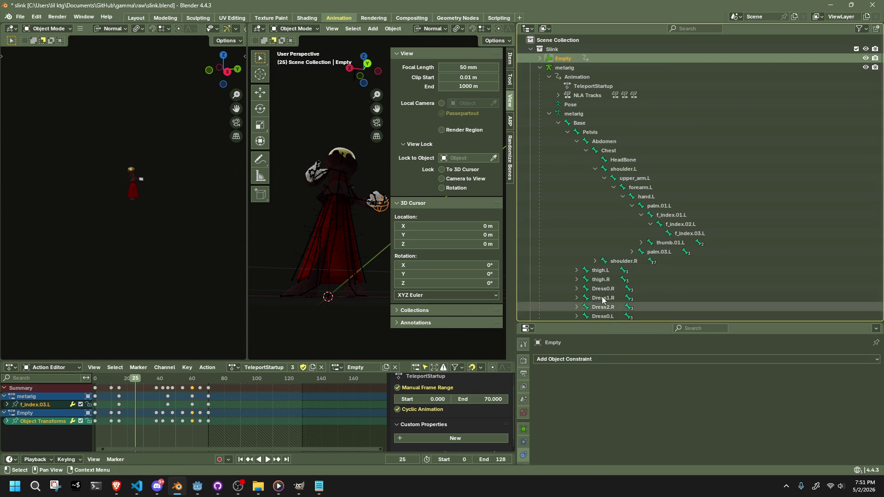
mouse_move(563, 58)
mouse_down()
mouse_move(663, 212)
mouse_move(625, 266)
mouse_move(687, 270)
mouse_move(681, 160)
mouse_up()
scroll(653, 267, down, 4)
scroll(682, 159, up, 4)
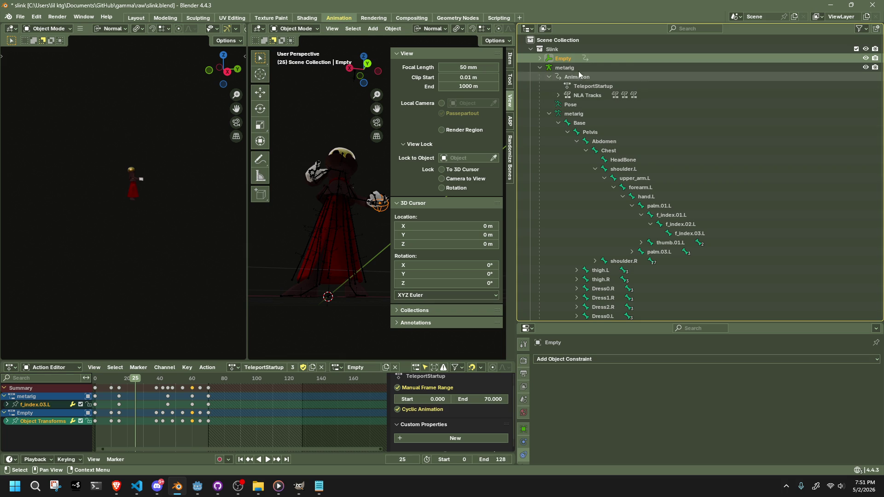
Step: Check the context options of the metarig's f_index.03.L bone and the Empty, undoing the hierarchy selection
click(598, 67)
right_click(681, 234)
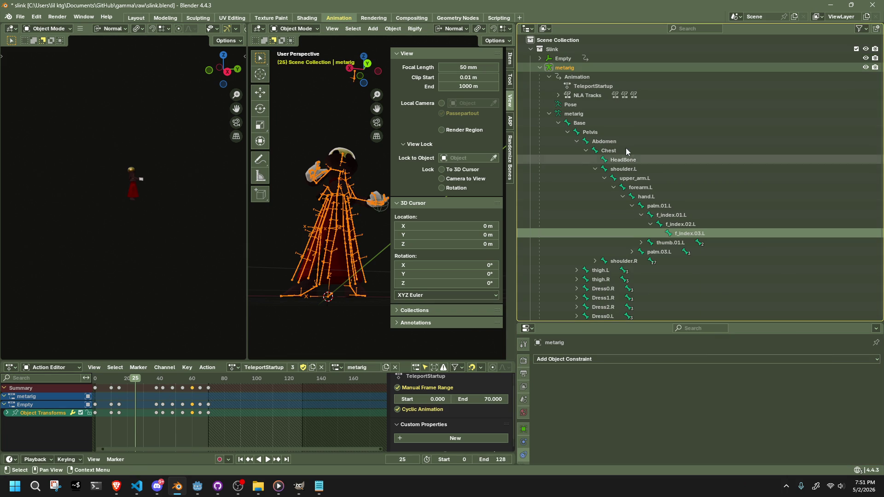
right_click(598, 58)
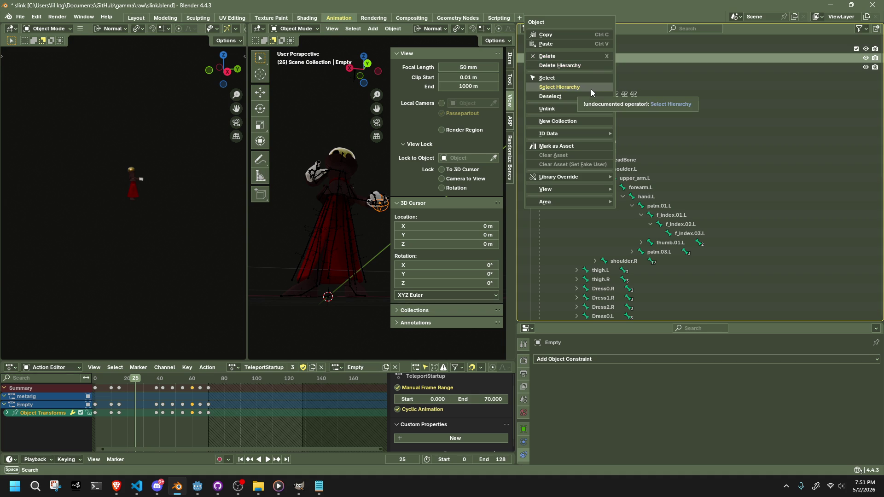
click(570, 109)
scroll(593, 226, down, 10)
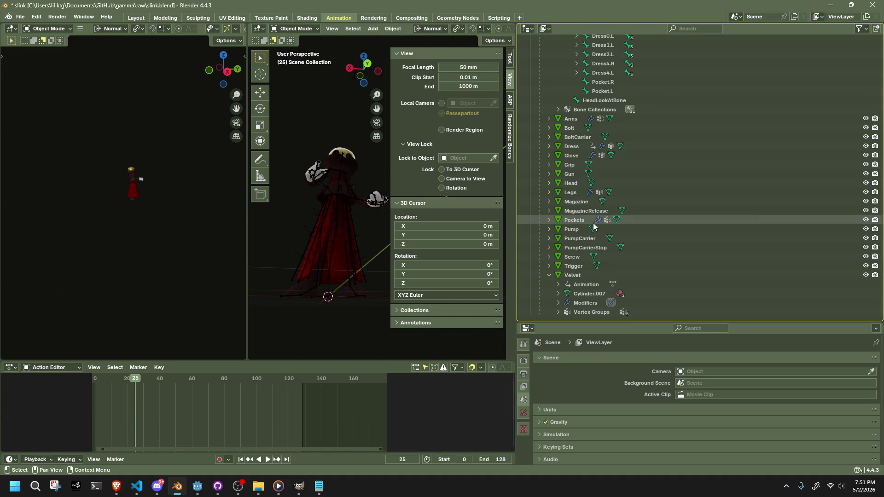
scroll(590, 256, up, 1)
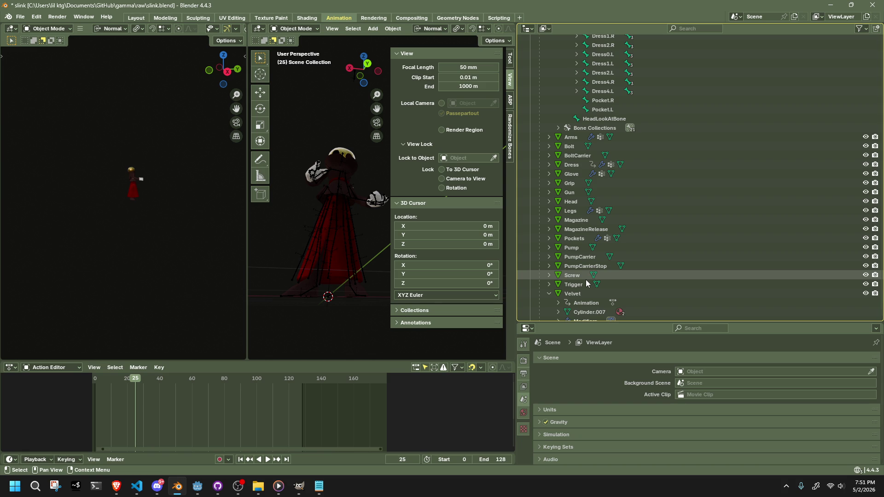
key(ctrl+z)
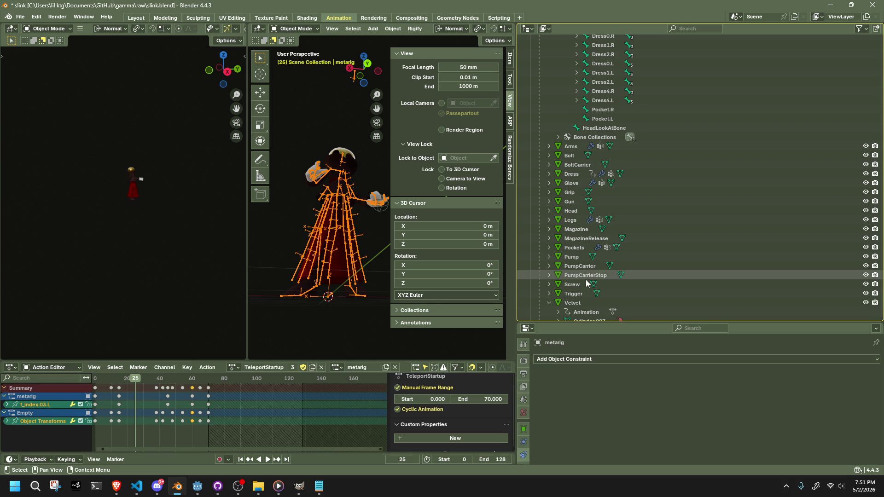
Step: Deselect the rig in the 3D viewport and bring up its object options
scroll(525, 437, down, 2)
scroll(526, 445, down, 1)
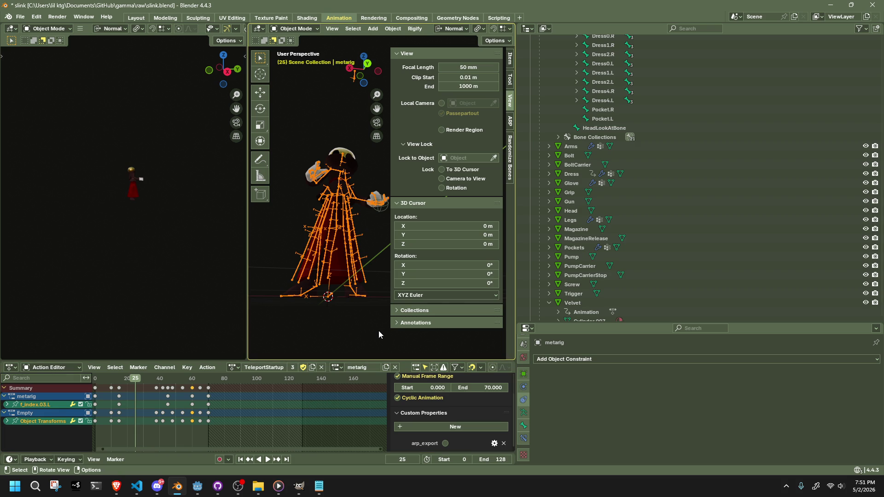
click(366, 334)
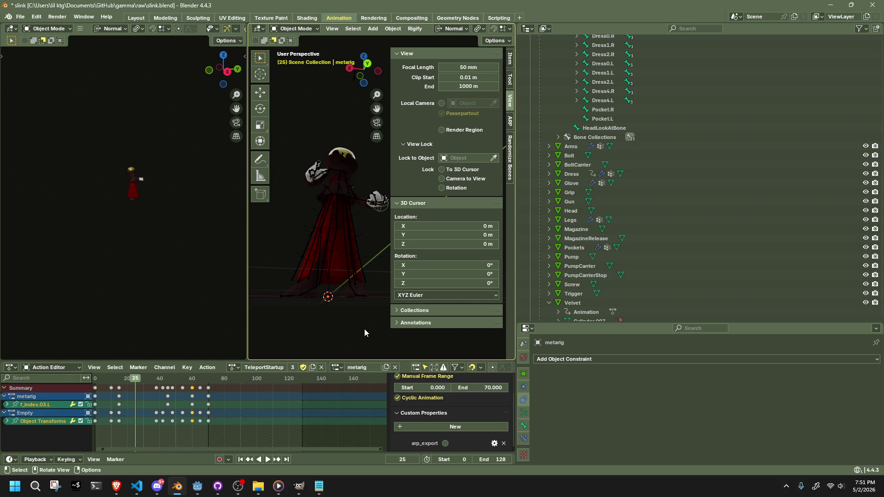
right_click(371, 354)
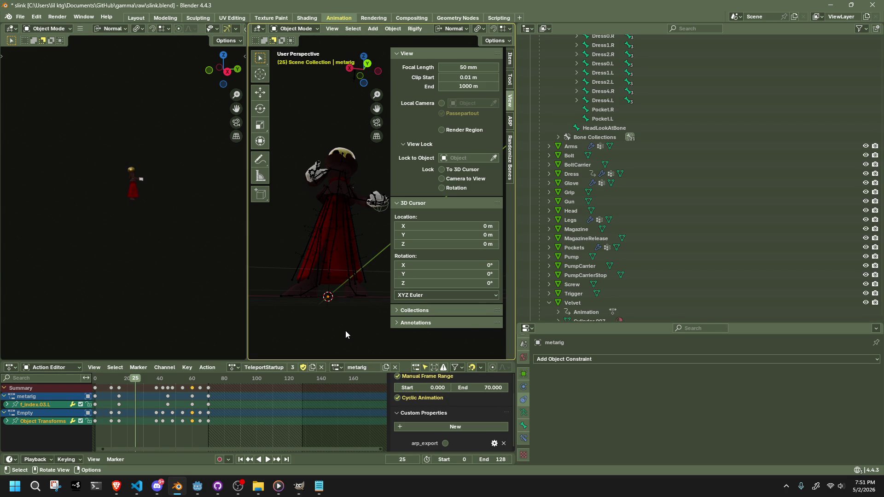
Step: In the Outliner, select the metarig armature and its f_index.03.L finger bone
scroll(645, 258, up, 10)
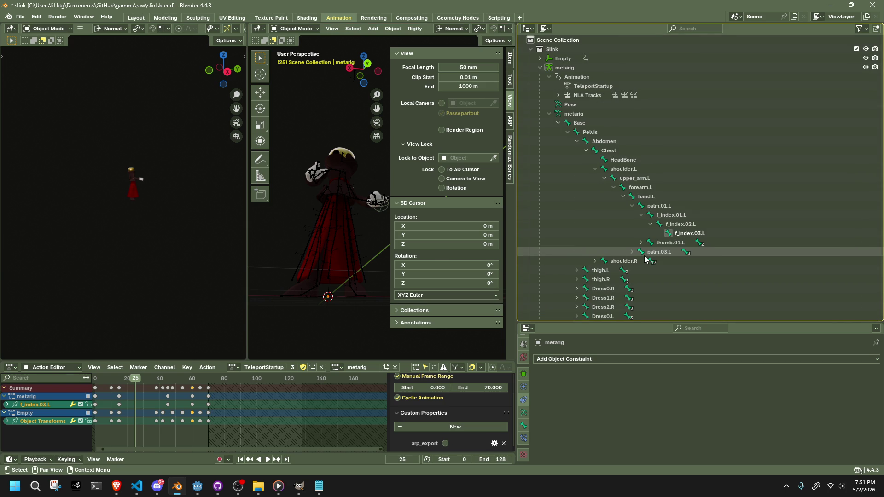
click(604, 104)
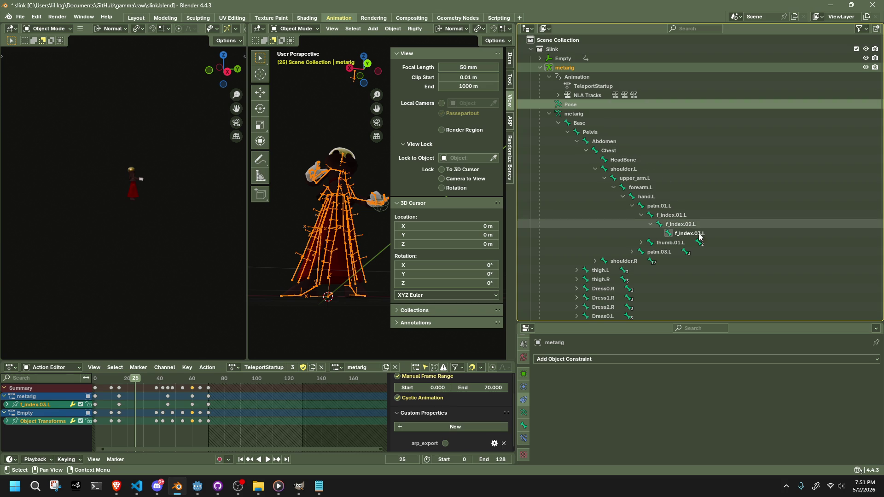
click(696, 235)
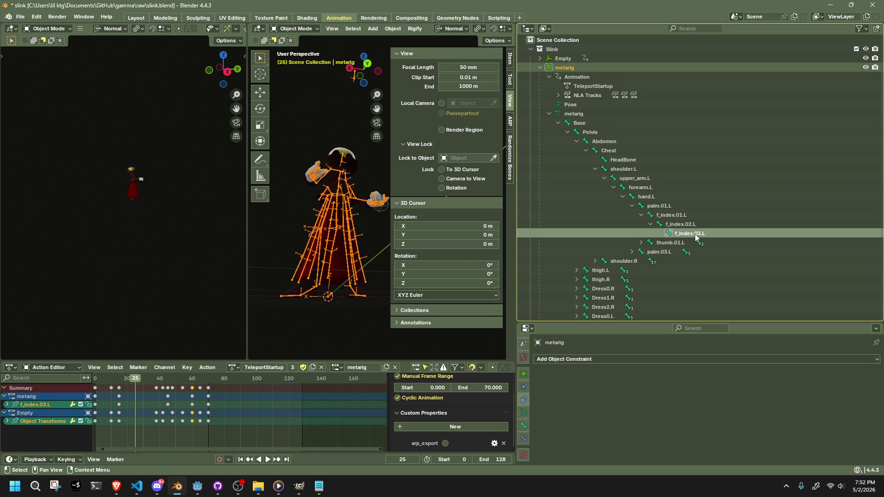
right_click(695, 236)
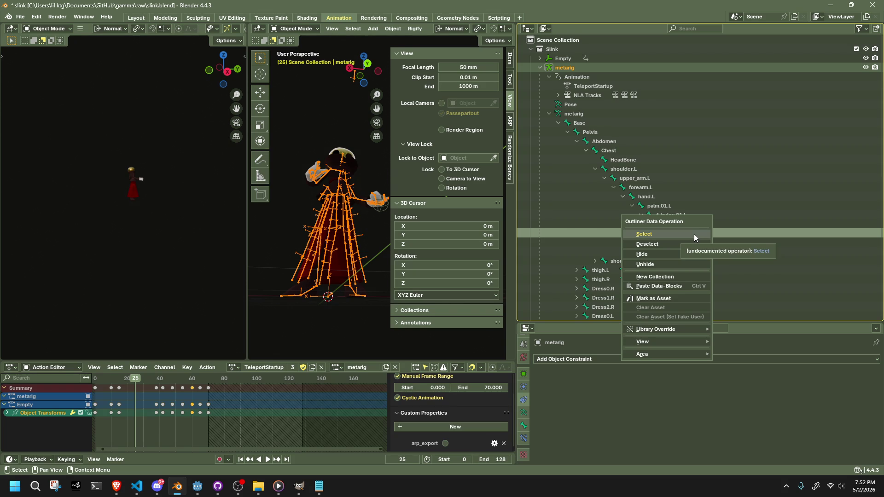
click(693, 236)
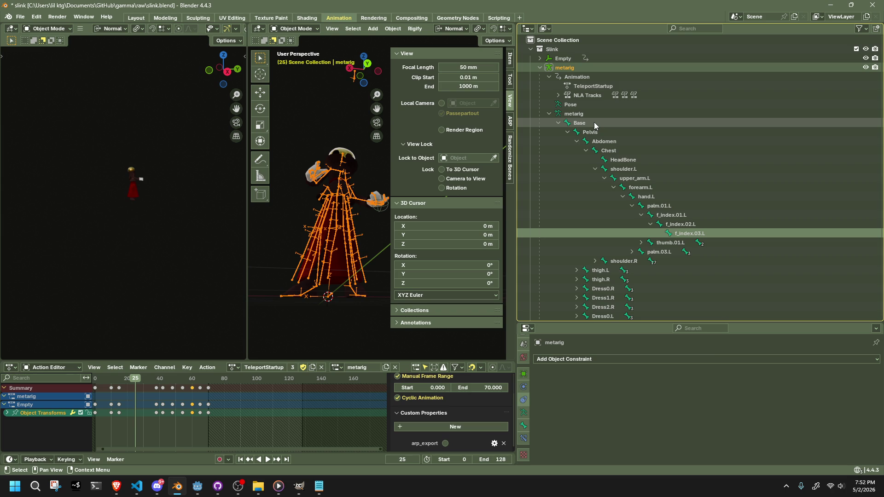
Step: Expand the Empty and metarig in the Outliner and try dragging the Empty onto f_index.03.L
click(544, 60)
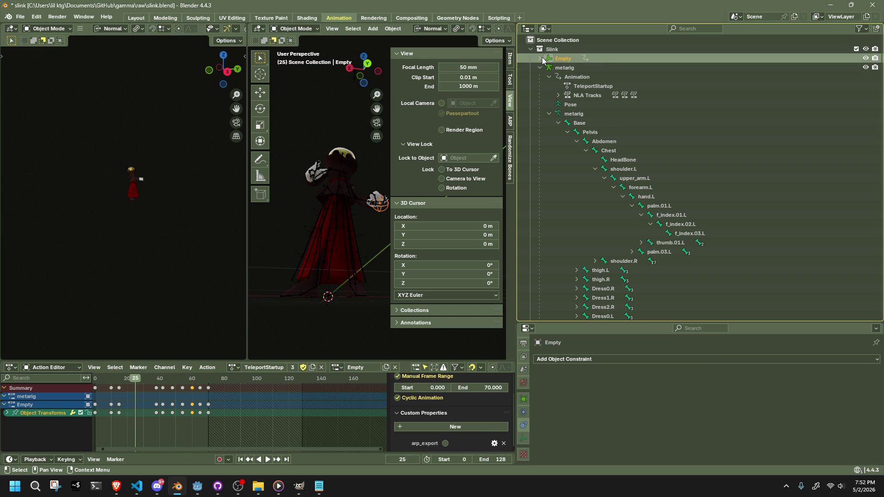
click(540, 58)
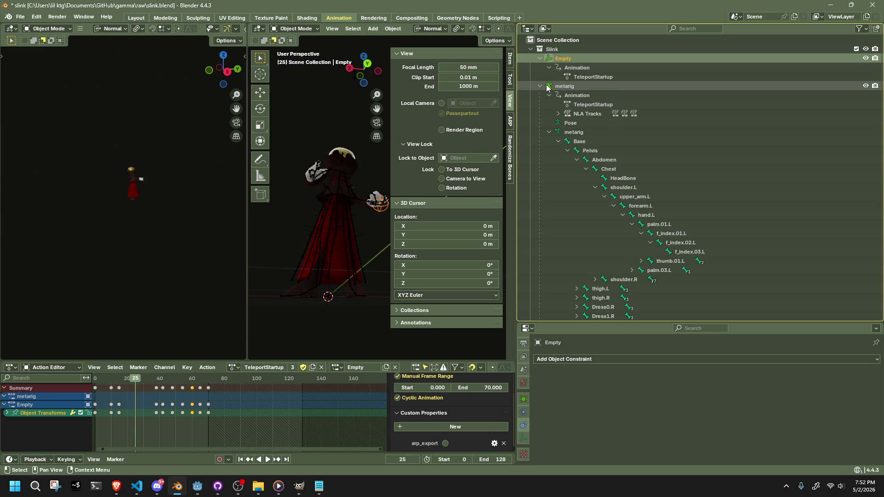
click(540, 86)
click(540, 58)
click(539, 58)
click(539, 58)
click(540, 58)
click(539, 87)
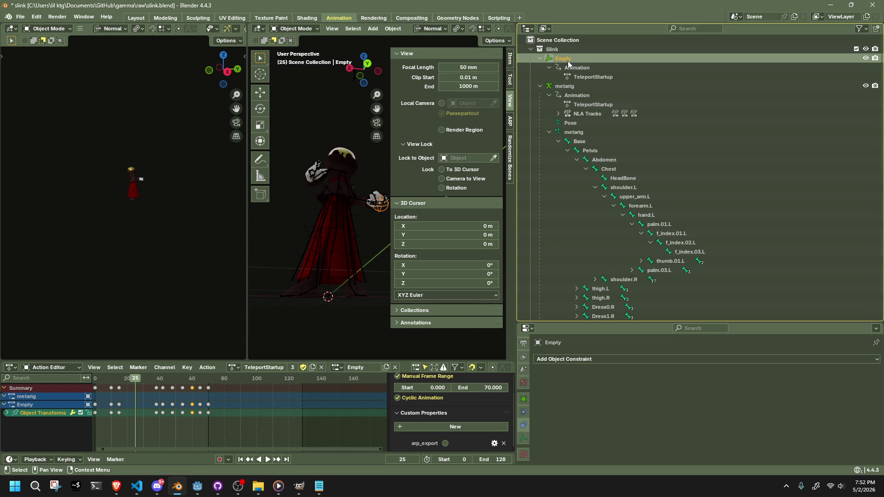
mouse_move(562, 64)
mouse_down()
mouse_move(679, 207)
mouse_move(686, 256)
mouse_up()
Step: Select the metarig and the Empty at the hand in the viewport, checking the mode list
key(alt+Tab)
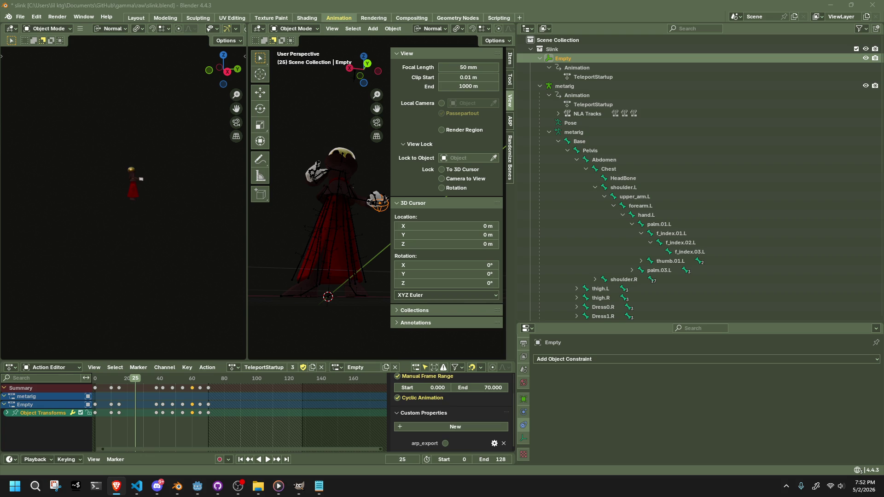
scroll(375, 221, down, 2)
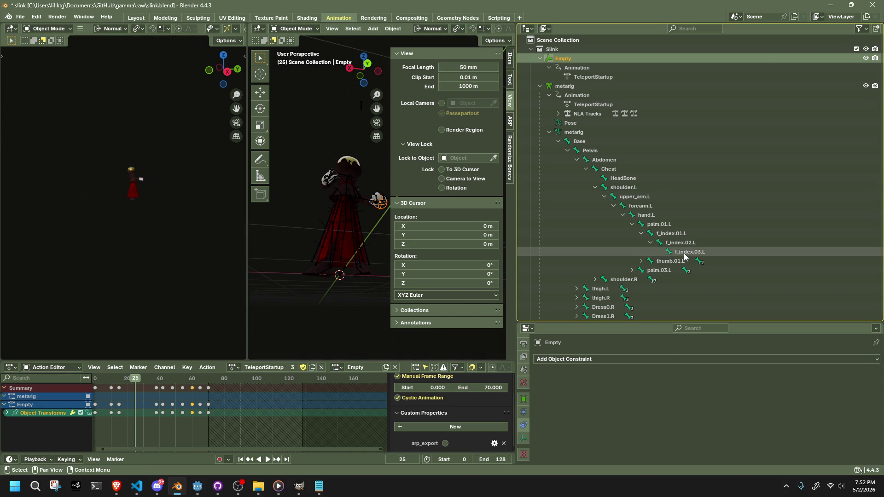
click(289, 28)
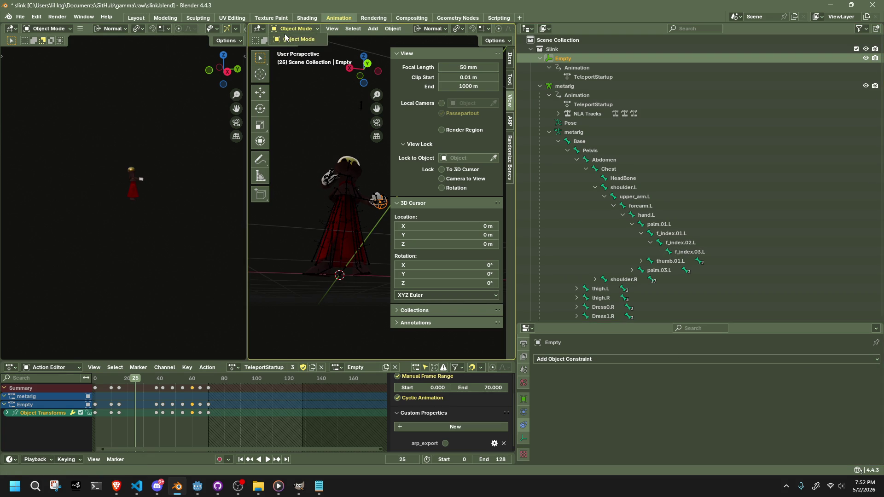
click(379, 202)
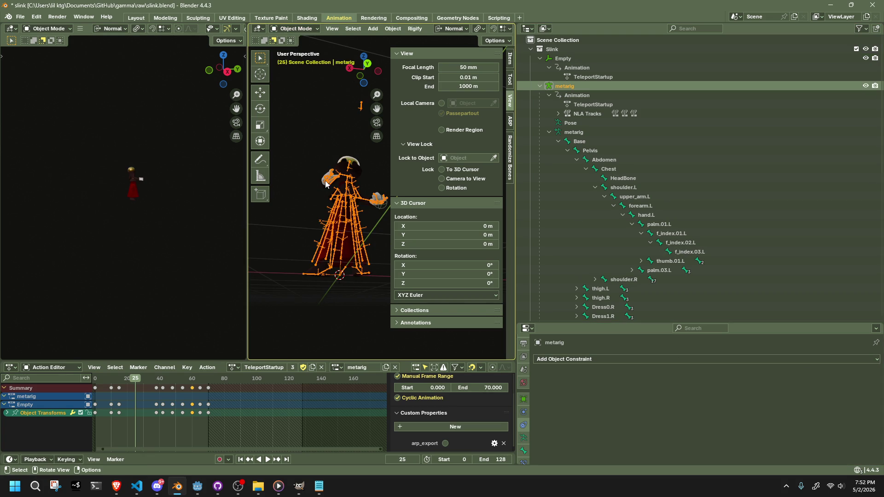
click(383, 210)
click(289, 28)
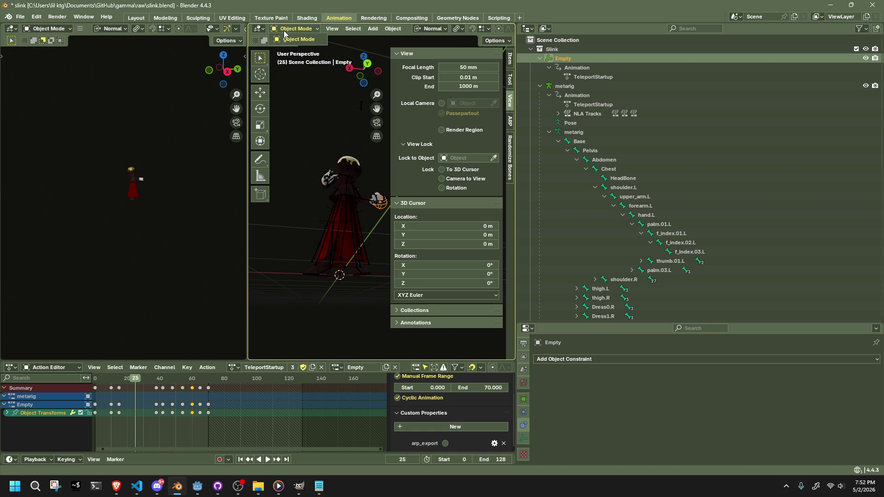
click(288, 40)
Step: Select the Empty, then the metarig as active, and switch the rig into Pose Mode
key(ctrl+z)
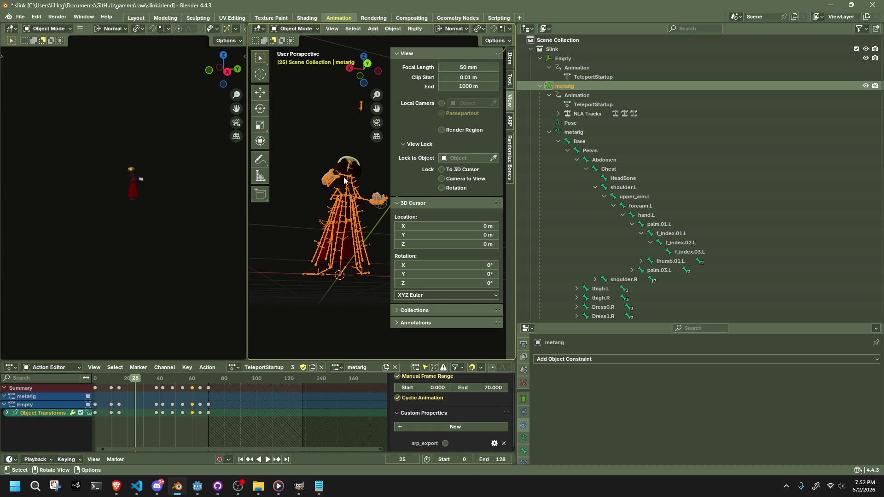
click(378, 209)
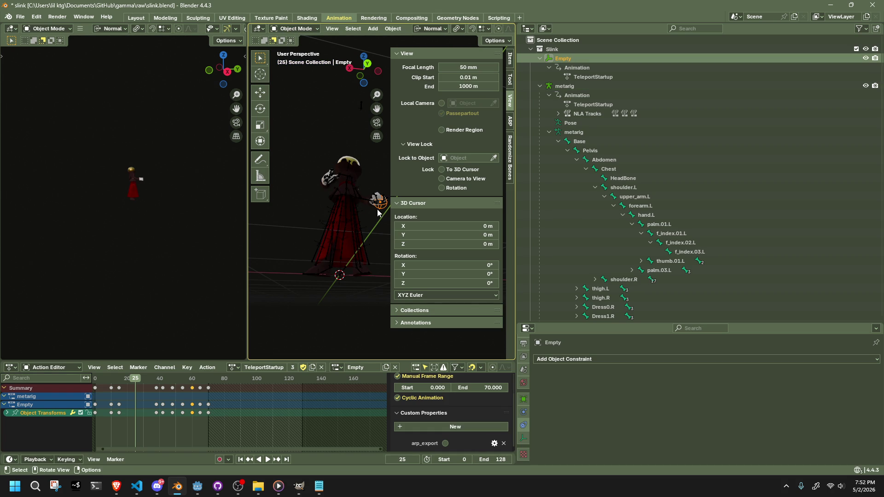
click(347, 206)
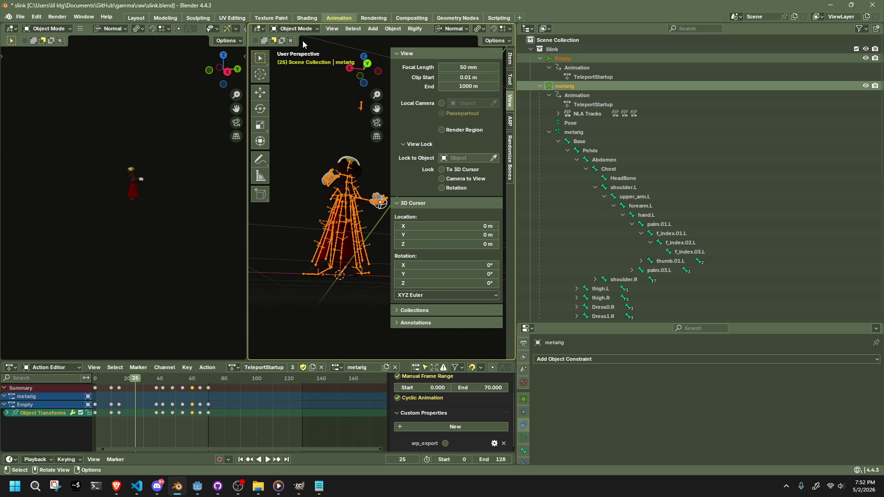
key(ctrl+Tab)
scroll(378, 205, up, 6)
mouse_move(377, 211)
middle_down()
mouse_move(336, 216)
mouse_move(346, 217)
middle_up()
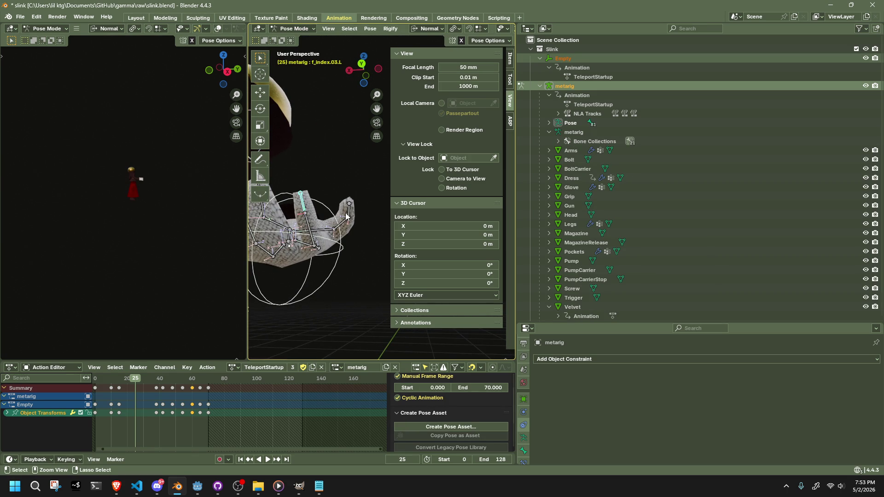
Step: Parent the Empty to the metarig as Object, scrub frames 20–48, undo the parenting, and return to Object Mode
key(ctrl+p)
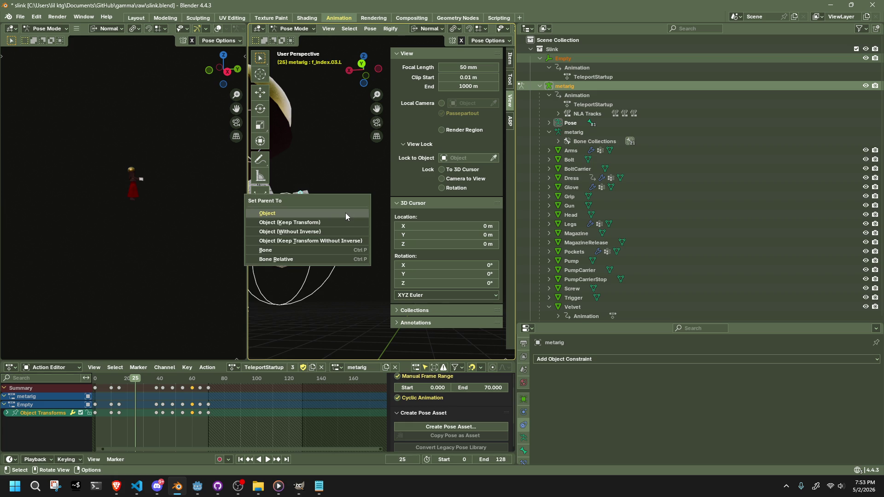
click(345, 213)
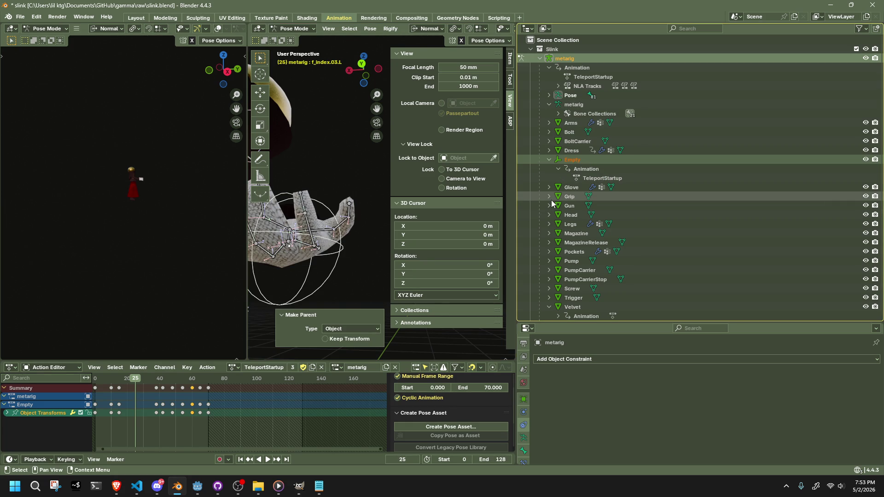
click(127, 380)
drag(127, 380, 172, 393)
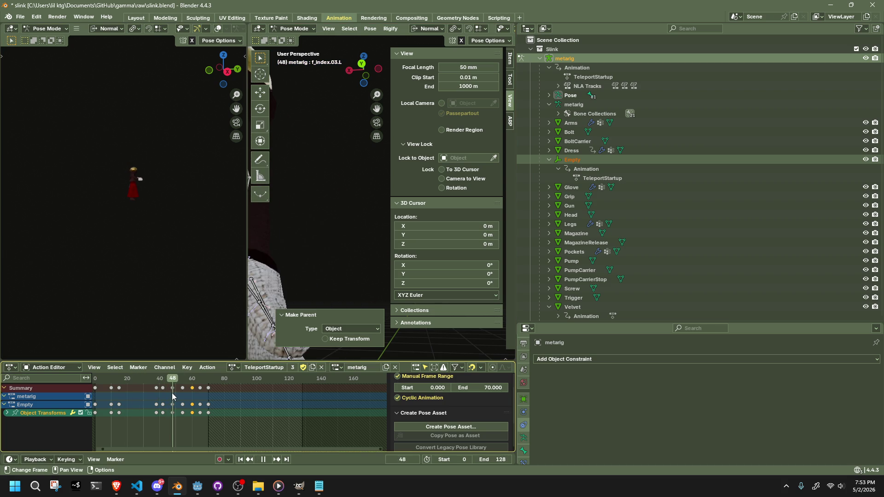
key(Escape)
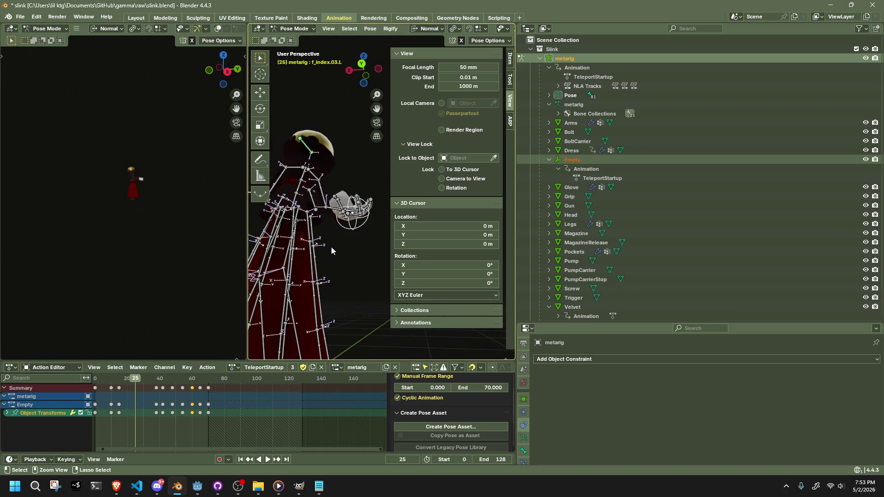
key(ctrl+z)
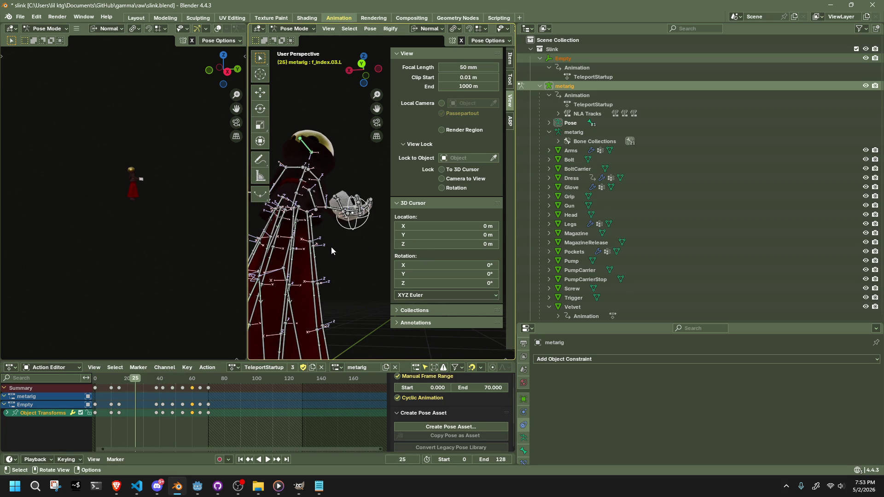
click(293, 29)
click(294, 36)
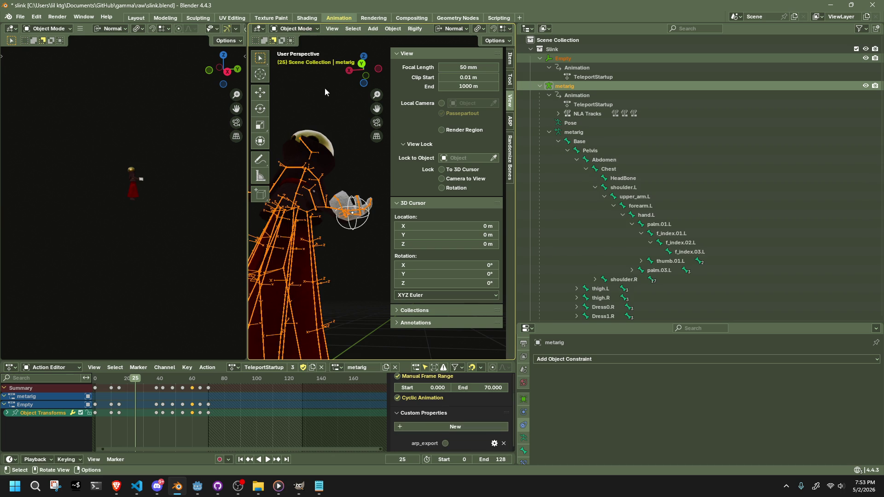
Step: Put the metarig in Pose Mode to select the f_index.03.L bone, then return to Object Mode
click(339, 225)
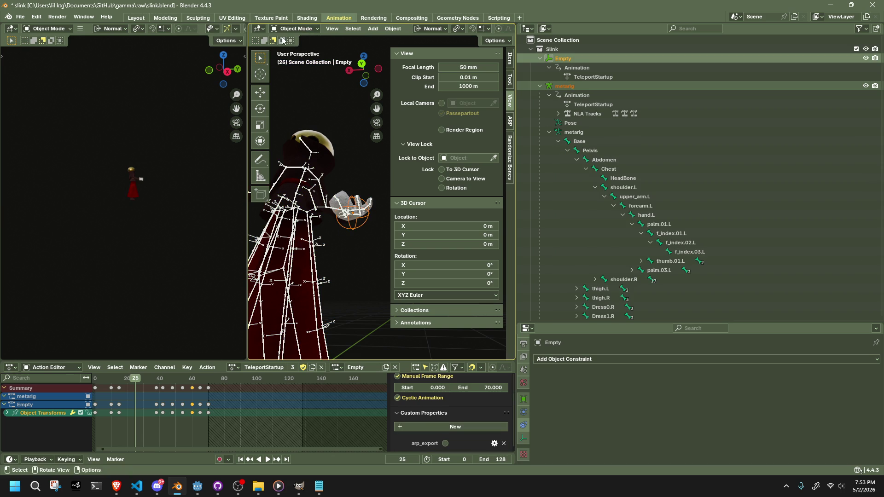
click(288, 29)
click(345, 207)
click(293, 28)
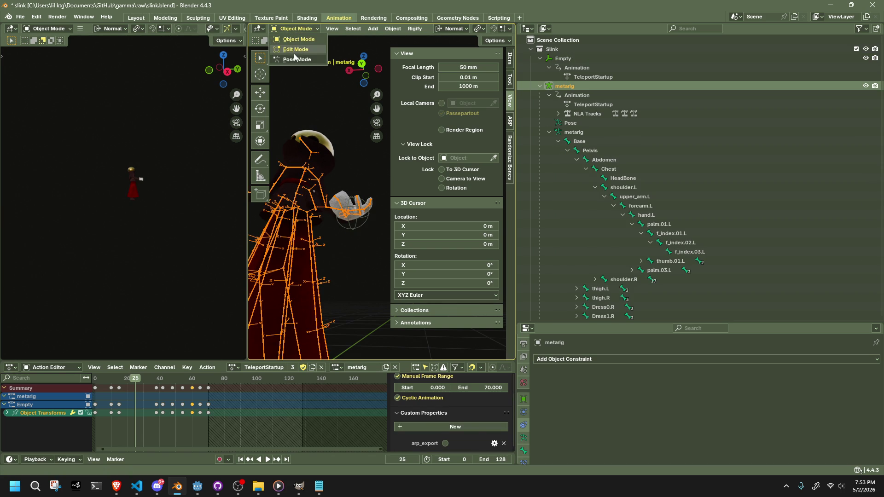
click(294, 53)
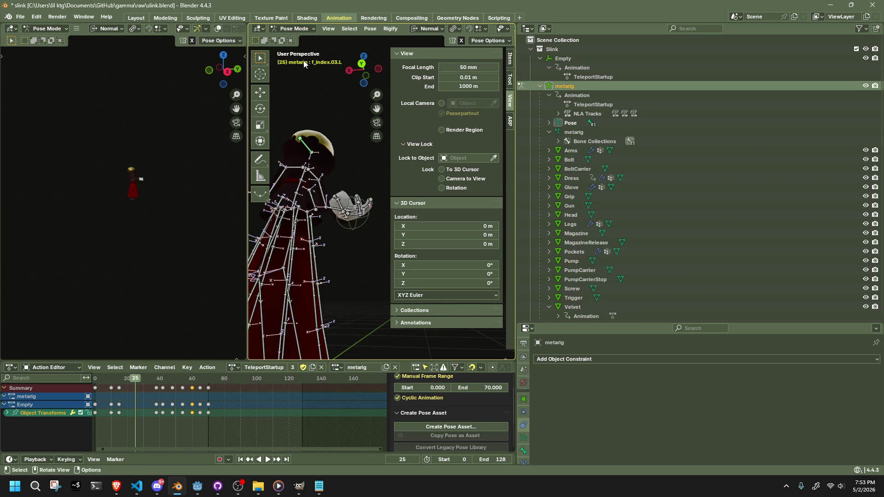
click(359, 200)
click(294, 29)
click(294, 40)
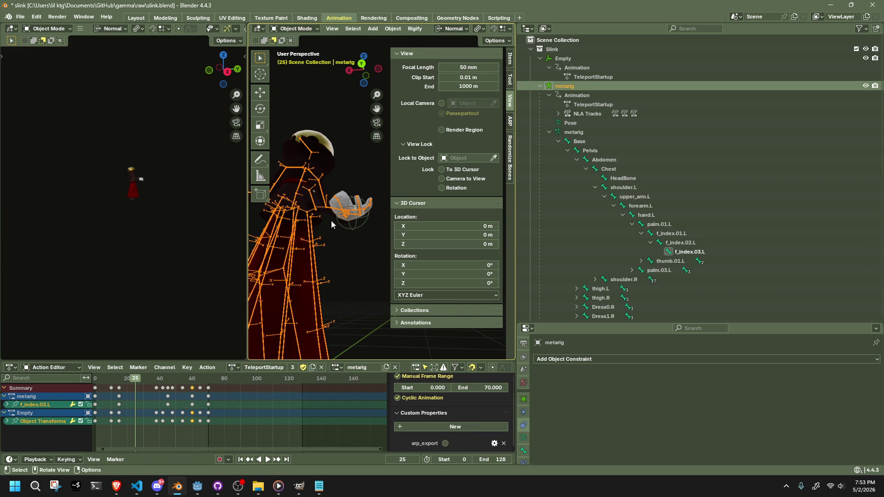
Step: Parent the Empty to the metarig object, then deselect both
click(350, 228)
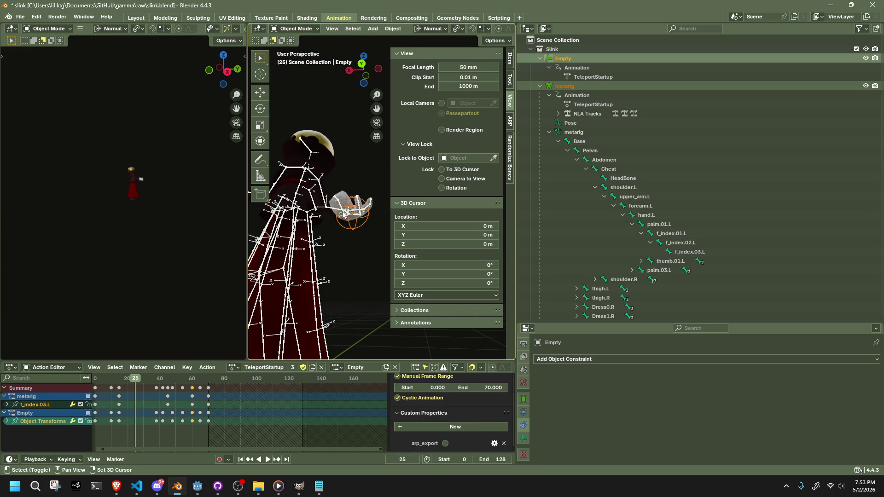
shift+click(342, 212)
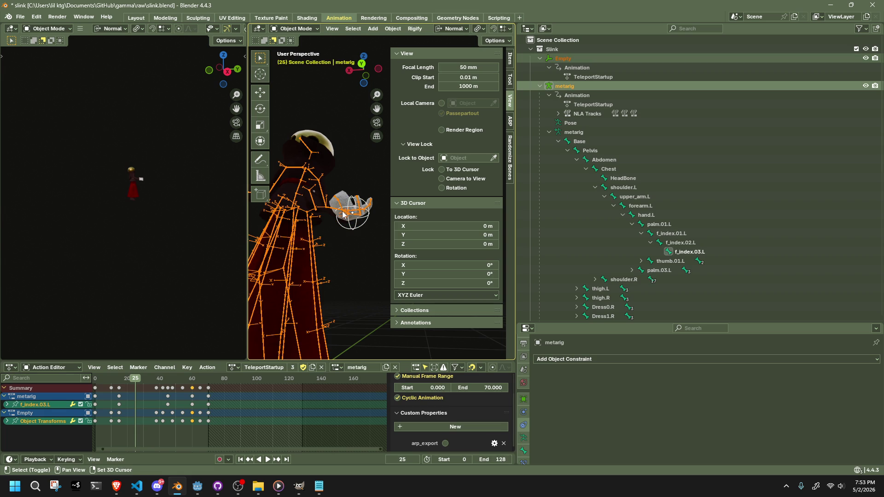
key(ctrl+p)
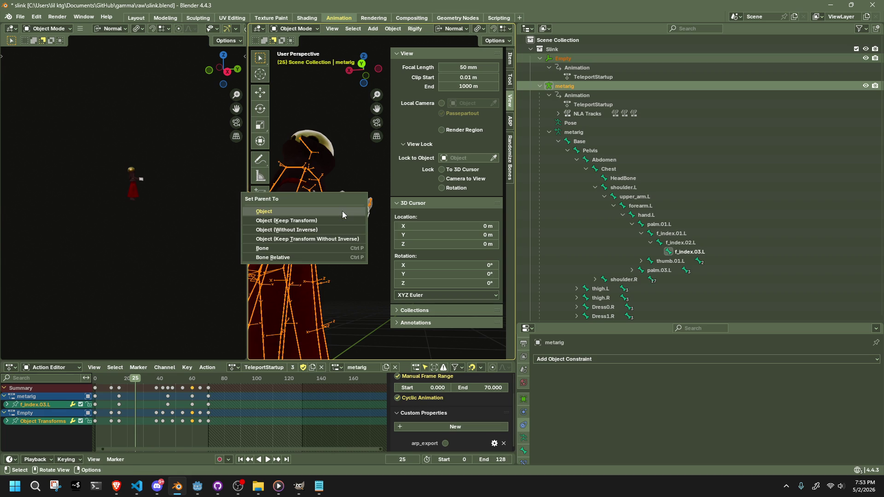
click(342, 210)
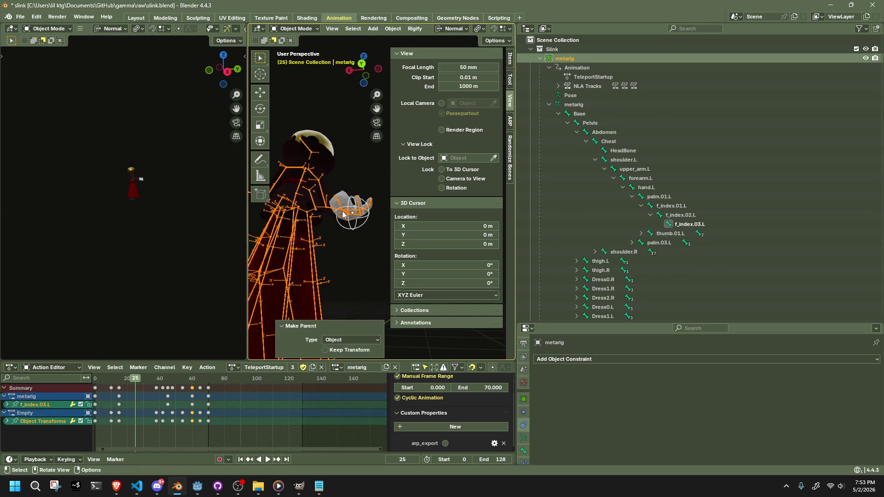
scroll(642, 246, down, 5)
scroll(642, 247, down, 7)
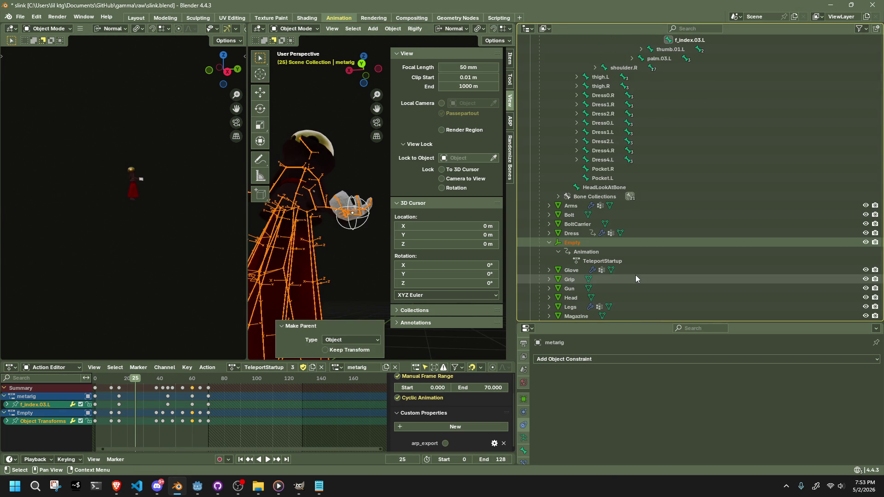
click(361, 259)
Step: Save slink.blend and briefly play the animation
key(ctrl+s)
key(space)
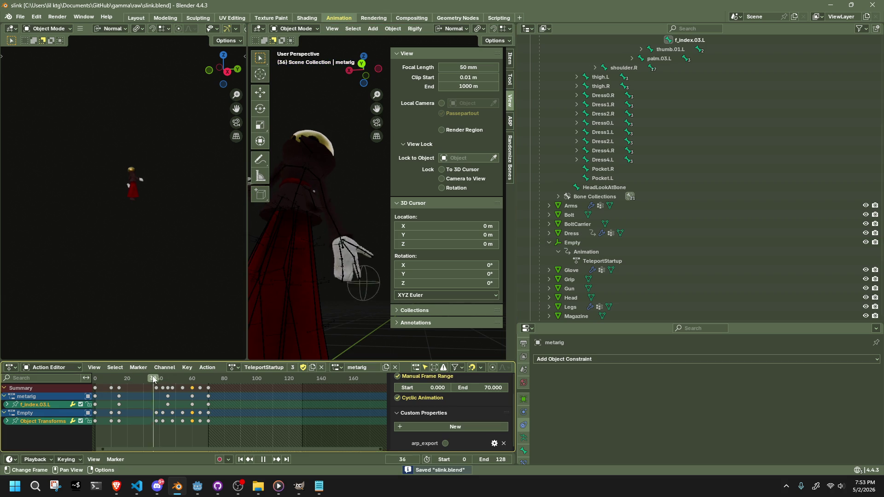
key(space)
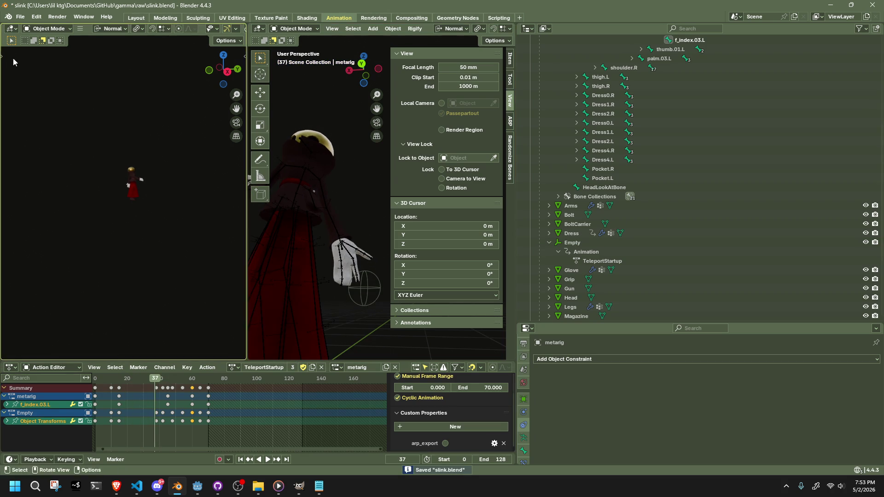
Step: Export the scene as glTF 2.0 to Slink.gltf in the assets folder, then switch to Godot
click(20, 16)
mouse_move(46, 156)
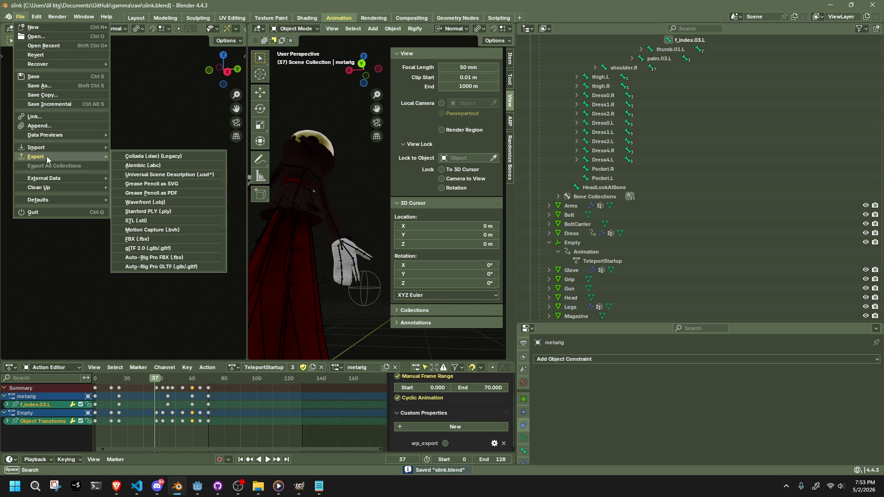
click(170, 250)
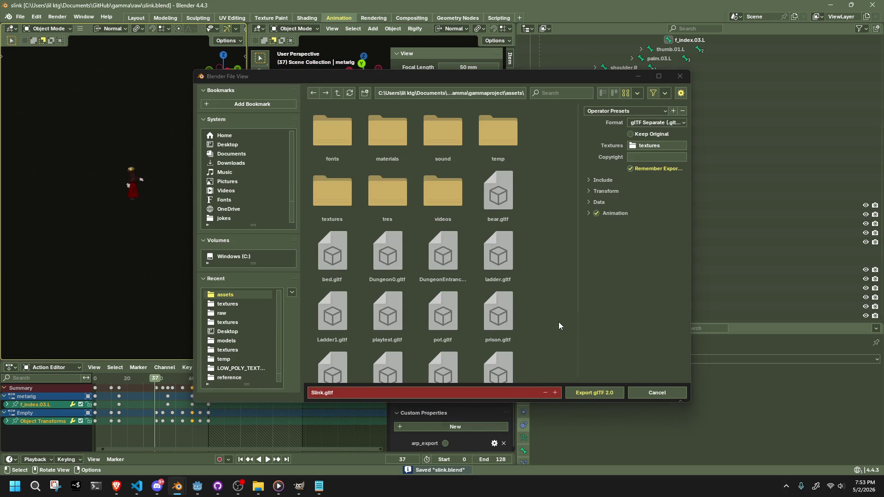
click(587, 392)
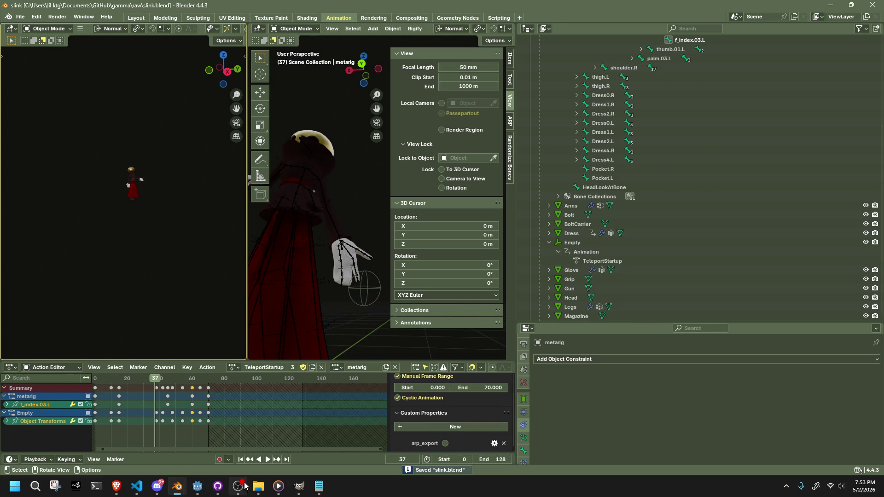
click(196, 490)
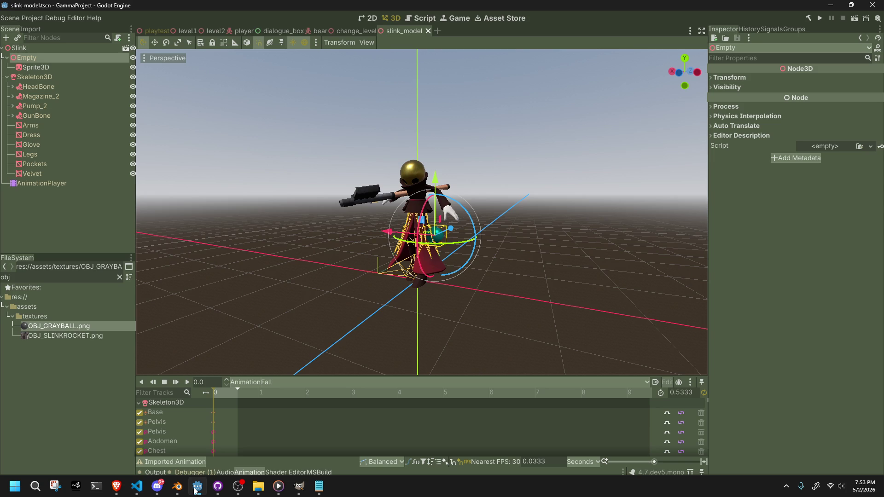
Step: Browse the FileSystem dock, selecting OBJ_SLINKROCKET.png and clearing the file filter
click(333, 330)
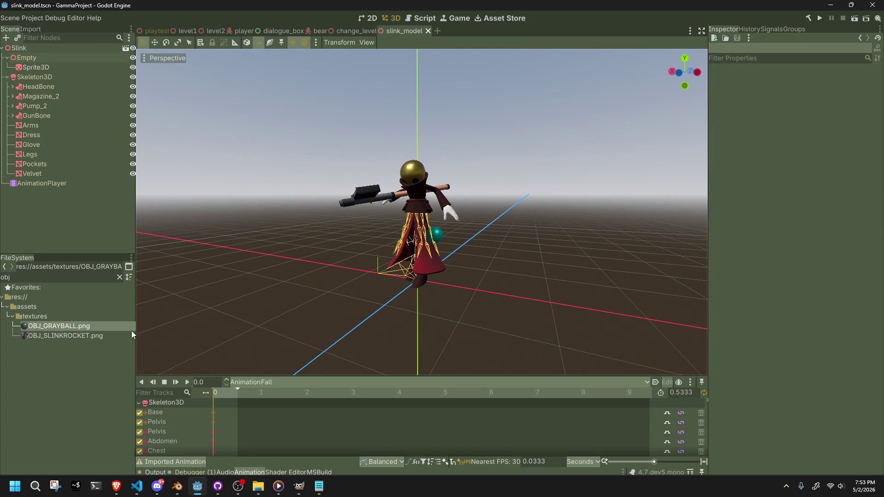
click(86, 336)
click(119, 277)
scroll(81, 406, down, 5)
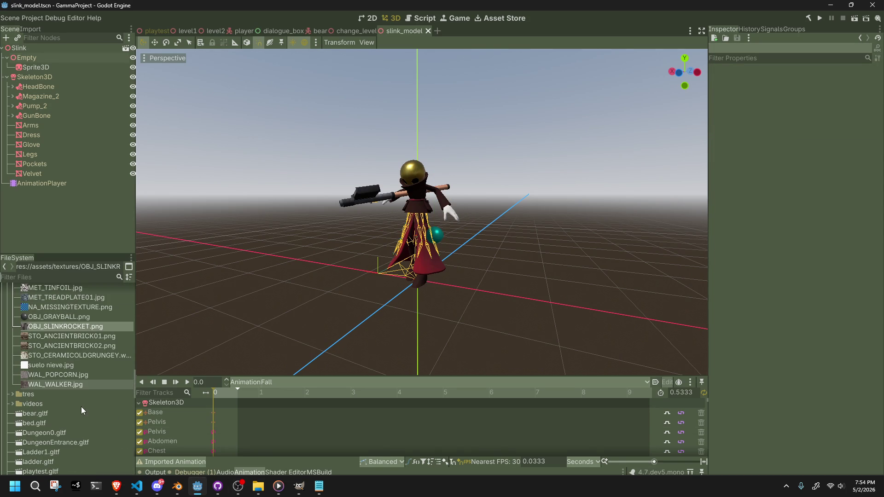
scroll(81, 407, down, 5)
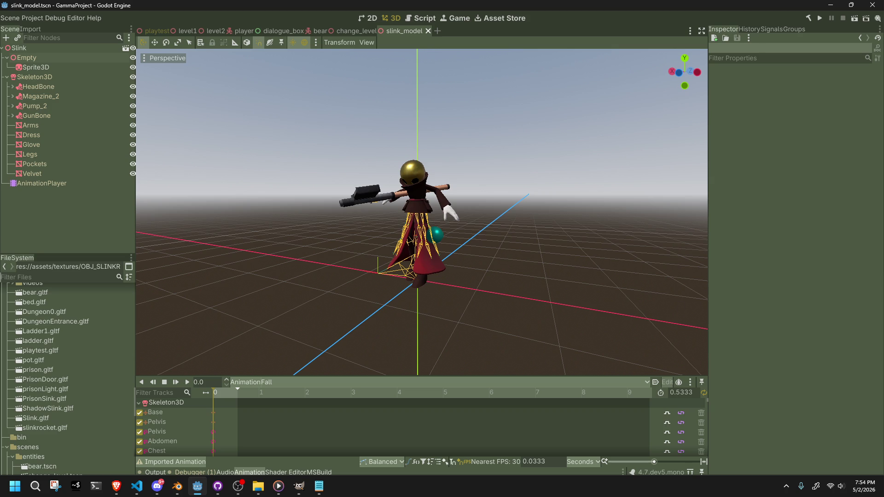
key(alt+Tab)
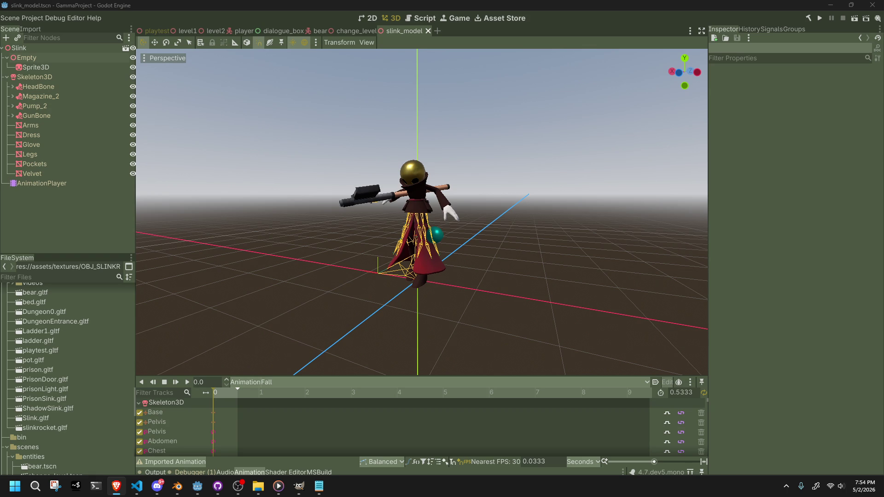
Step: Let Slink.gltf reimport, inspect the Skeleton3D, HeadBone, Sprite3D and Empty nodes, then select AnimationPlayer
click(835, 453)
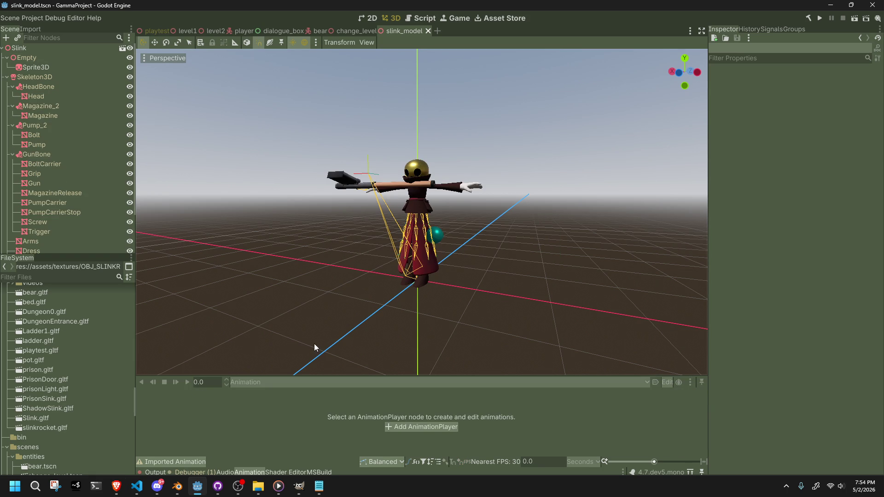
click(43, 76)
click(46, 87)
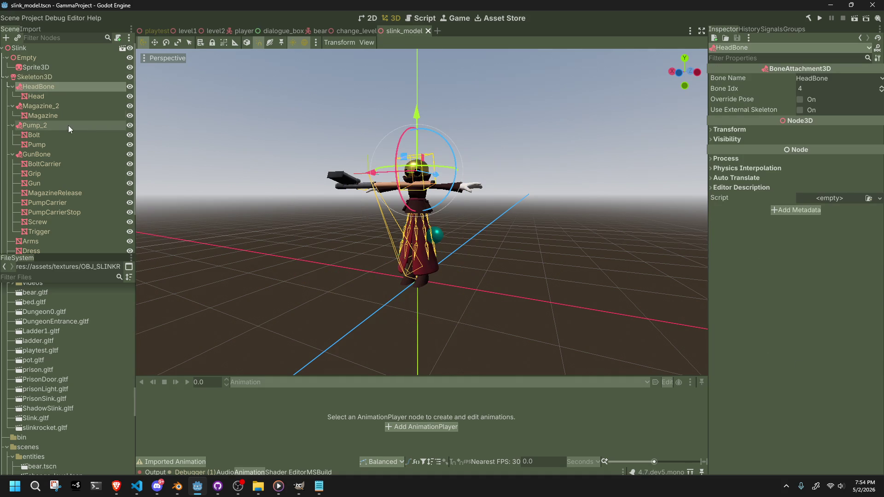
scroll(69, 126, down, 1)
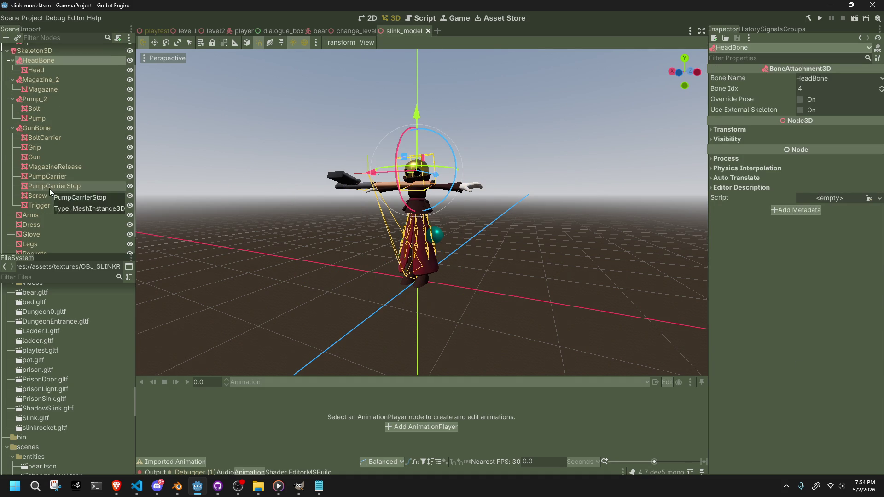
scroll(49, 189, up, 1)
click(33, 67)
click(29, 56)
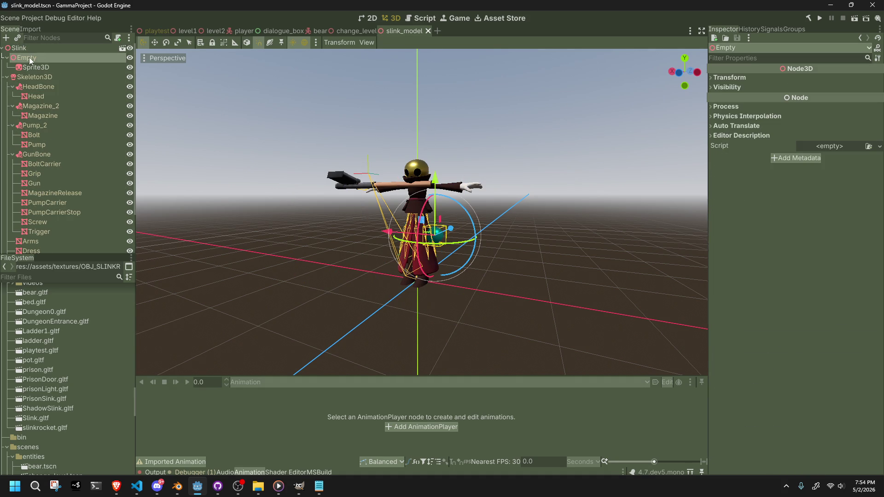
click(45, 87)
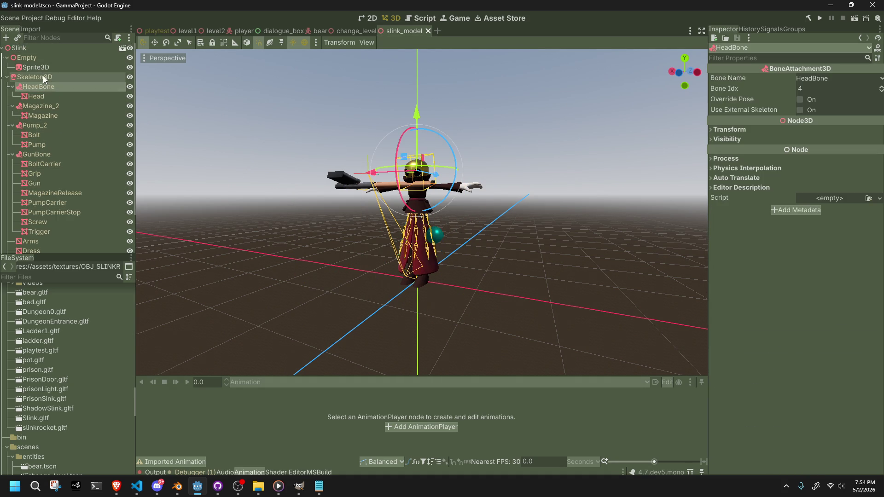
click(36, 67)
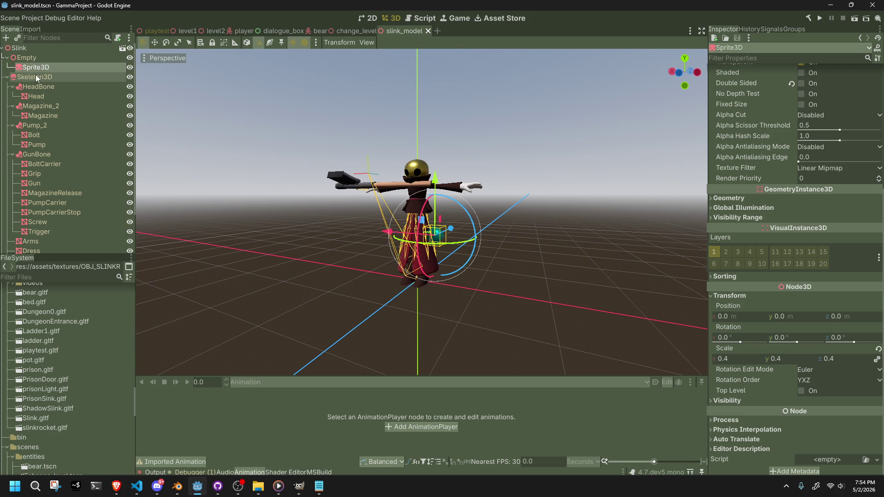
scroll(54, 229, down, 2)
click(48, 249)
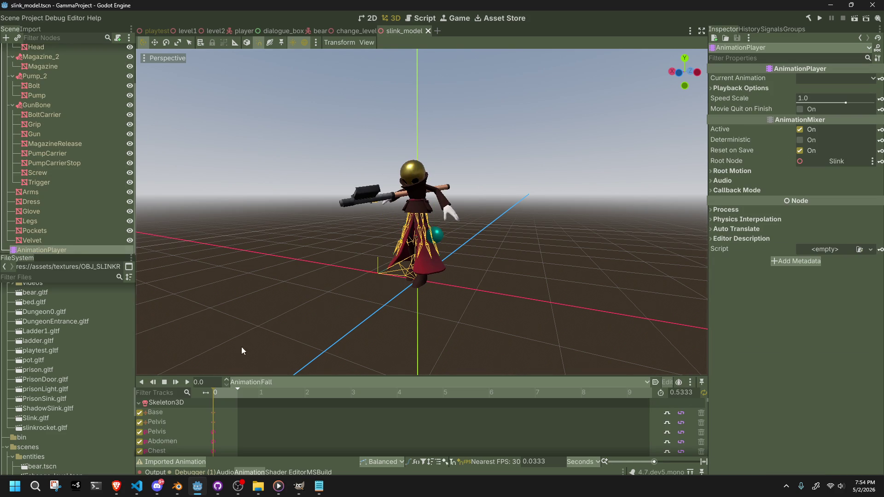
Step: Load FallToIdle, then TeleportStartup, scrub partway into it, and select the Velvet mesh
click(280, 382)
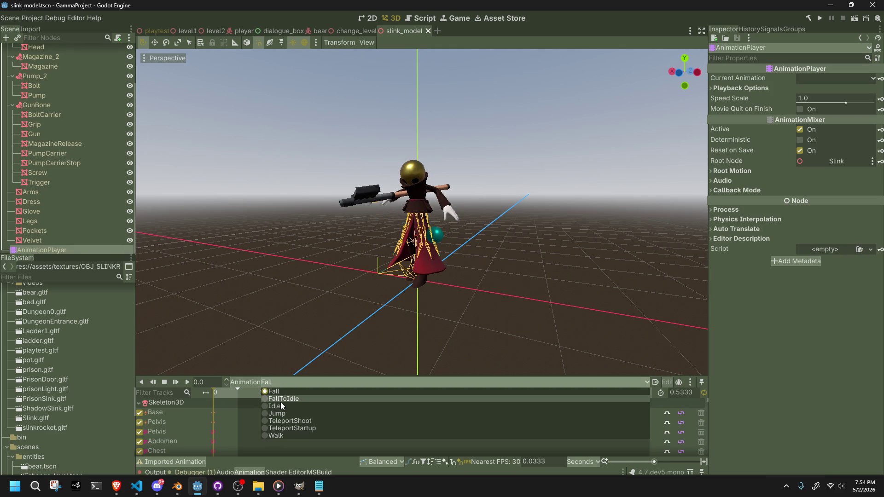
click(280, 400)
click(285, 382)
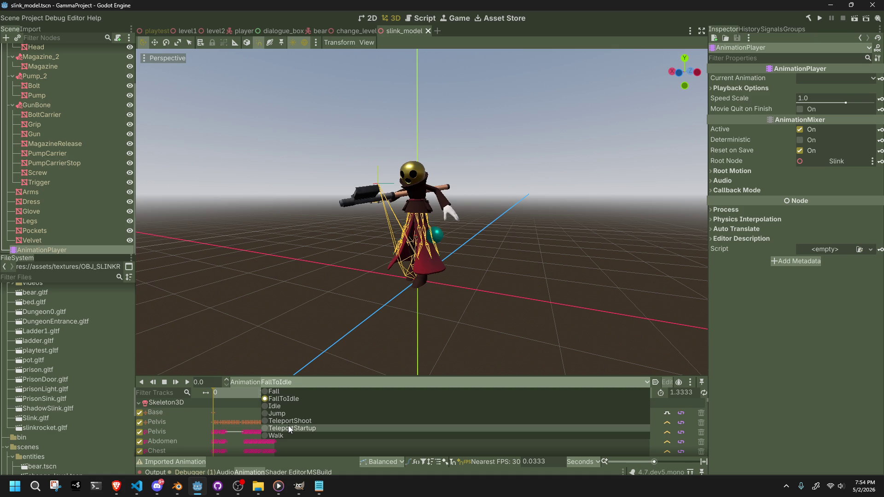
click(288, 427)
drag(223, 390, 261, 402)
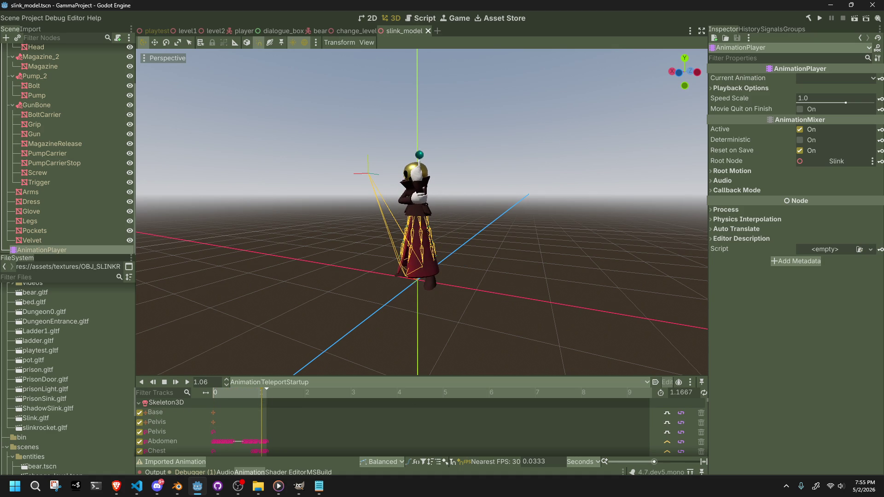
key(alt+Tab)
key(alt+Tab)
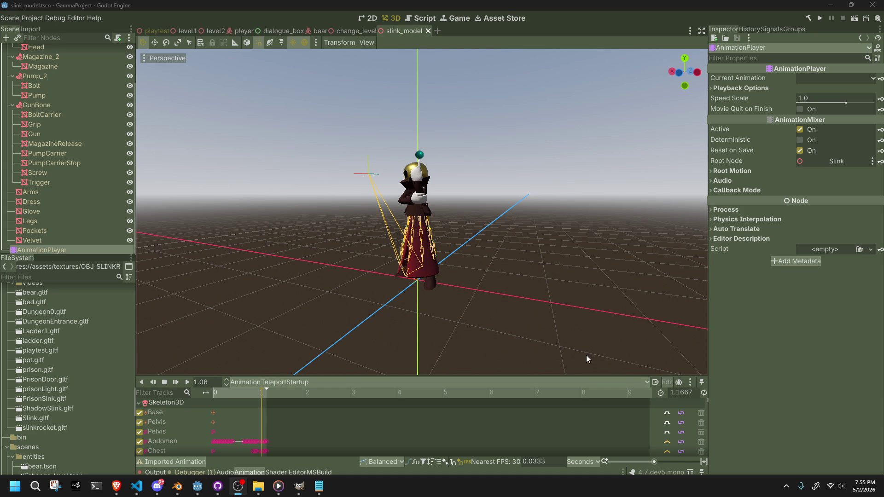
click(523, 333)
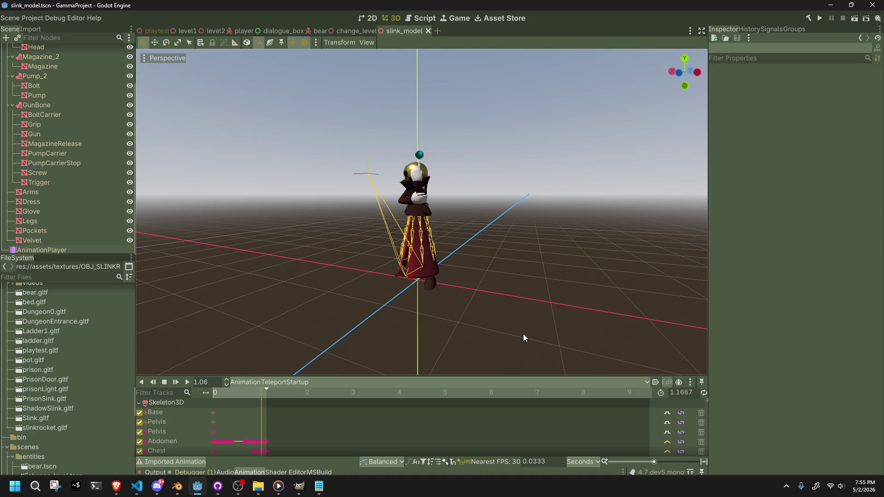
click(76, 240)
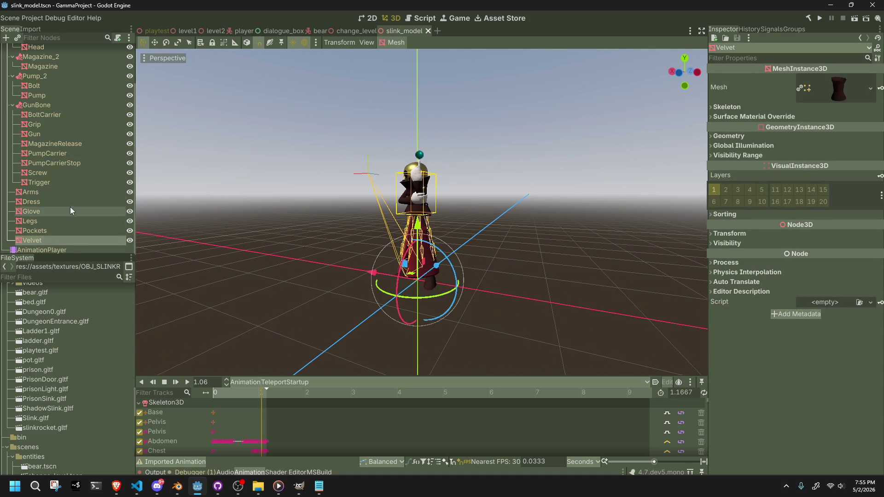
Step: Check the Trigger, Screw, Sprite3D and Empty nodes, zoom in on the dress, then return to Blender
click(65, 183)
click(58, 173)
click(164, 195)
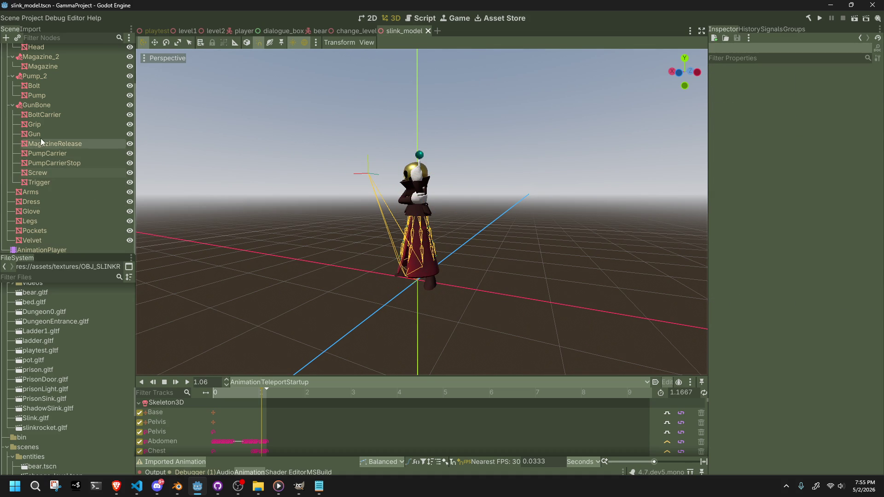
scroll(56, 144, up, 3)
click(25, 67)
click(31, 59)
click(205, 145)
scroll(222, 147, up, 1)
scroll(223, 146, up, 8)
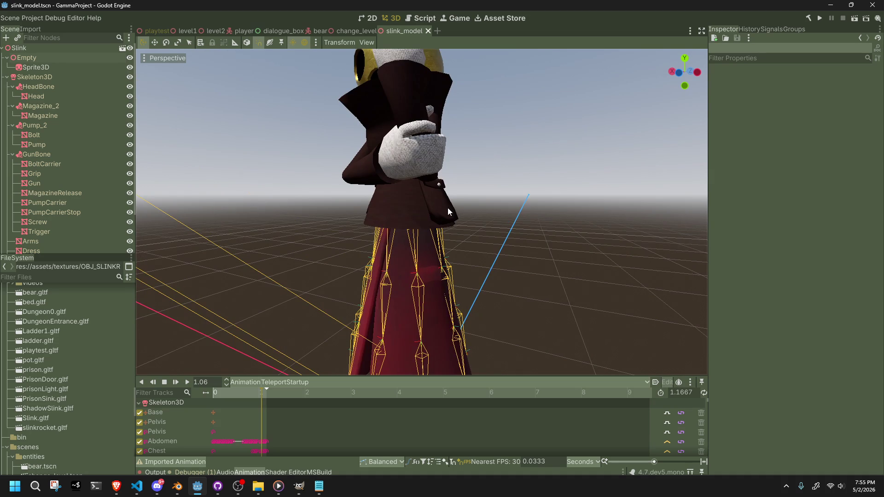
key(alt+Tab)
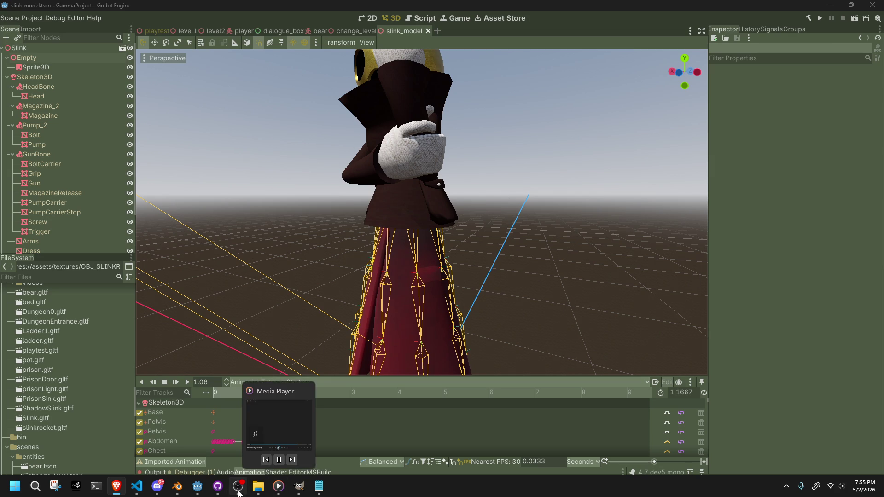
click(175, 491)
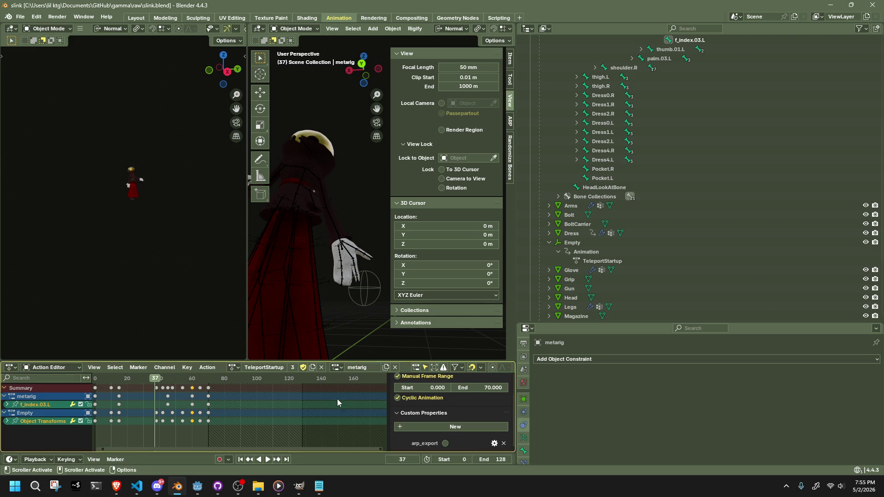
Step: Clear the Empty's parent with Alt+P and save slink.blend
click(359, 305)
click(363, 333)
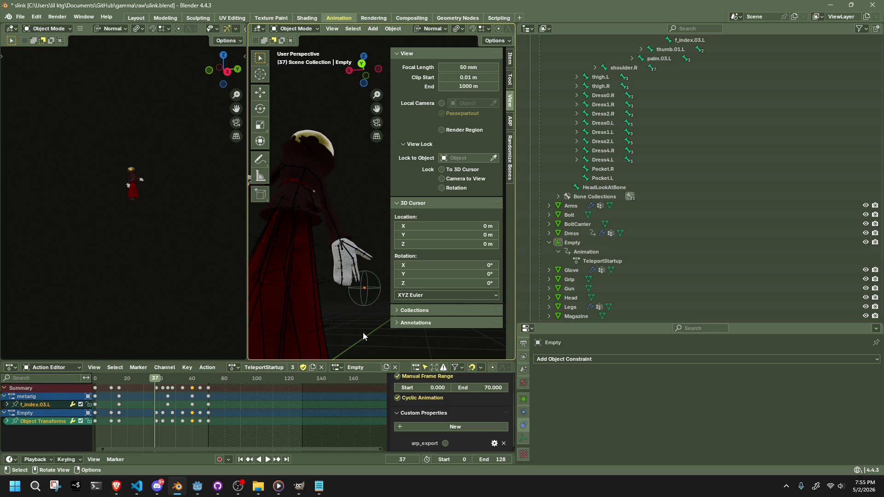
click(370, 297)
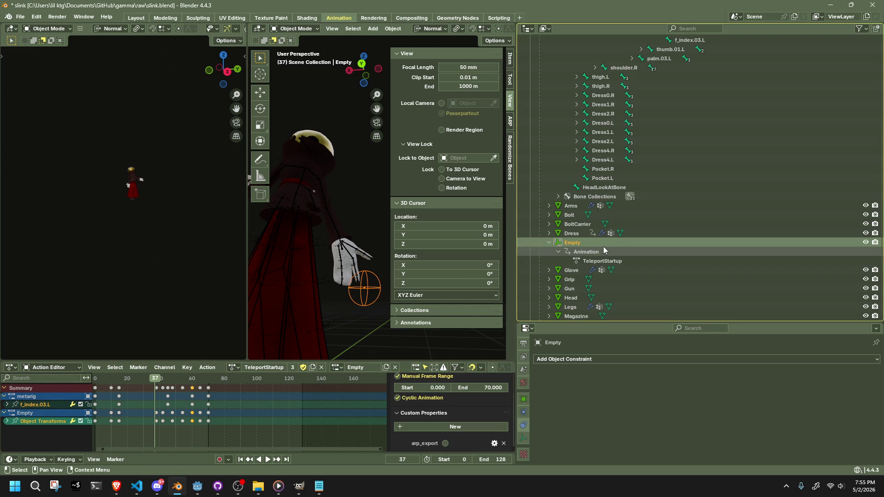
key(alt+p)
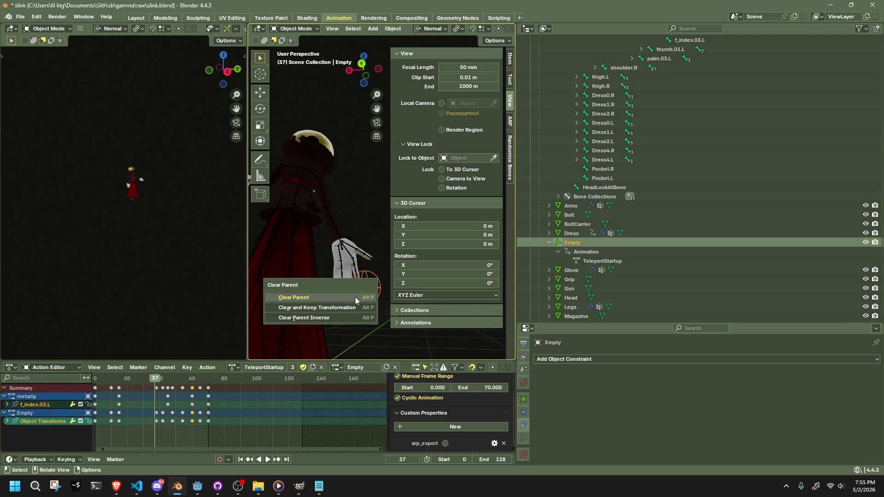
click(352, 299)
key(ctrl+s)
Step: Collapse the Empty's Outliner entry and clear the selection
scroll(531, 285, up, 5)
scroll(640, 281, up, 4)
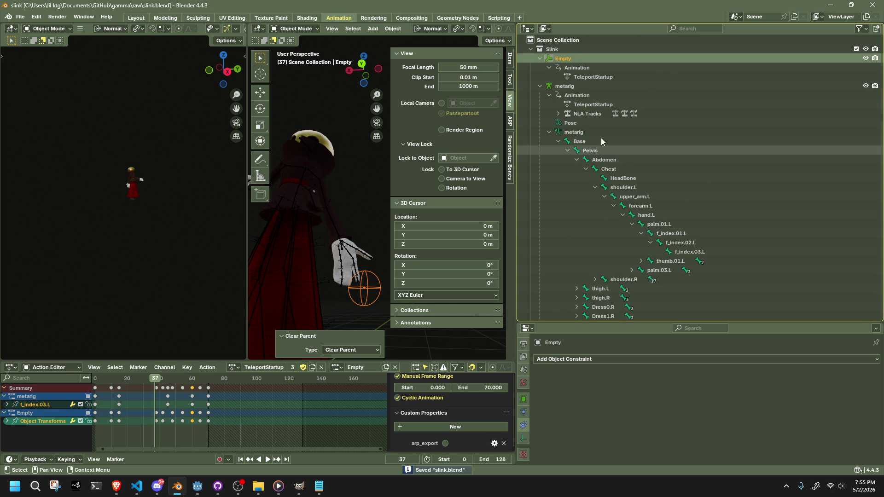
click(540, 86)
click(539, 59)
click(565, 147)
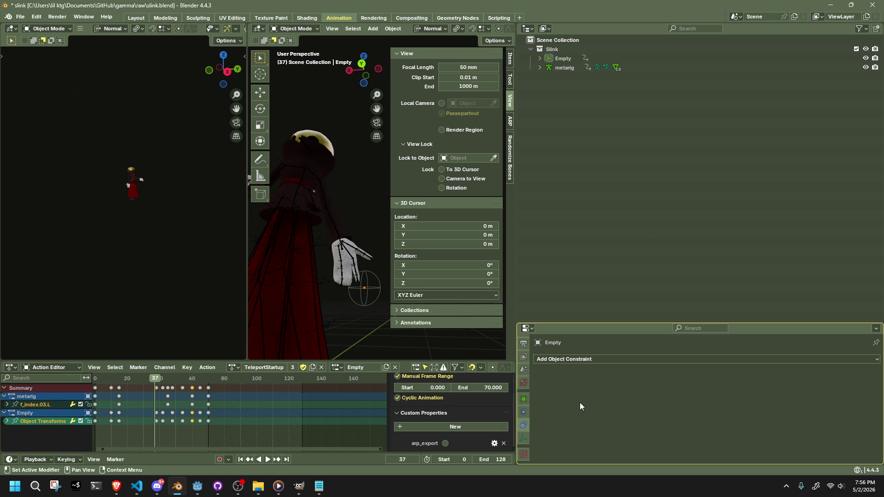
Step: Add a Child Of constraint targeting metarig bone f_index.03.L with X axes off, and save
click(552, 360)
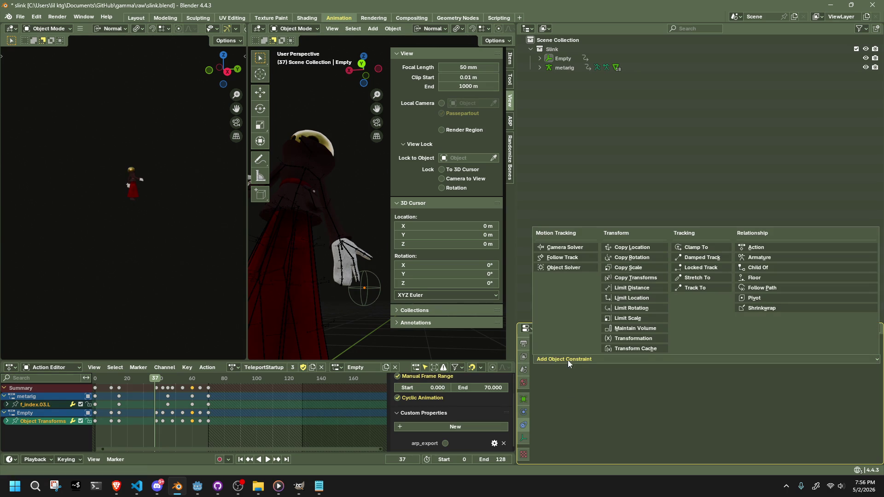
click(797, 263)
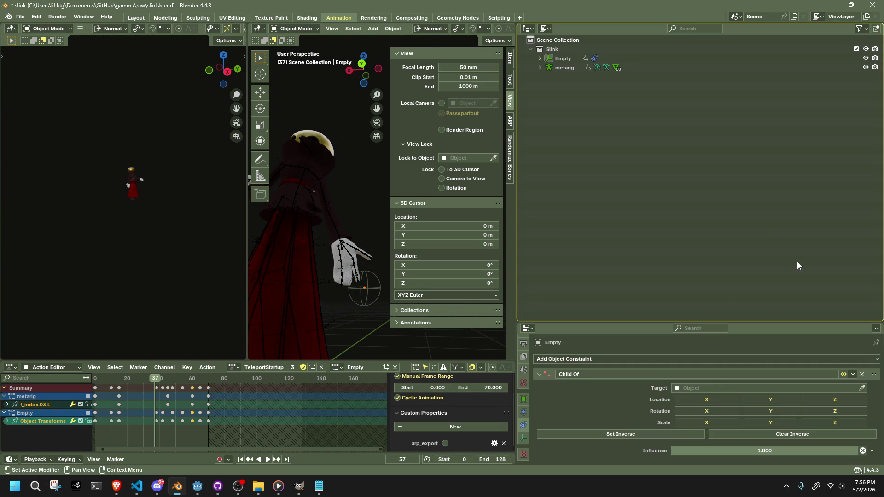
click(702, 386)
text(metar)
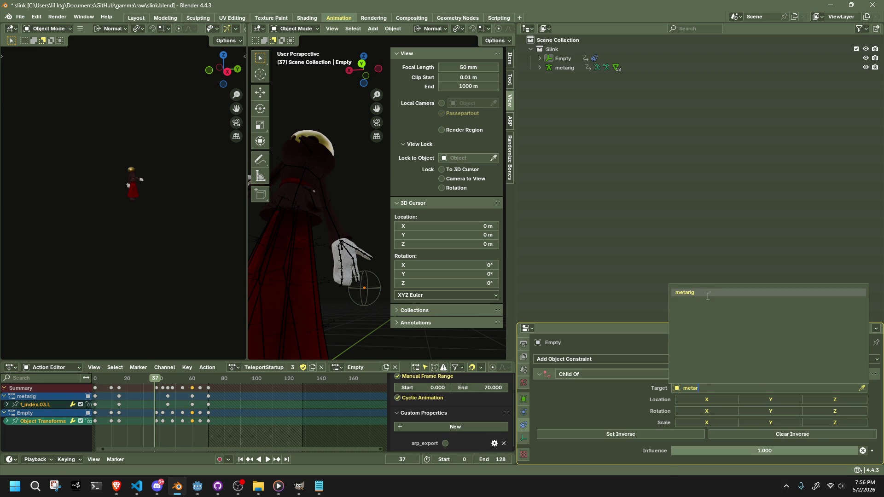
click(703, 294)
click(683, 399)
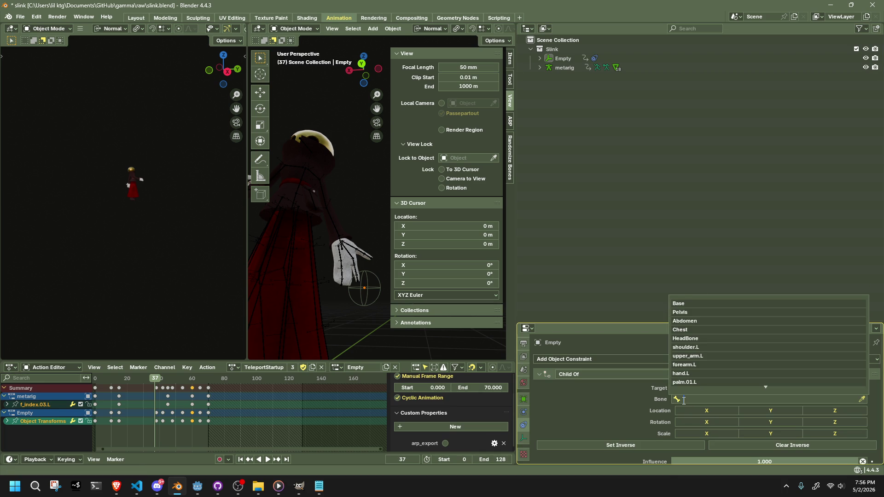
text(f_index)
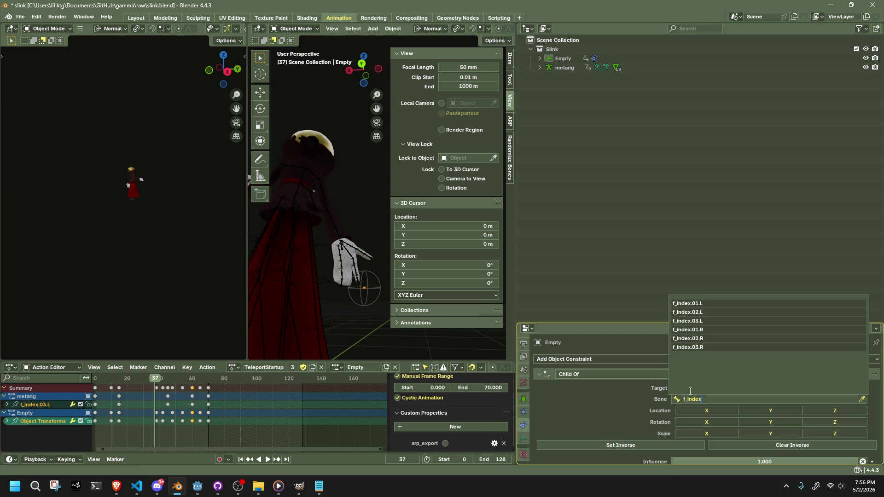
click(732, 321)
mouse_move(707, 410)
mouse_down()
mouse_move(722, 433)
mouse_move(773, 413)
mouse_move(837, 410)
mouse_move(846, 435)
mouse_up()
scroll(642, 410, down, 1)
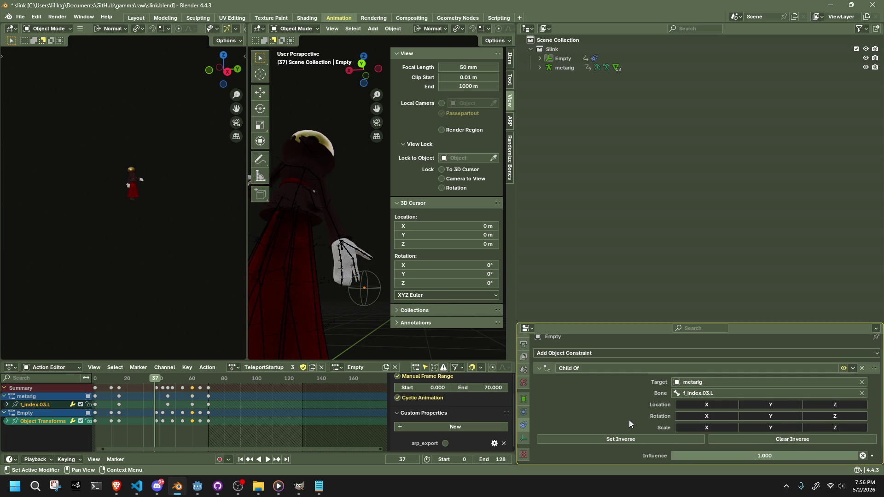
key(ctrl+s)
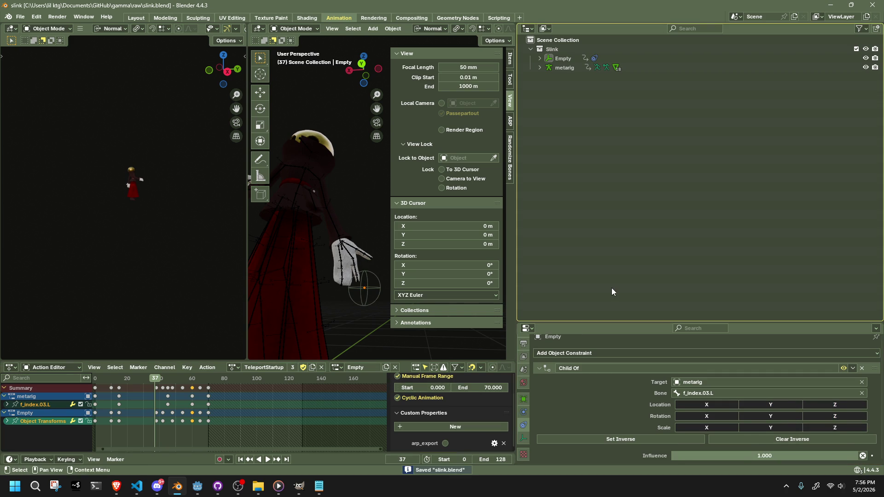
click(852, 368)
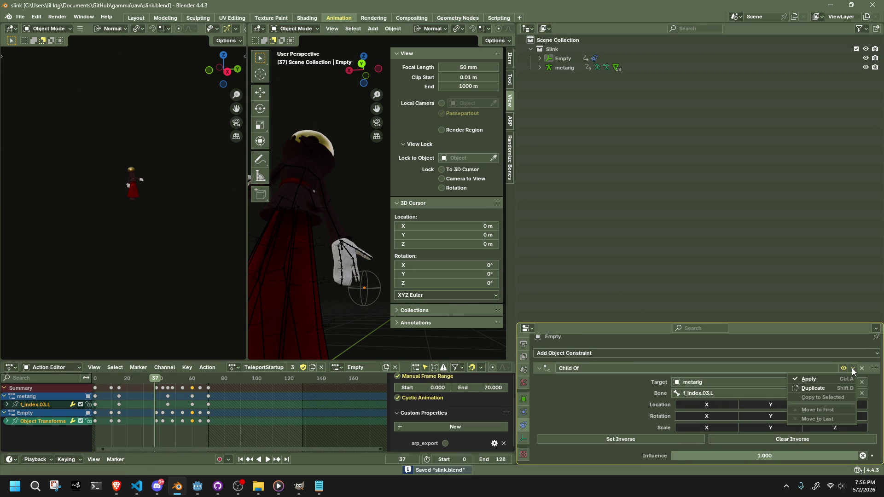
click(846, 376)
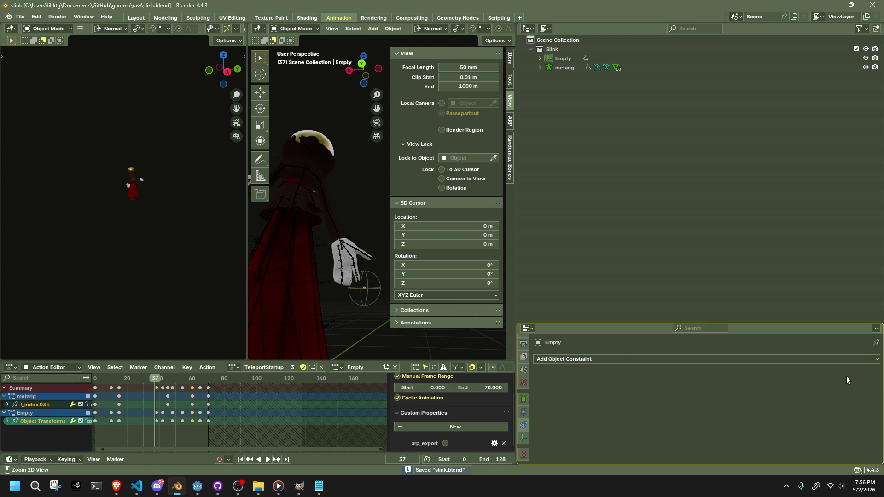
click(539, 58)
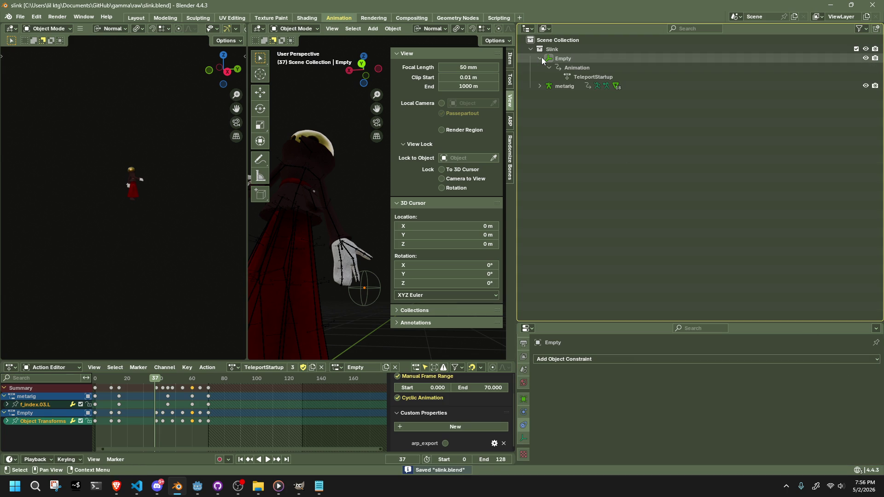
key(ctrl+z)
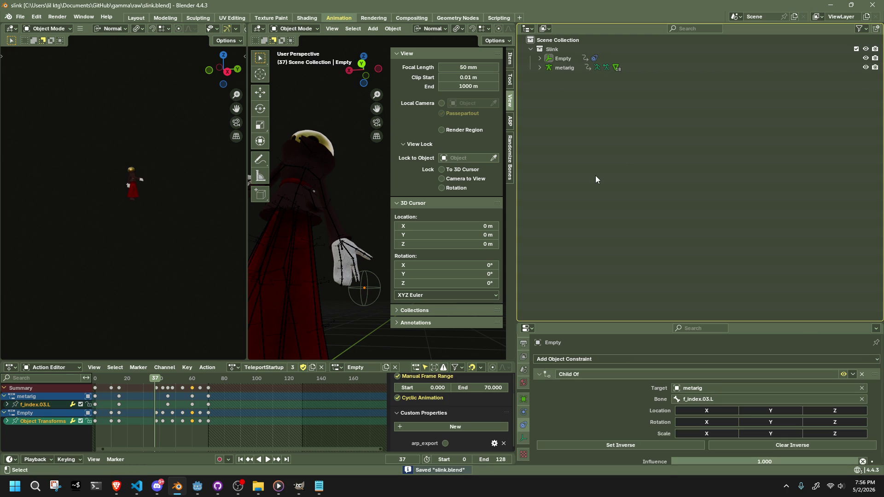
click(734, 409)
click(734, 426)
click(736, 434)
mouse_move(756, 434)
mouse_down()
mouse_move(762, 415)
mouse_move(826, 409)
mouse_move(826, 427)
mouse_up()
key(ctrl+s)
click(852, 374)
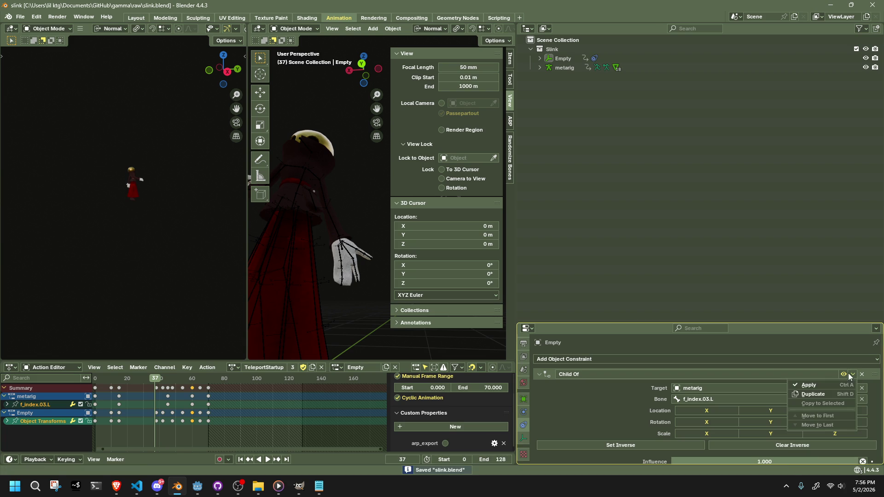
click(833, 381)
key(ctrl+z)
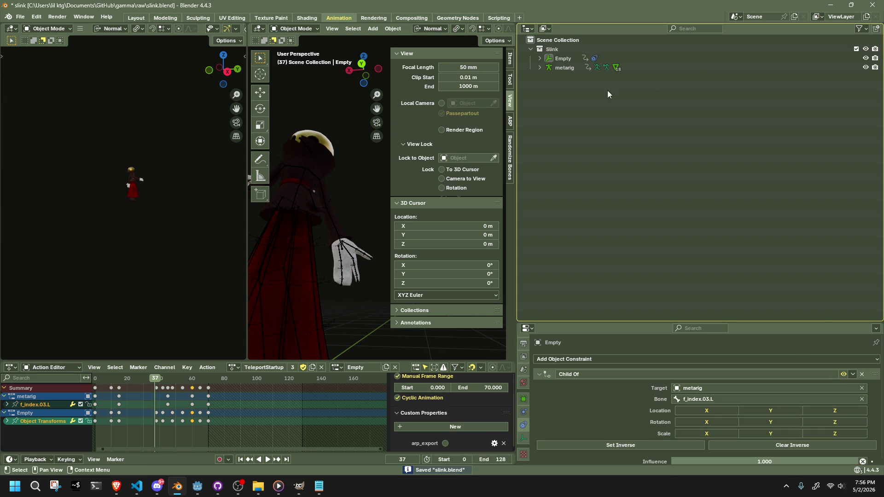
mouse_move(711, 411)
mouse_down()
mouse_move(720, 432)
mouse_move(772, 429)
mouse_move(779, 407)
mouse_move(834, 421)
mouse_move(835, 435)
mouse_up()
key(alt+Tab)
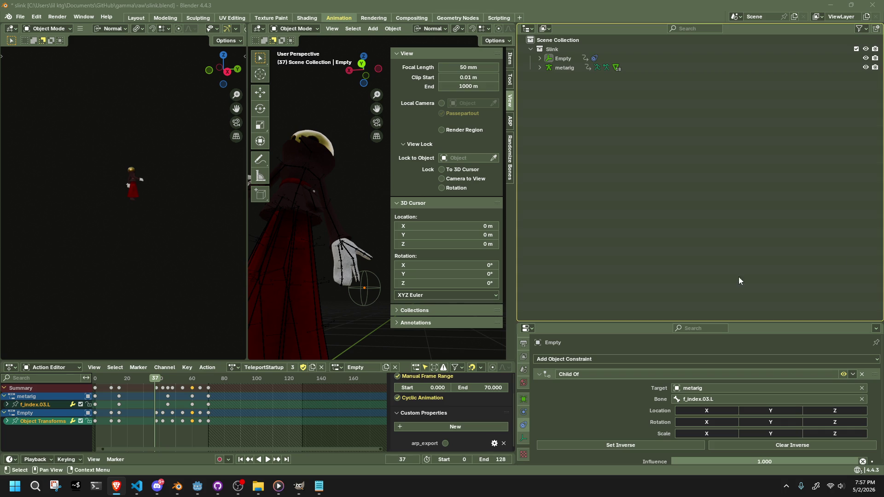
Step: Enable all Child Of axes on the Empty and Set Inverse so it sits at the hand
click(379, 282)
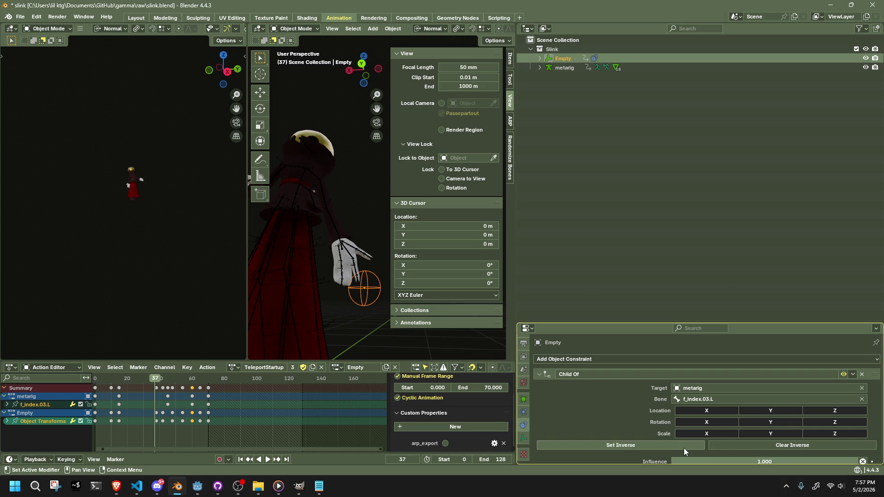
drag(700, 433, 704, 410)
mouse_move(776, 414)
mouse_down()
mouse_move(808, 432)
mouse_move(828, 410)
mouse_up()
click(661, 449)
middle_drag(385, 260, 352, 271)
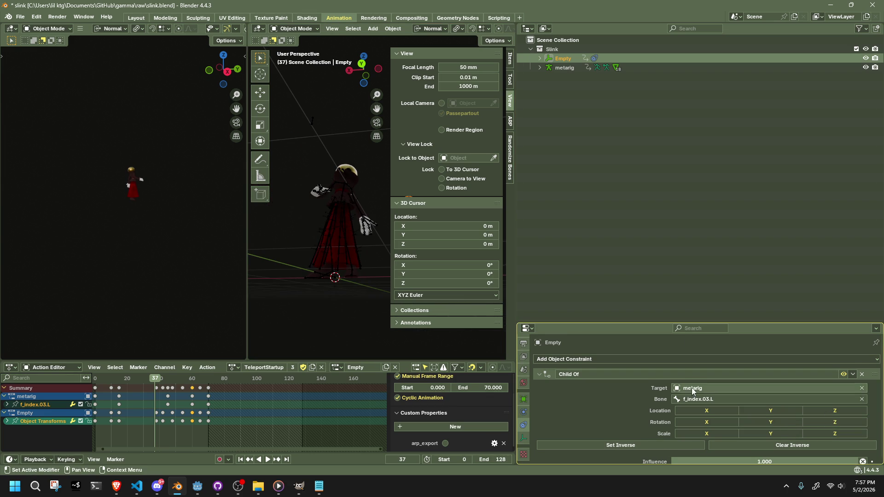
scroll(622, 409, down, 1)
mouse_move(686, 459)
mouse_down()
mouse_move(541, 459)
mouse_move(688, 460)
mouse_up()
click(670, 440)
Step: Play the animation and watch the Empty follow the hand from several angles, then save
key(space)
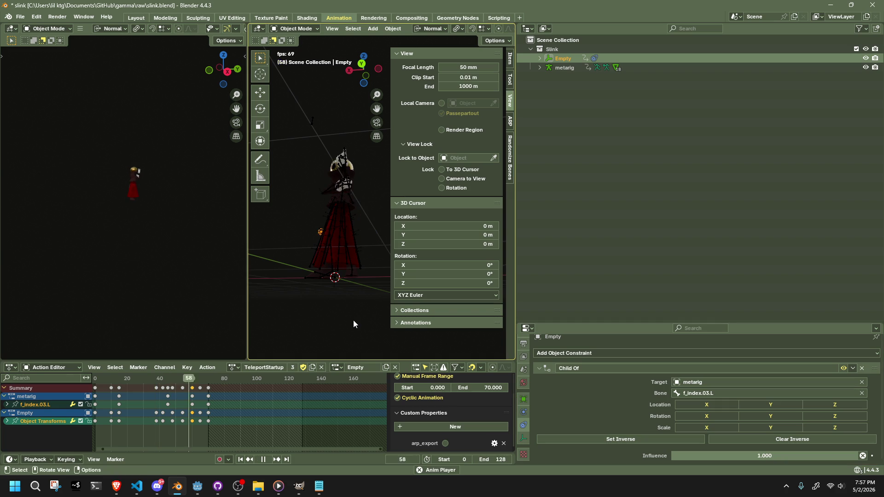
key(space)
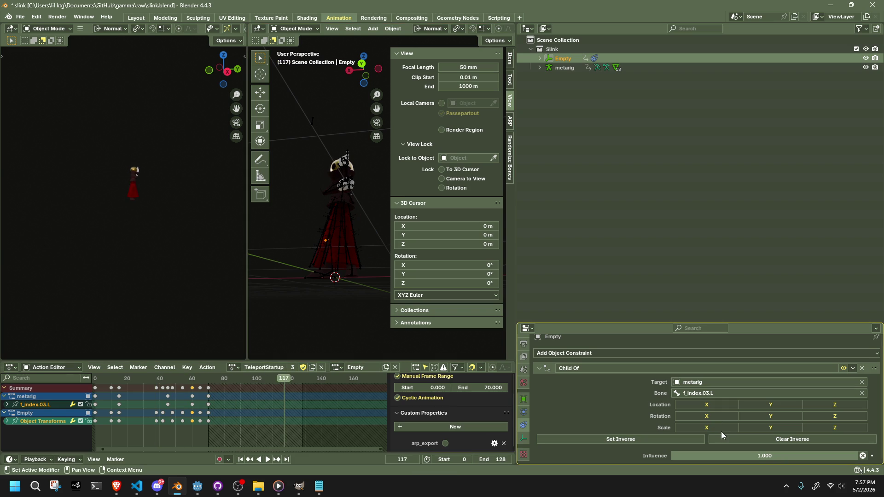
key(space)
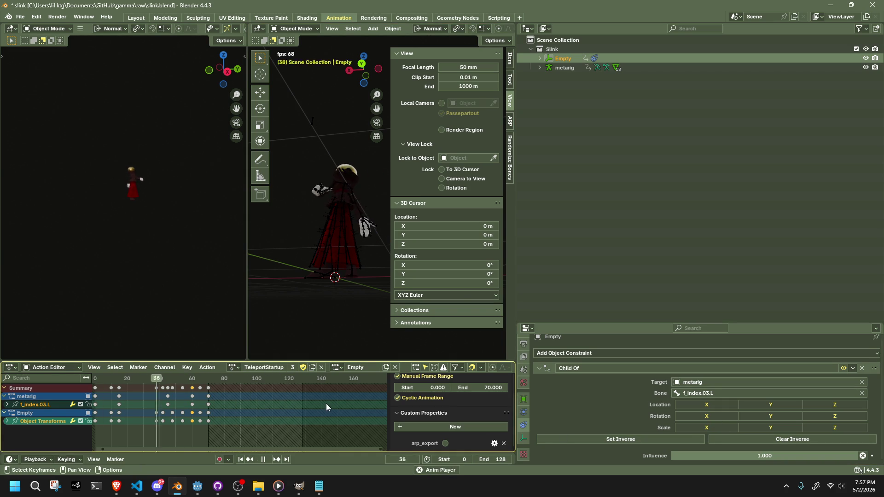
mouse_move(348, 344)
middle_down()
mouse_move(309, 280)
mouse_move(278, 342)
mouse_move(464, 323)
mouse_move(387, 322)
middle_up()
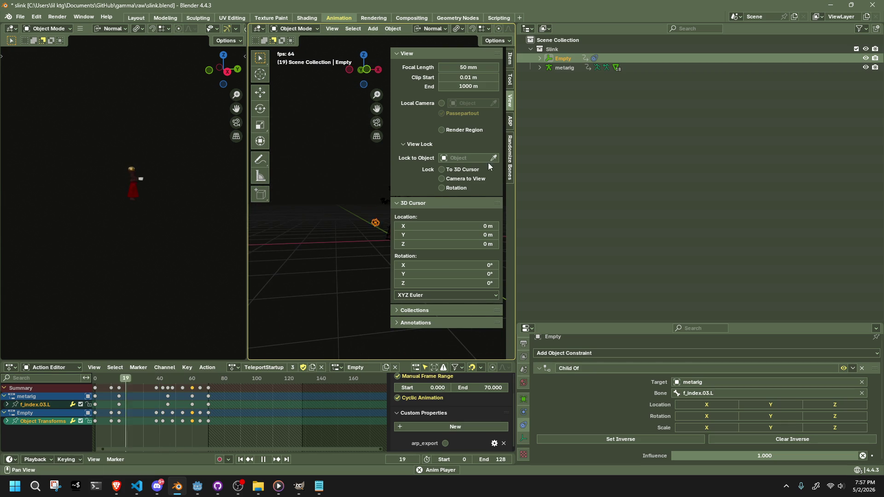
drag(516, 215, 723, 215)
scroll(520, 228, up, 2)
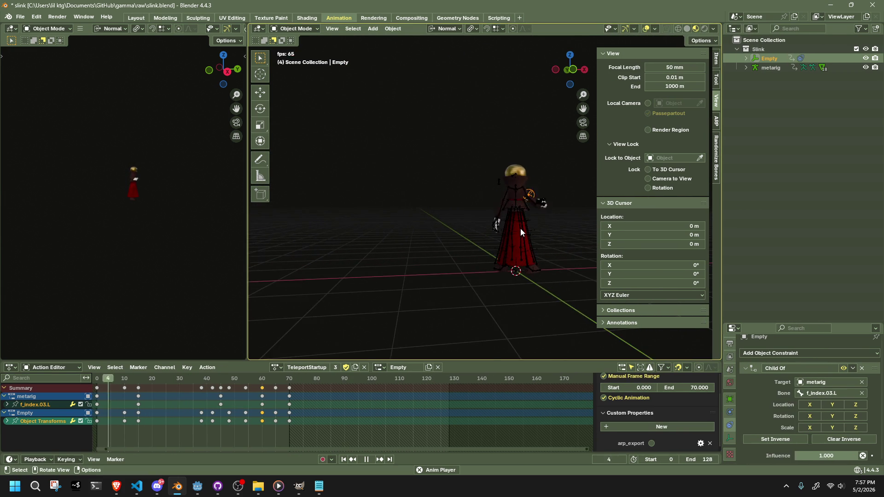
mouse_move(524, 230)
middle_down()
mouse_move(473, 244)
mouse_move(288, 246)
middle_up()
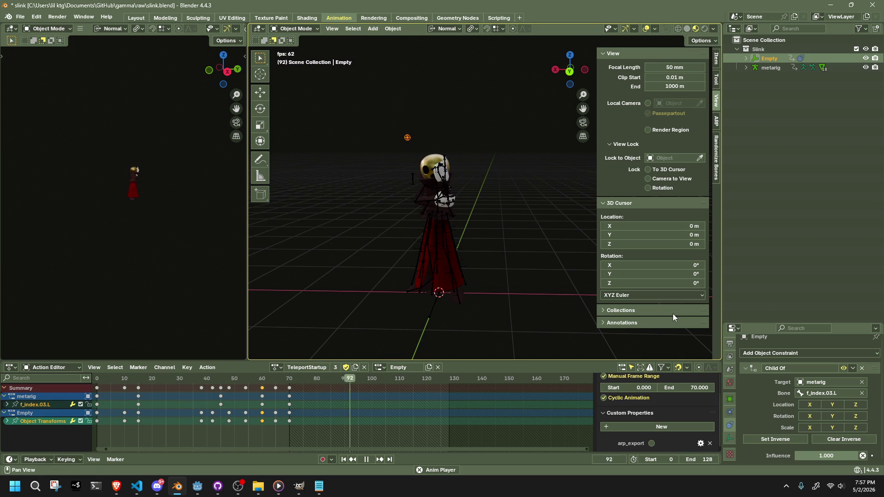
key(ctrl+s)
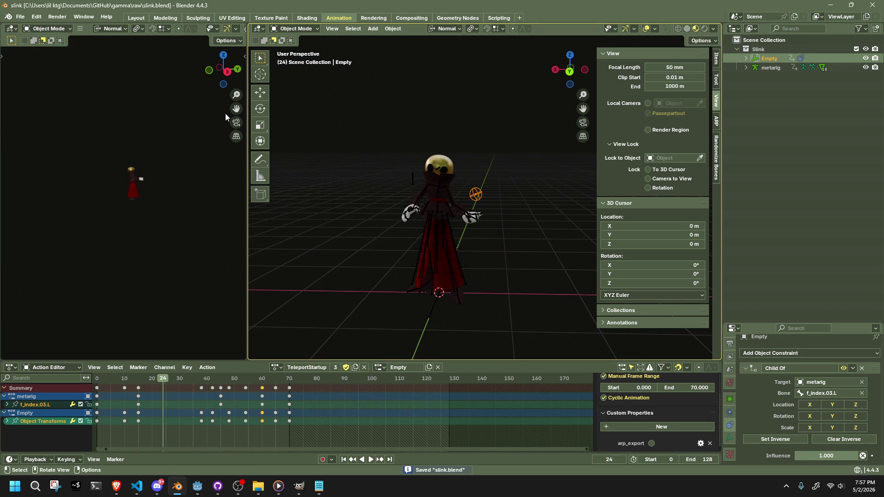
Step: Export the scene as glTF 2.0, overwriting Slink.gltf in the game's assets folder
click(20, 17)
mouse_move(60, 156)
click(170, 250)
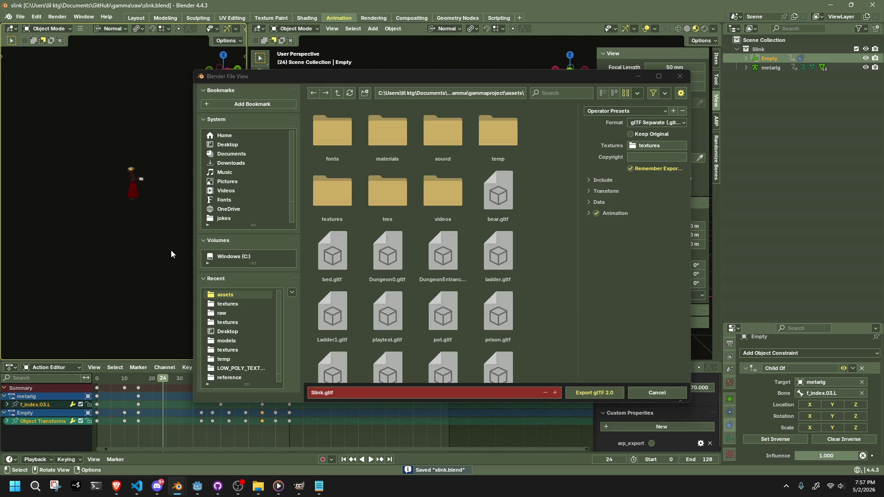
scroll(442, 313, down, 2)
click(338, 372)
click(587, 392)
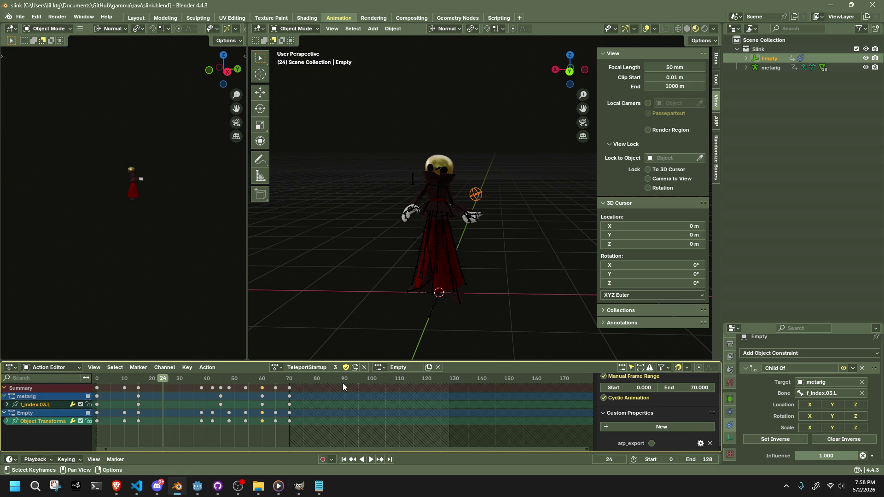
mouse_move(179, 495)
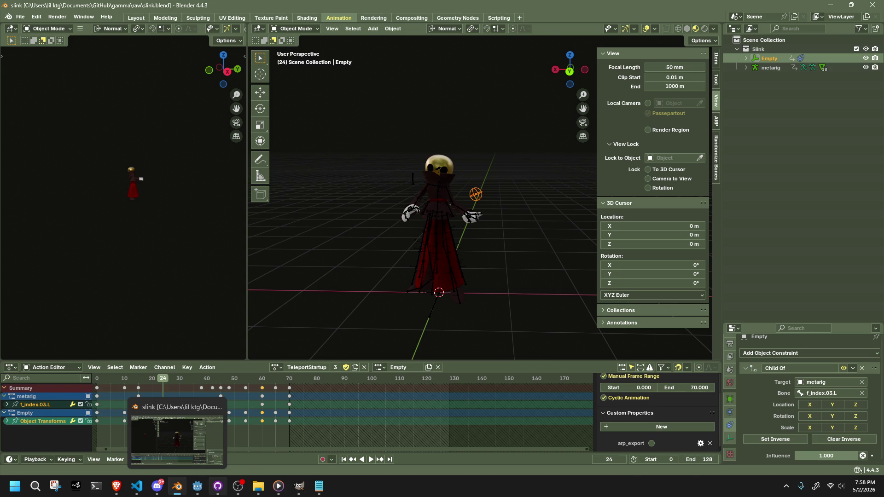
Step: In Godot, preview the FallToIdle and TeleportStartup animations on the AnimationPlayer node
click(198, 486)
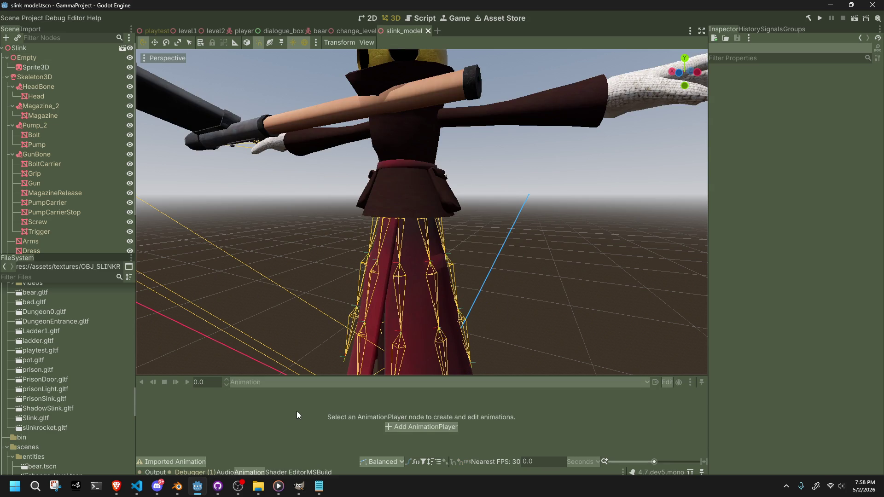
scroll(73, 238, down, 3)
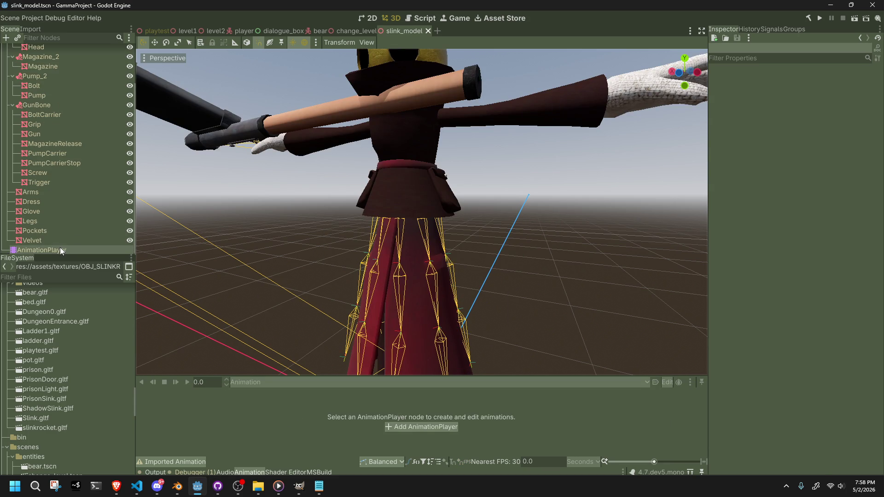
click(61, 248)
click(265, 382)
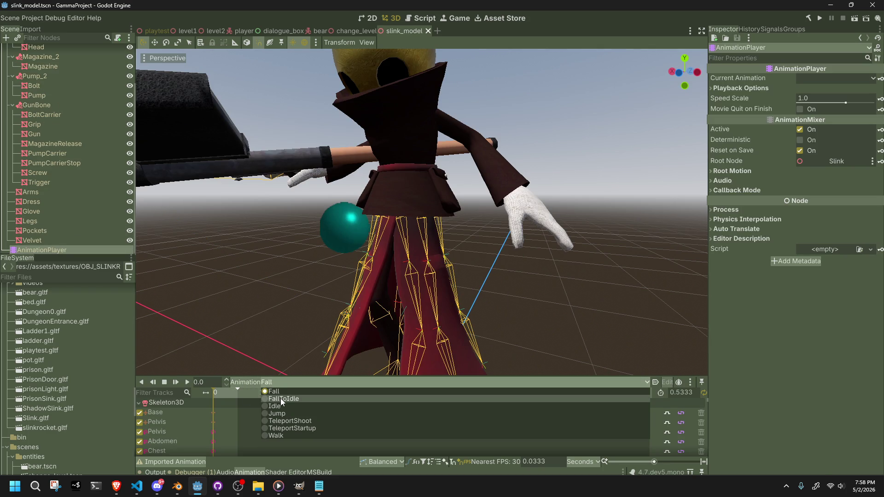
click(280, 398)
click(284, 383)
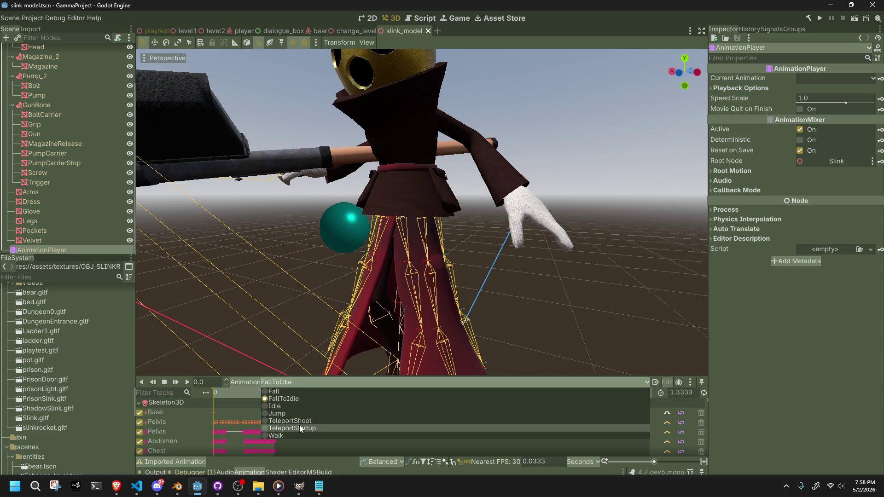
click(299, 428)
click(225, 393)
mouse_move(225, 393)
mouse_down()
mouse_move(263, 393)
mouse_move(271, 384)
mouse_move(226, 403)
mouse_up()
scroll(362, 292, down, 5)
scroll(87, 233, up, 3)
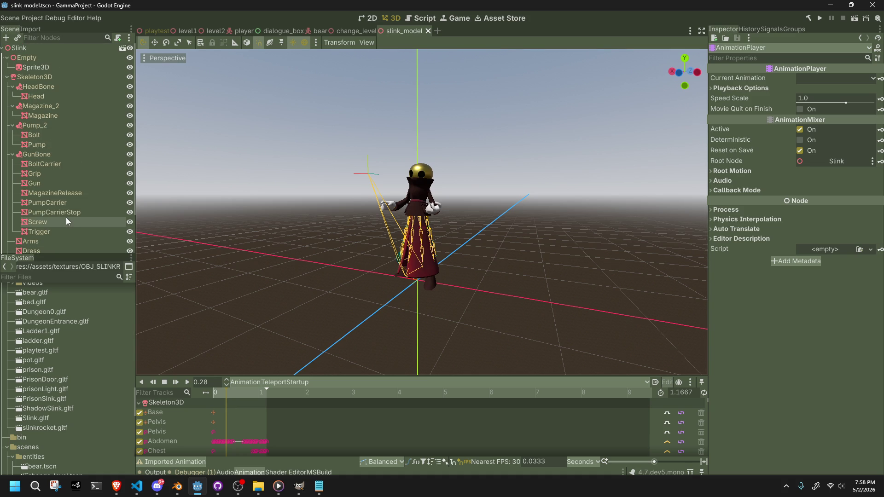
Step: Inspect the Sprite3D node's settings, then return to Blender
click(51, 68)
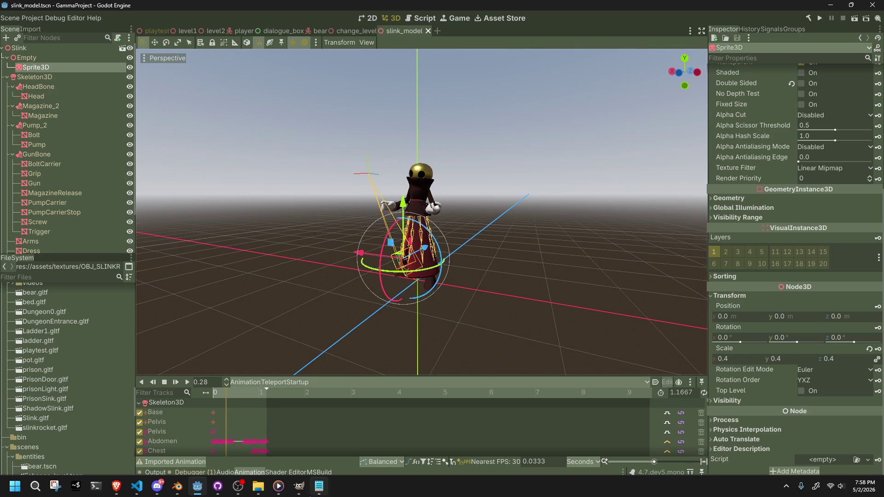
mouse_move(218, 486)
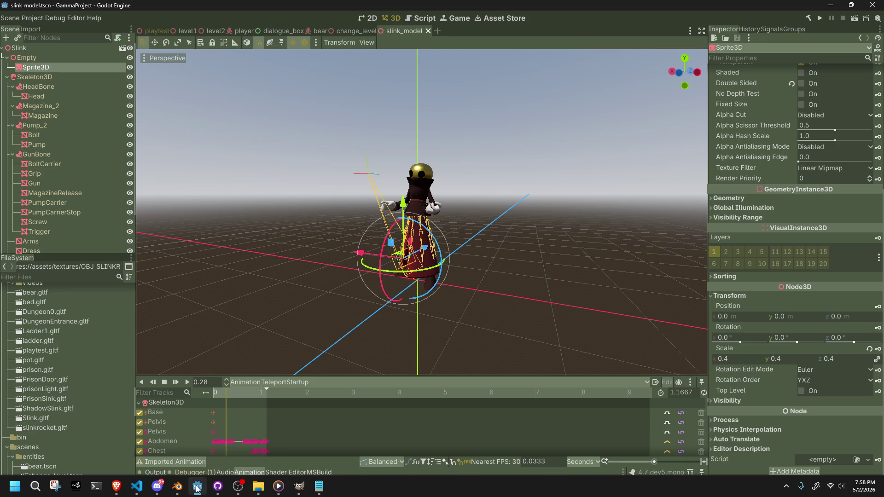
click(177, 486)
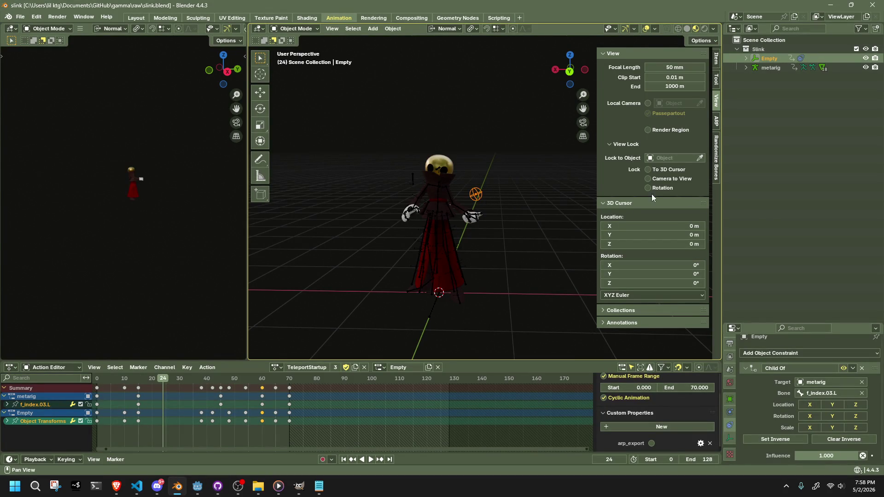
Step: Delete the Empty object and save slink.blend
click(775, 59)
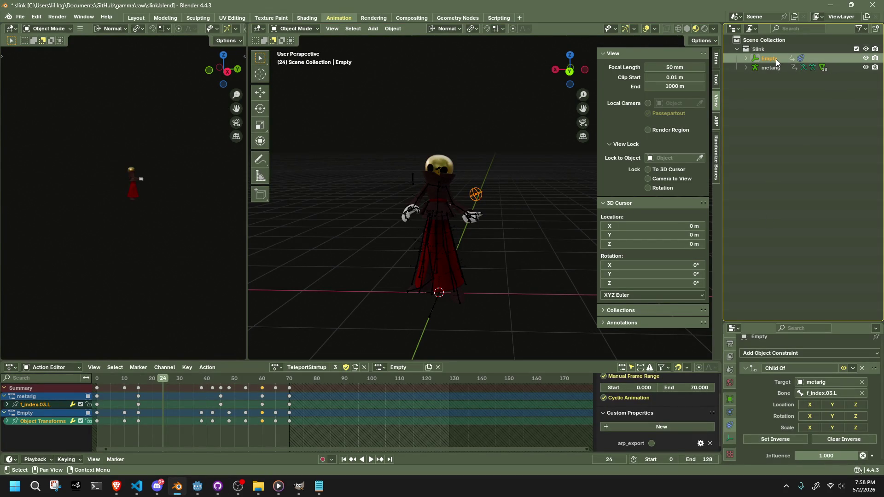
key(x)
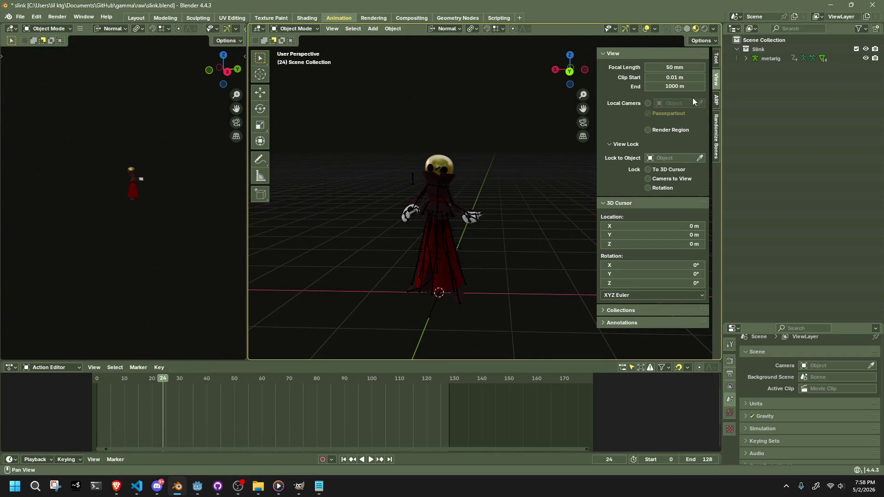
key(ctrl+s)
Step: Make the metarig active and put it into Edit Mode
click(440, 195)
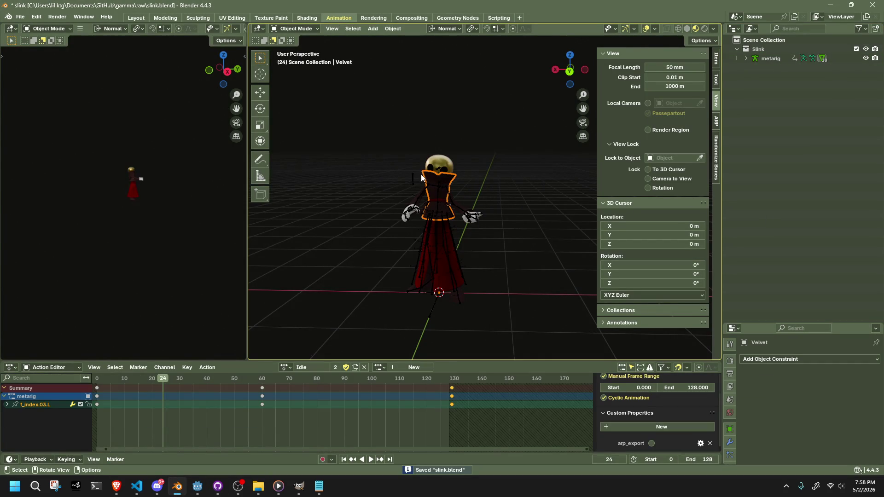
click(438, 183)
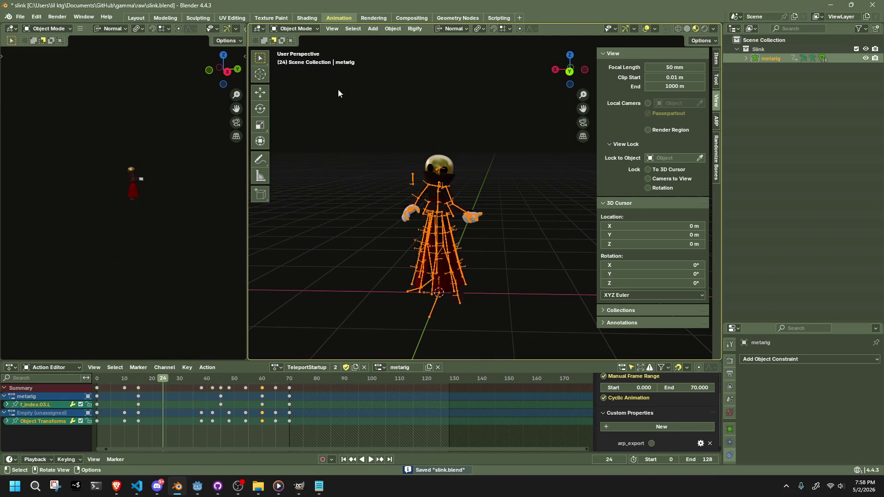
click(295, 31)
click(303, 49)
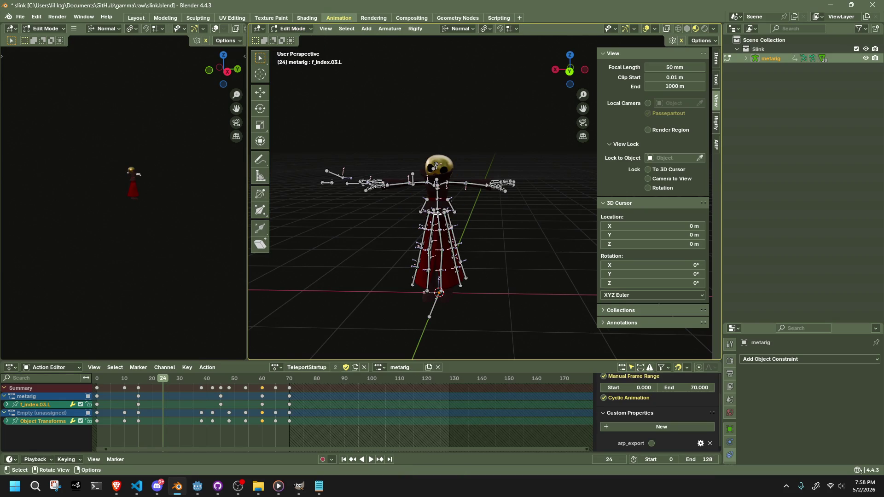
Step: Extrude a new bone from the rig's Base root bone
scroll(438, 206, up, 5)
scroll(357, 240, down, 4)
shift+middle_drag(424, 276, 427, 210)
click(385, 309)
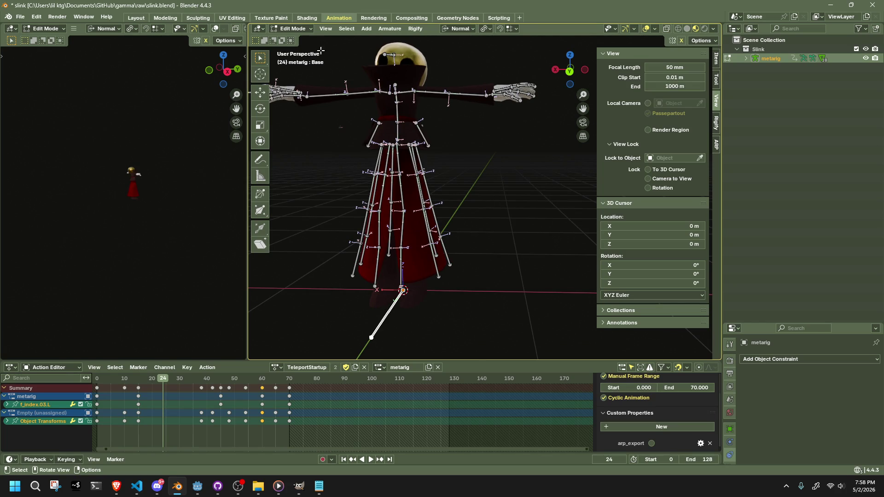
middle_drag(401, 221, 360, 246)
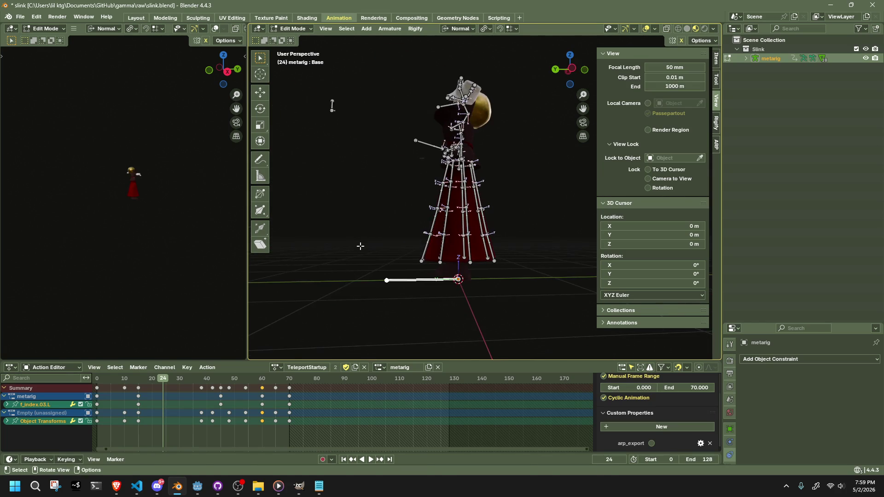
key(e)
click(313, 148)
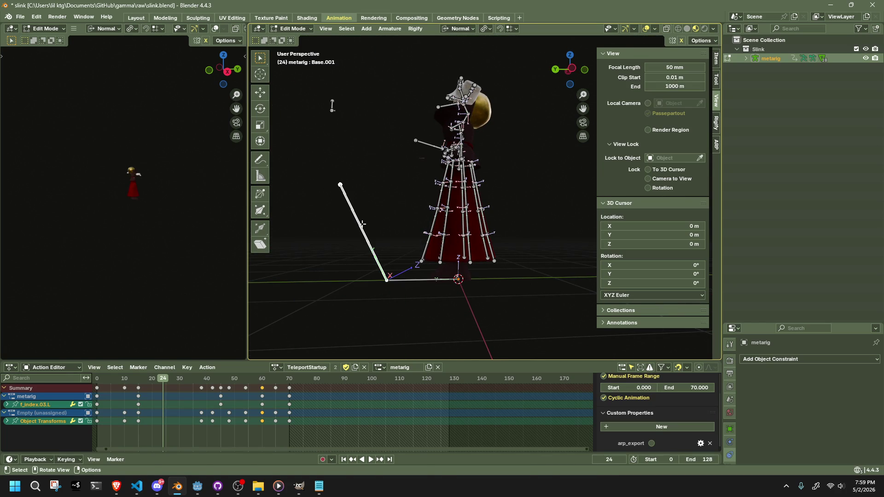
Step: Move the new Base.001 bone upward and set its length to 1 m
scroll(730, 417, down, 3)
click(729, 438)
scroll(783, 414, down, 6)
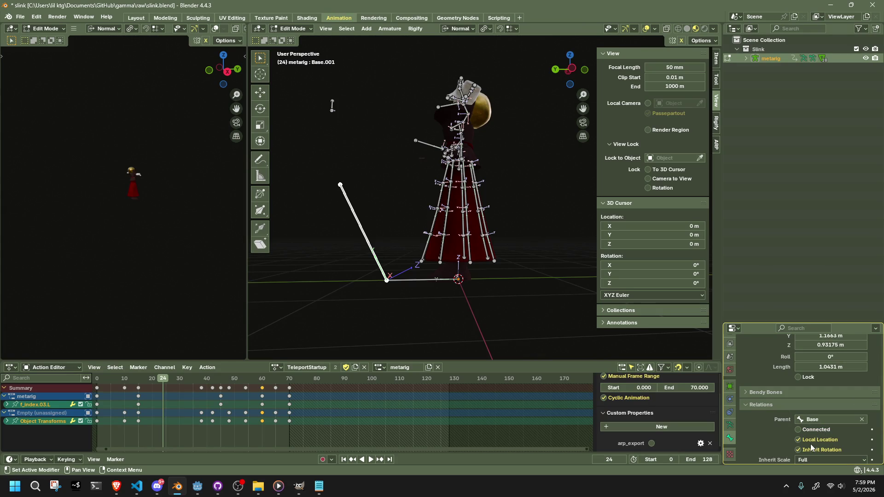
key(g)
click(331, 106)
mouse_move(332, 106)
middle_down()
mouse_move(473, 245)
mouse_move(534, 212)
mouse_move(545, 219)
middle_up()
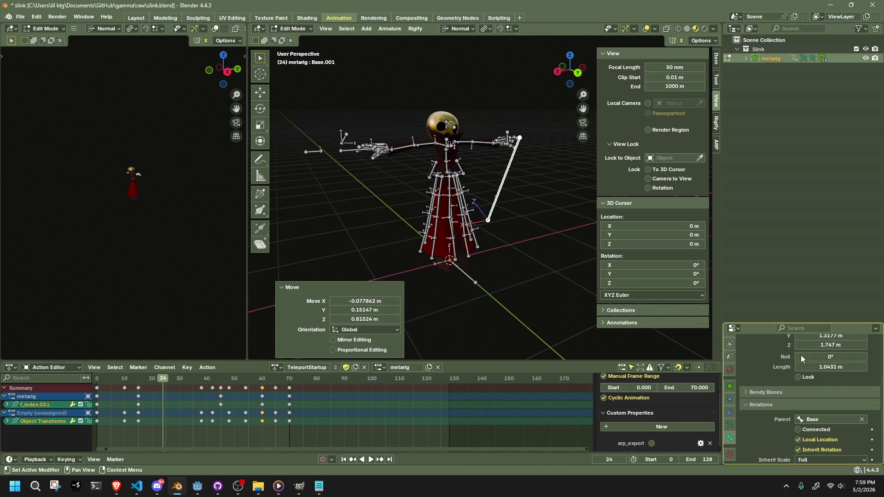
click(836, 368)
text(1 m)
key(Return)
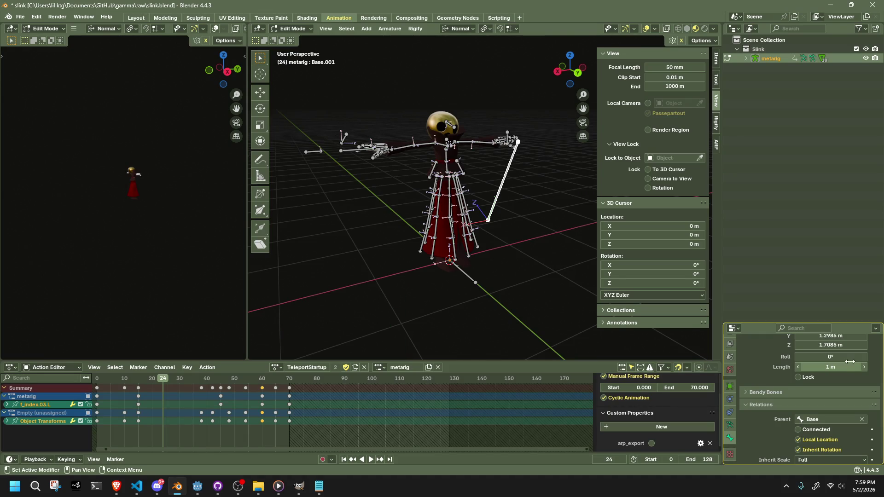
scroll(843, 368, up, 2)
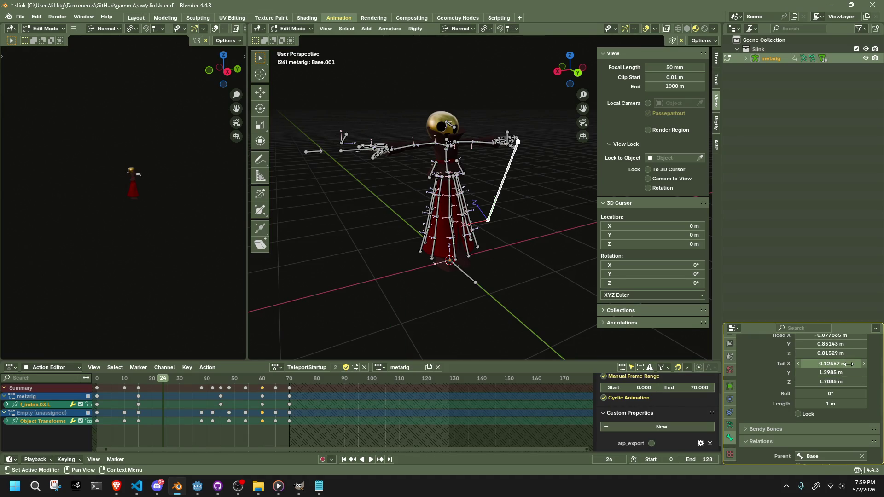
Step: Enter Base.001's head coordinates as X 0, Y 1, Z 1 in the Bone Transform panel
scroll(848, 371, up, 2)
click(851, 372)
text(1)
key(Return)
click(851, 381)
text(1)
key(Return)
click(853, 374)
text(0)
key(Return)
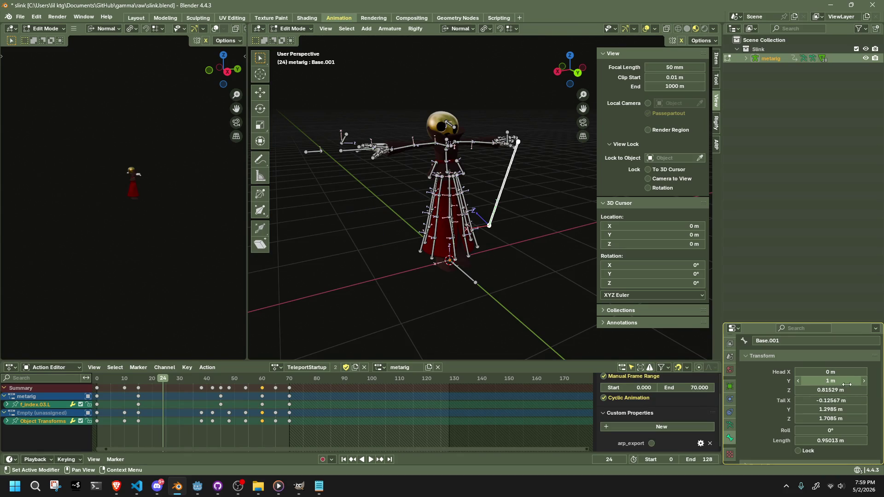
click(850, 390)
text(1)
key(Return)
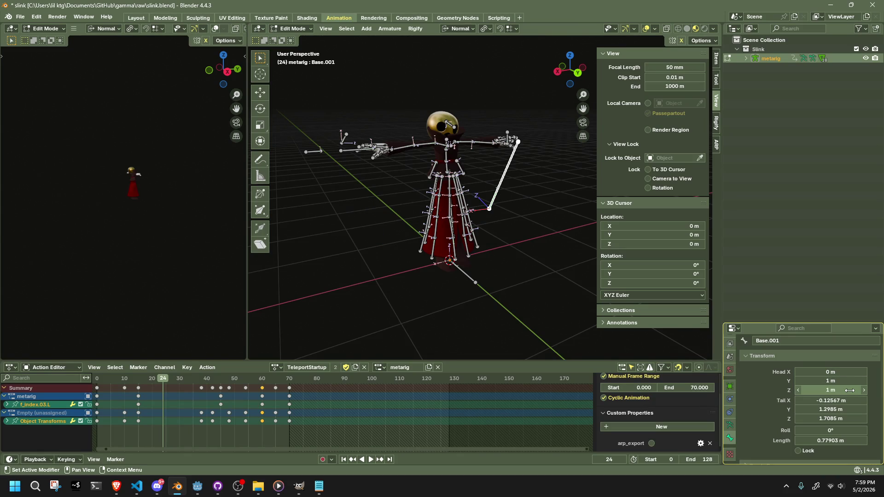
Step: Set the tail to X 0, Y 1, trying Z values of 1, 0.2 and 0
click(850, 401)
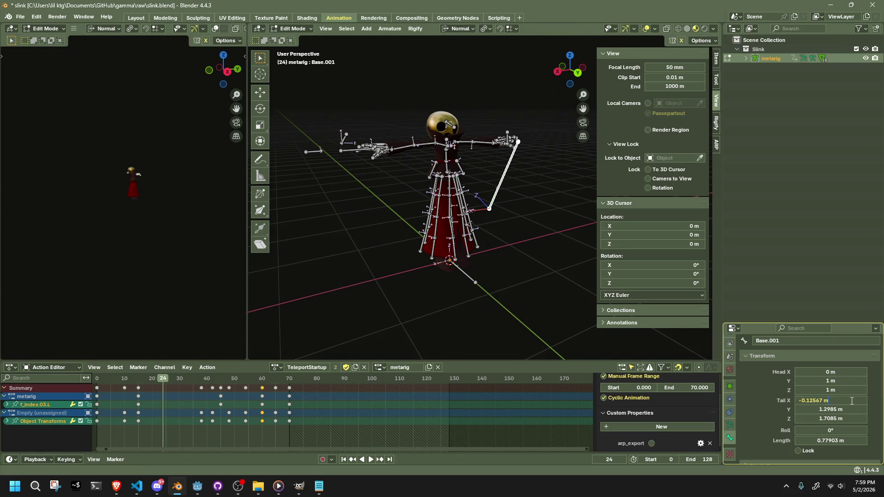
text(0)
key(Return)
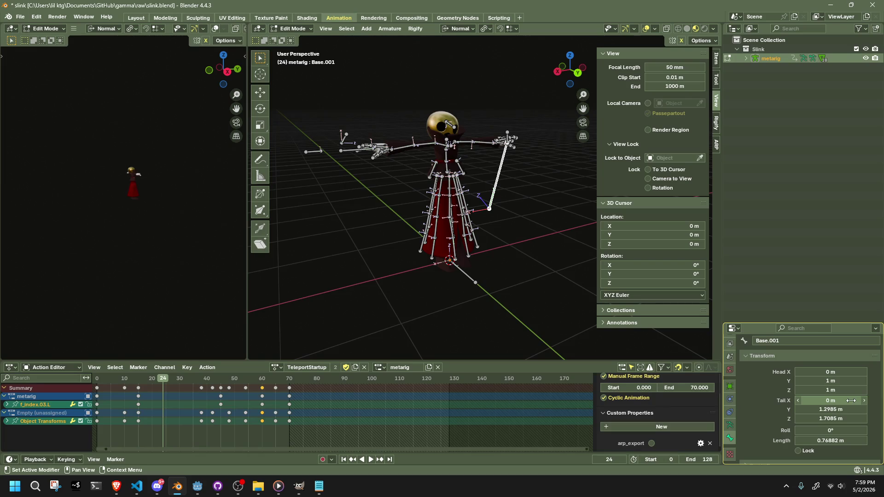
click(845, 409)
text(1)
key(Return)
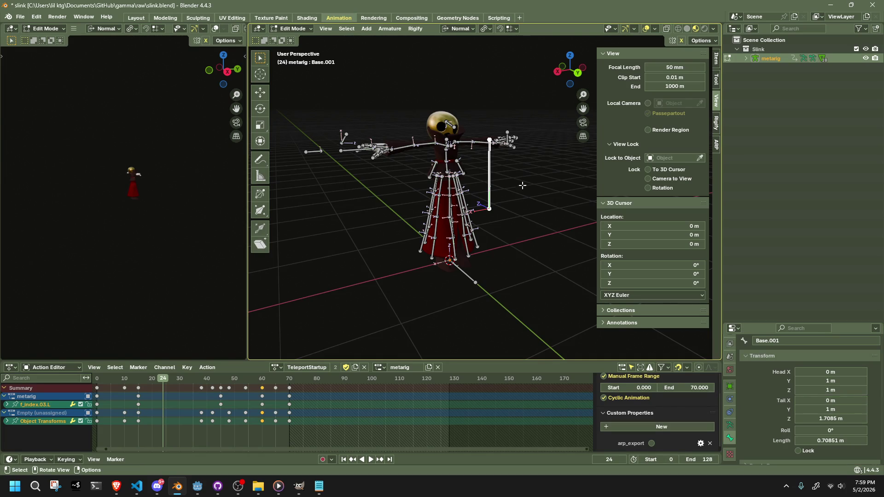
click(830, 418)
text(1)
key(Return)
click(830, 418)
text(2 m)
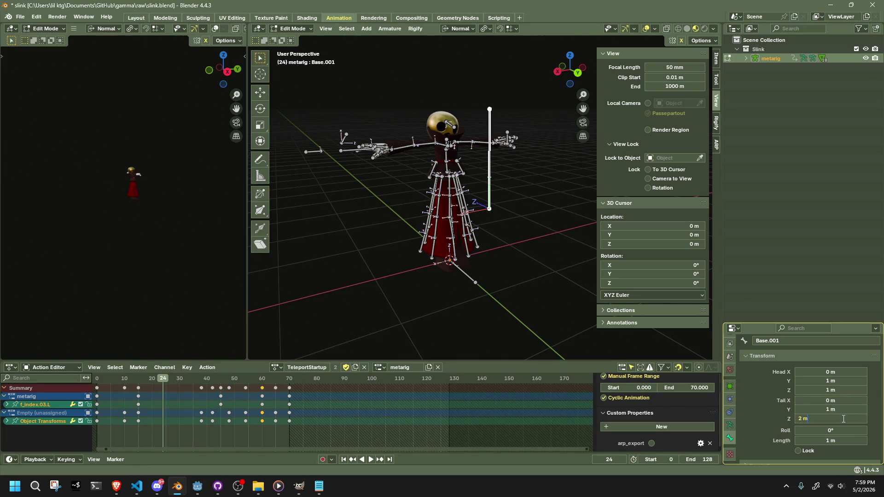
key(BackSpace)
key(BackSpace)
key(BackSpace)
text(0.2)
key(Return)
click(843, 419)
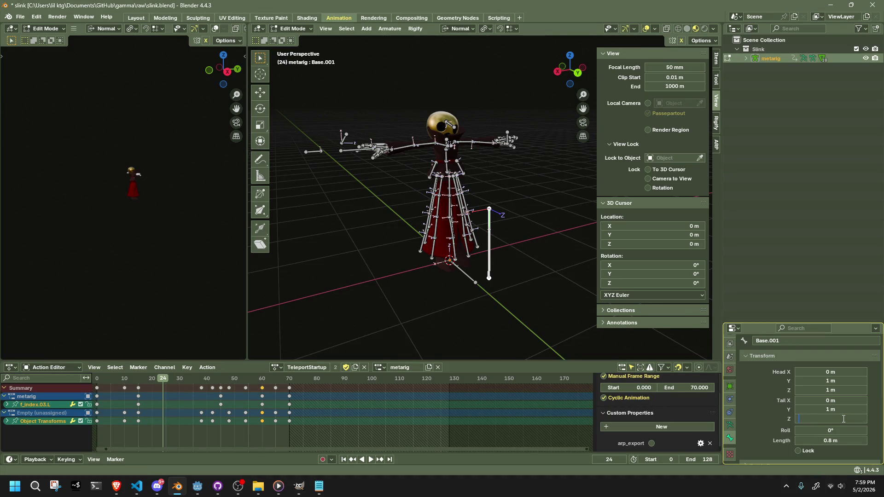
text(0)
key(Return)
Step: Drop the head Z to 0 and set the tail Z to 1 m
middle_drag(460, 299, 415, 281)
key(ctrl+z)
key(ctrl+z)
key(ctrl+shift+z)
key(ctrl+shift+z)
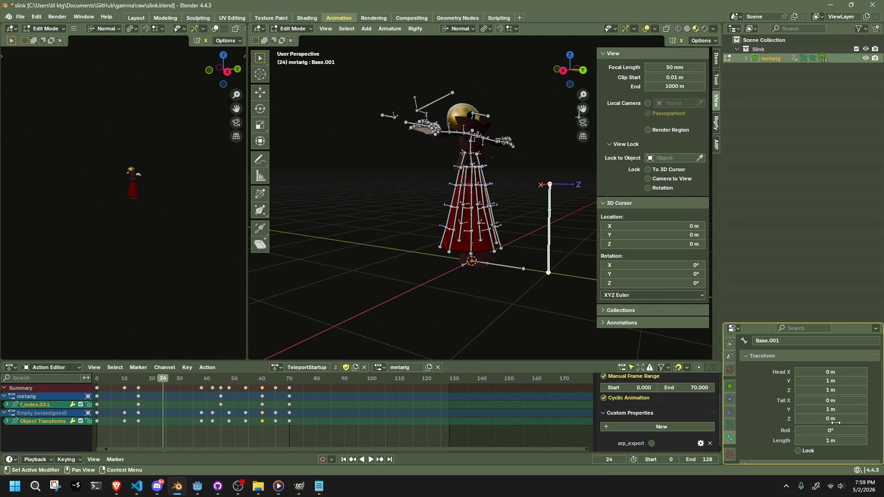
middle_drag(583, 302, 407, 297)
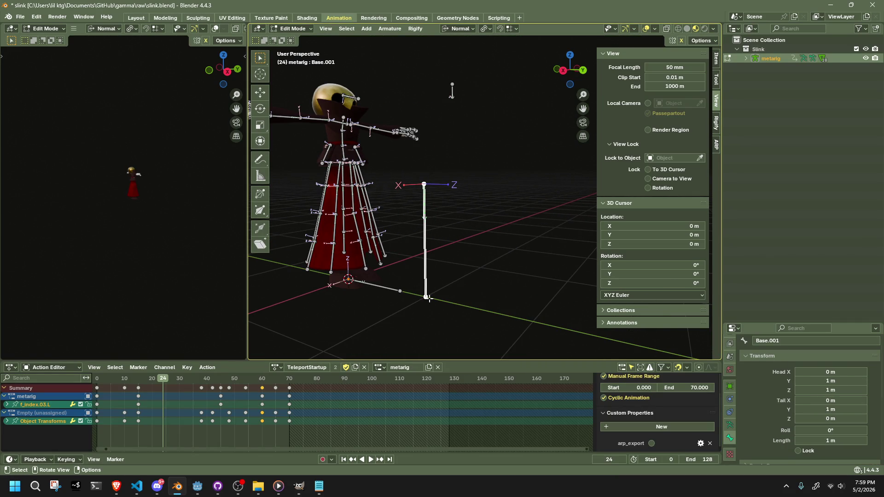
click(840, 419)
key(Return)
key(BackSpace)
click(837, 418)
text(1)
key(Return)
click(424, 184)
Step: Switch to Global orientation and lay the bone's tail down level with the ground
key(g)
key(z)
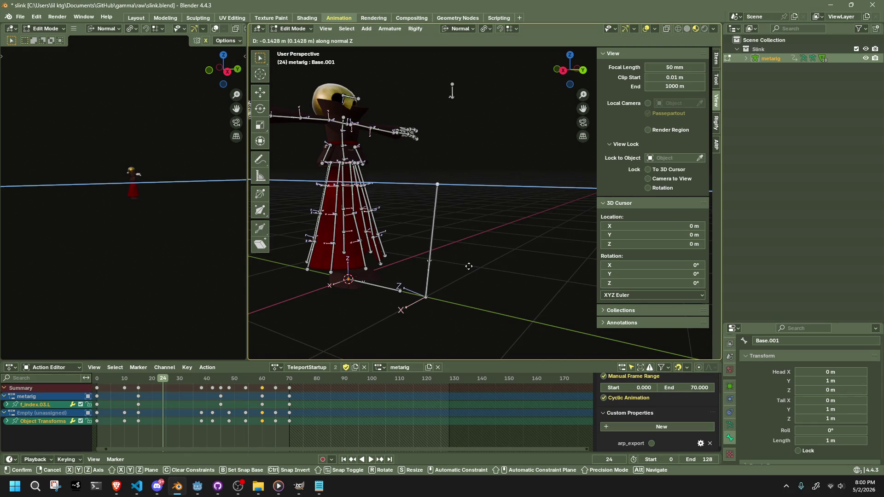
click(475, 290)
key(ctrl+z)
click(460, 29)
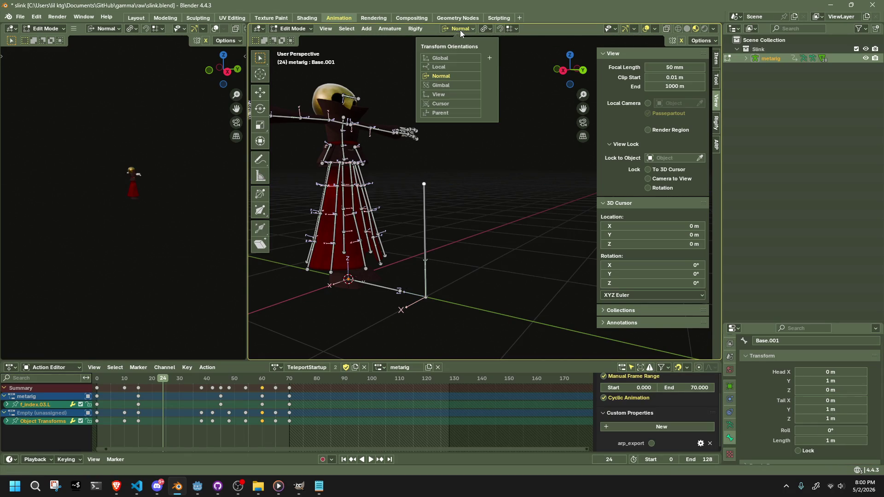
click(450, 54)
drag(395, 172, 475, 226)
key(g)
key(z)
right_click(479, 305)
mouse_move(479, 305)
middle_down()
mouse_move(479, 258)
mouse_move(504, 258)
mouse_move(508, 244)
middle_up()
click(568, 73)
drag(478, 169, 533, 208)
key(g)
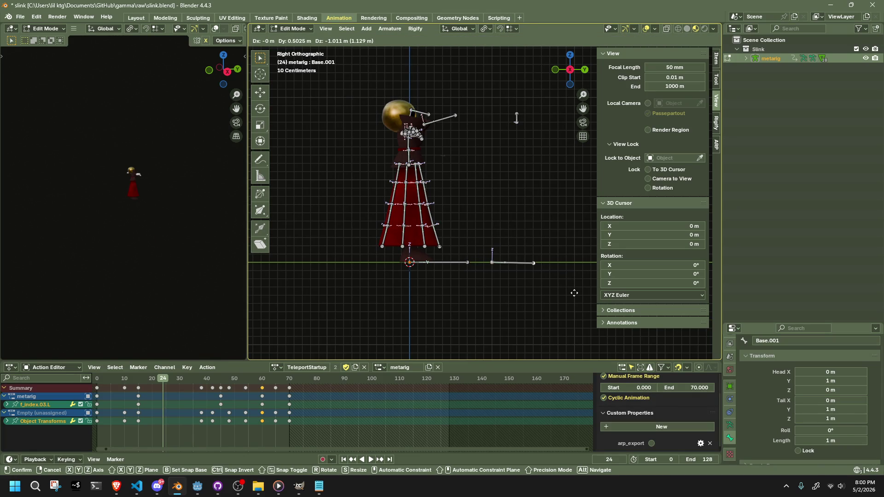
click(574, 293)
Step: Set the tail to Y 1 m and Z 0 m so the bone lies flat
click(832, 410)
text(1)
key(Return)
click(838, 419)
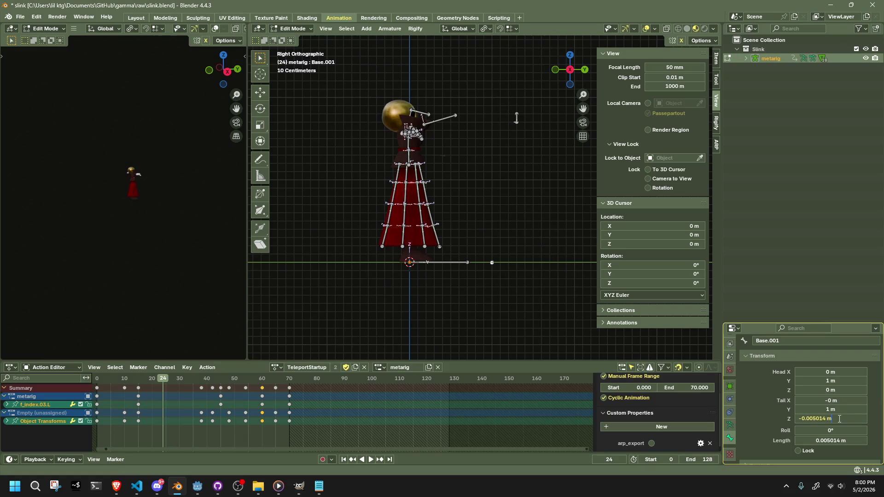
text(0)
key(Return)
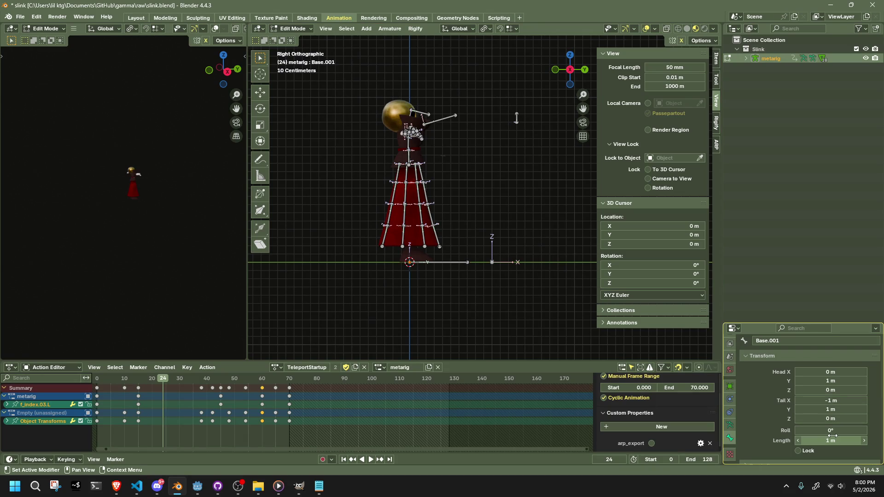
Step: Rotate the bone exactly -90° about the global Z axis
mouse_move(538, 282)
middle_down()
mouse_move(515, 297)
mouse_move(479, 302)
mouse_move(441, 293)
mouse_move(402, 318)
mouse_move(481, 260)
middle_up()
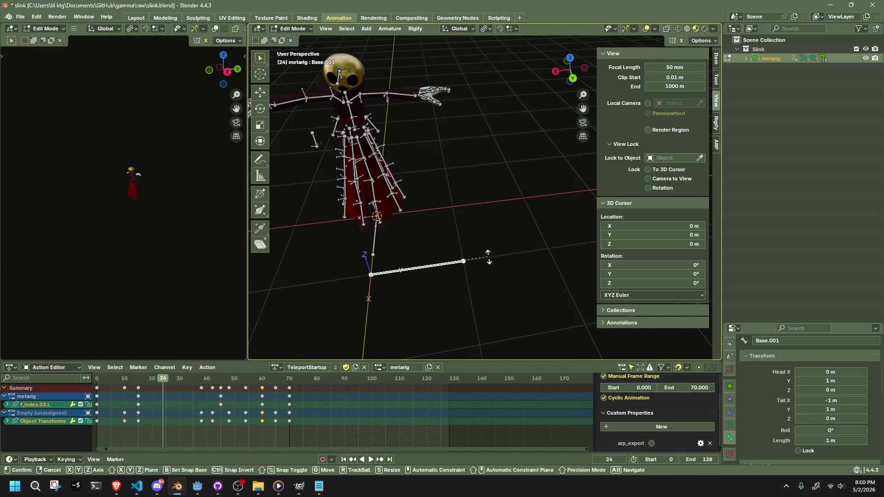
key(r)
key(z)
click(377, 322)
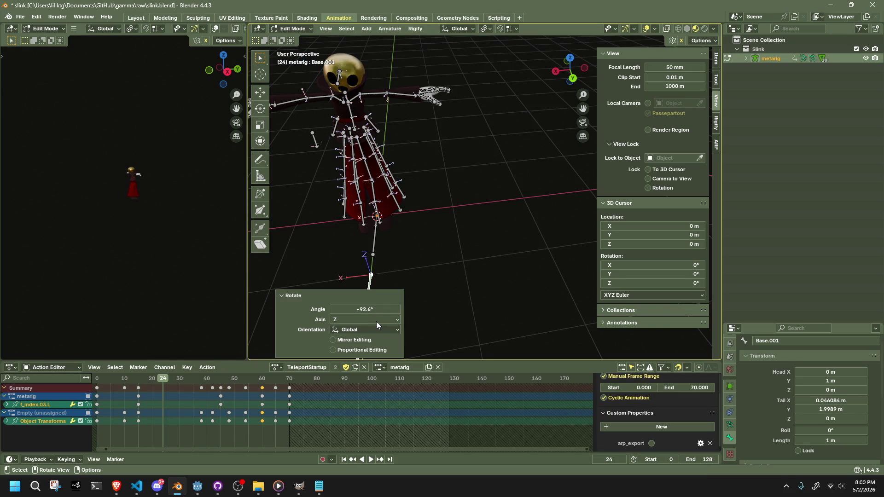
click(377, 309)
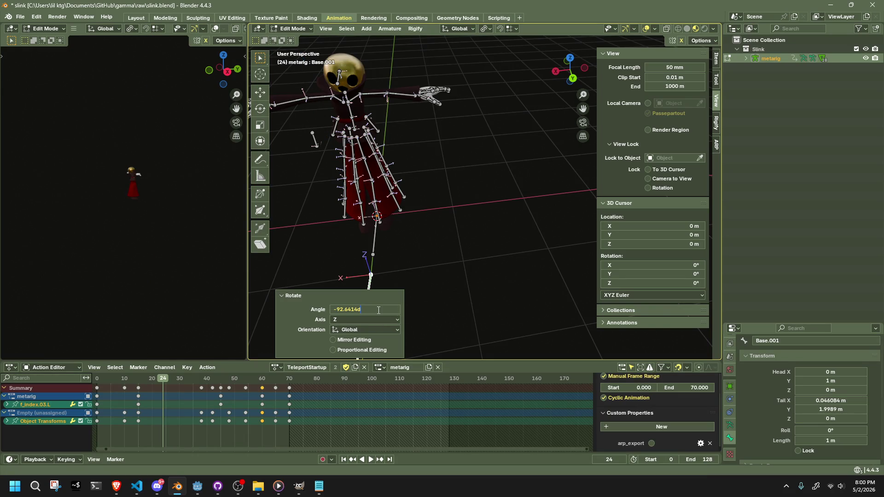
text(-90)
key(Return)
Step: Save the file and shorten Base.001 to a length of 0.2 m
middle_drag(446, 300, 453, 308)
key(ctrl+s)
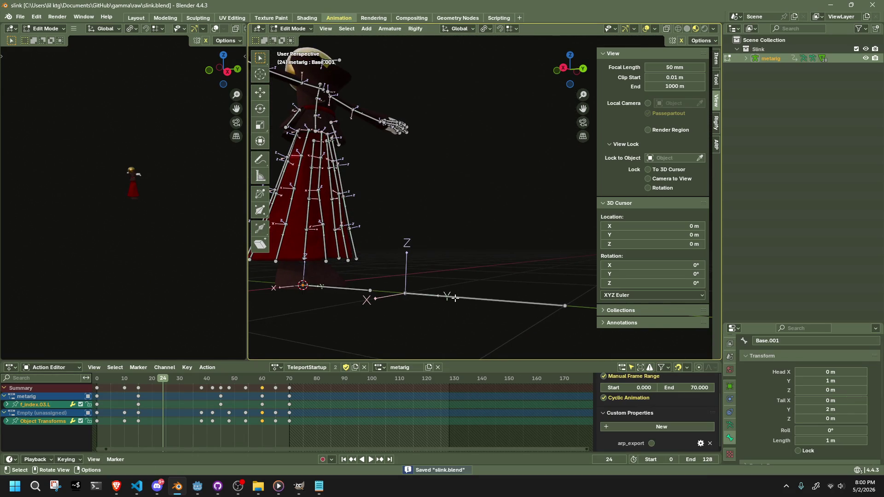
click(454, 298)
click(844, 439)
text(0.2)
key(Return)
key(b)
mouse_move(396, 264)
mouse_down()
mouse_move(415, 286)
mouse_move(490, 303)
mouse_up()
key(F2)
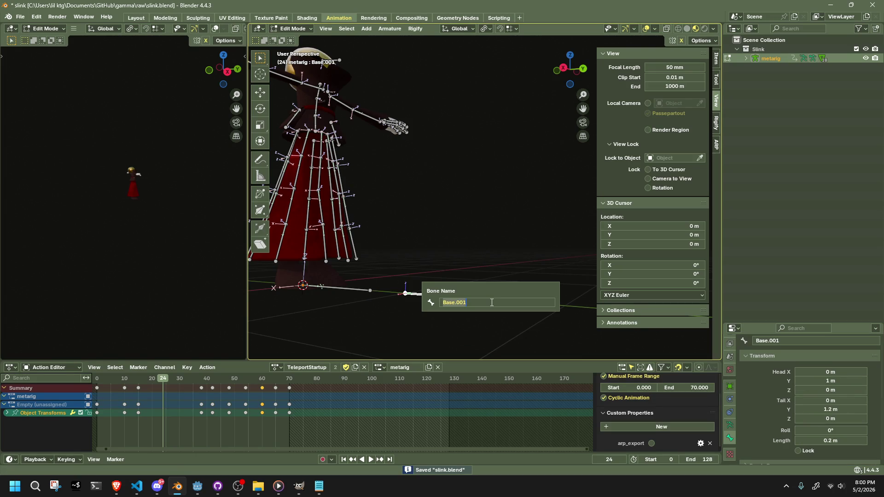
Step: Name the bone MiscObject and save slink.blend
text(o)
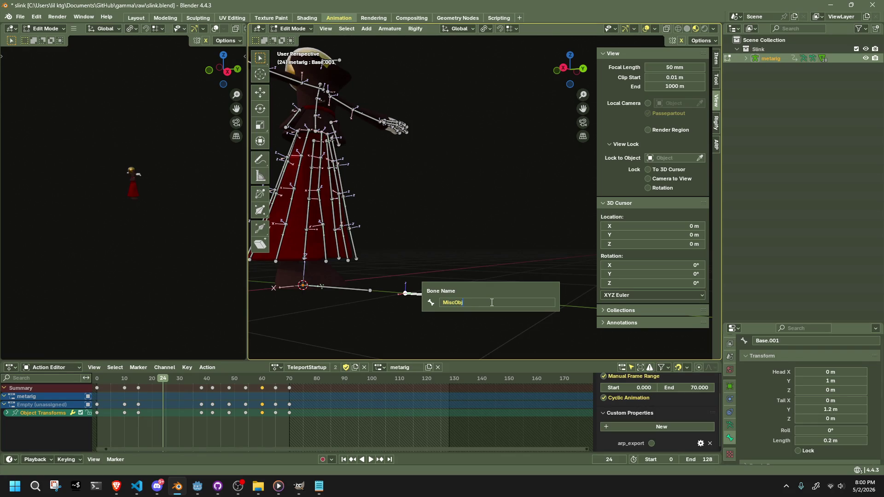
text(ject)
key(Return)
mouse_move(490, 302)
middle_down()
mouse_move(457, 213)
mouse_move(424, 235)
middle_up()
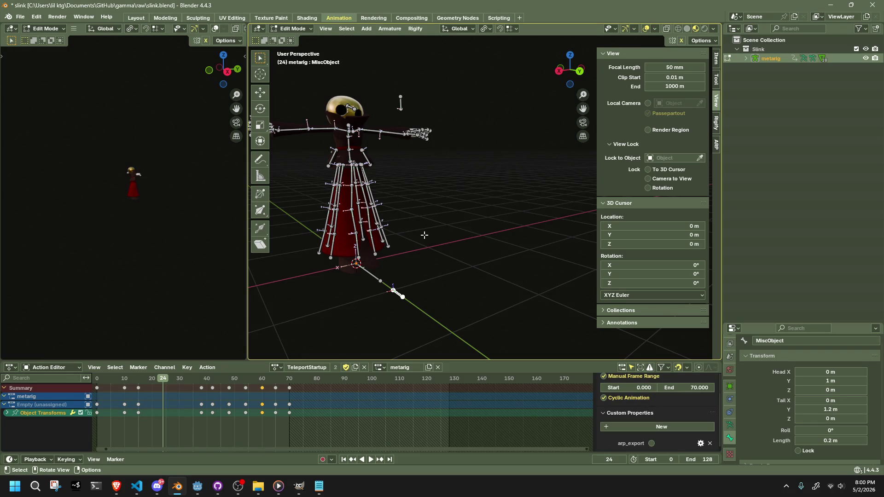
middle_drag(439, 265, 496, 247)
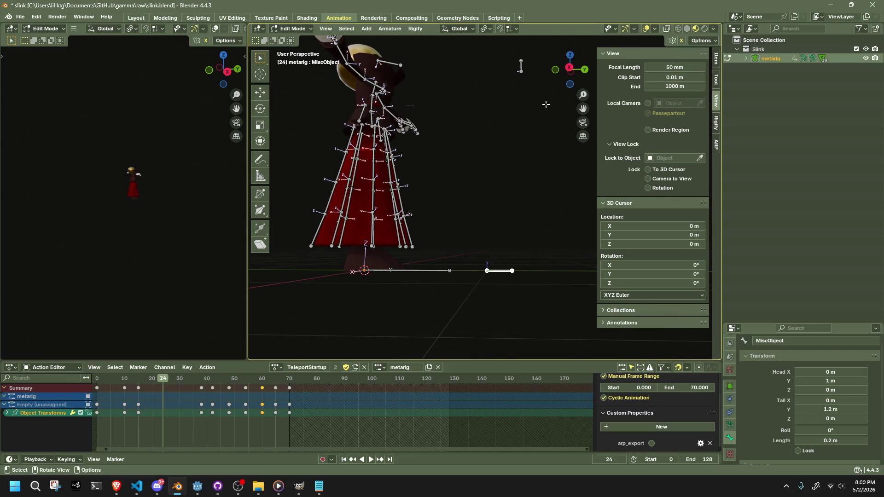
click(566, 74)
key(ctrl+s)
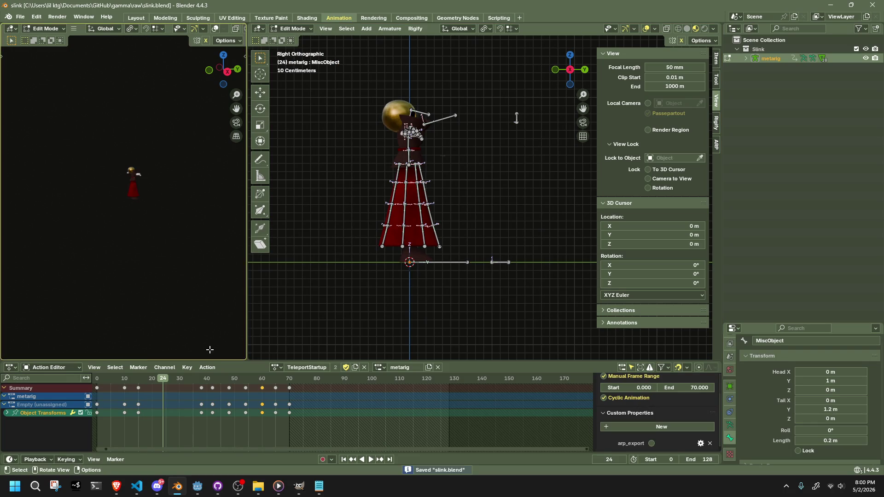
Step: Play the animation, stop at frame 38, and return the armature to Object Mode
key(space)
mouse_move(198, 386)
mouse_down()
mouse_move(100, 384)
mouse_move(203, 388)
mouse_up()
key(space)
click(296, 29)
click(303, 39)
Step: Switch the armature to Pose Mode, select the MiscObject bone and go to frame 0
click(291, 28)
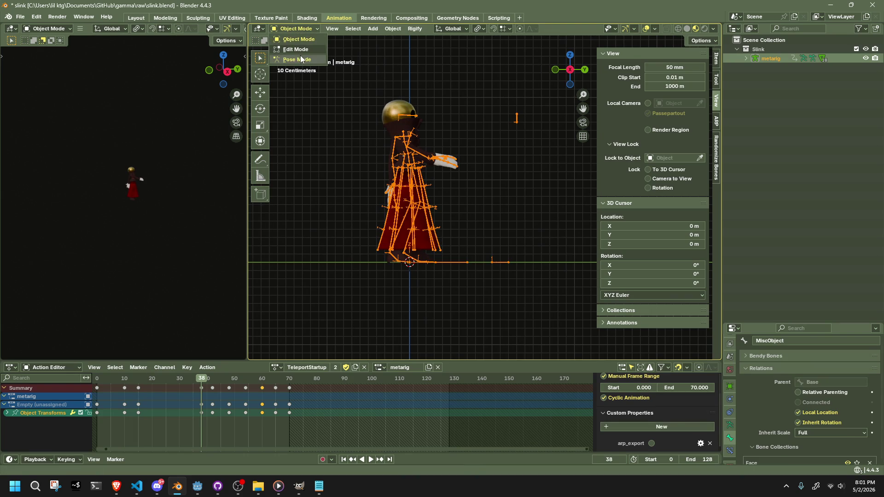
click(300, 56)
click(505, 261)
key(space)
drag(165, 380, 97, 383)
key(space)
middle_drag(252, 341, 389, 259)
mouse_move(297, 272)
middle_down()
mouse_move(466, 122)
mouse_move(511, 229)
mouse_move(396, 213)
mouse_move(460, 233)
middle_up()
scroll(508, 158, up, 5)
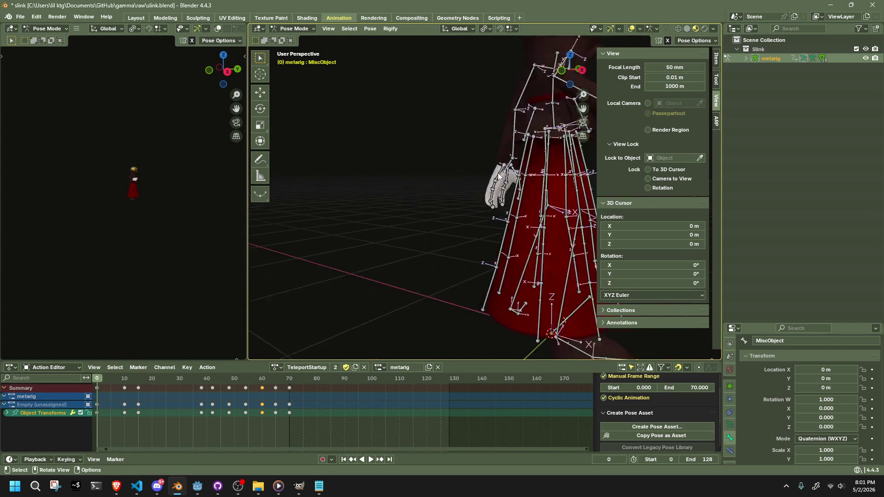
Step: Snap the 3D cursor to hand.L, then snap MiscObject to the cursor
click(533, 134)
key(shift+s)
key(KP_2)
mouse_move(436, 171)
middle_down()
mouse_move(545, 189)
mouse_move(536, 224)
mouse_move(520, 210)
mouse_move(410, 183)
mouse_move(528, 104)
middle_up()
click(535, 223)
key(shift+s)
key(KP_7)
Step: Move MiscObject into place at the left hand to key it at frame 0
scroll(406, 102, up, 4)
key(g)
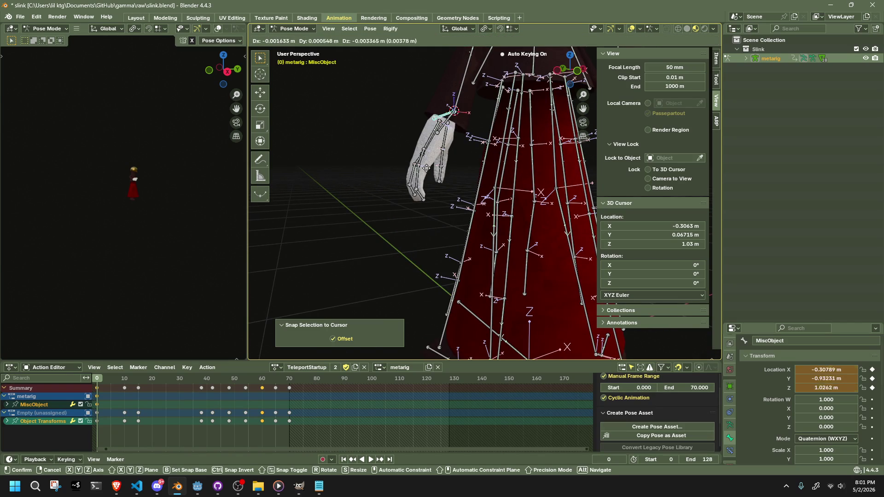
click(420, 211)
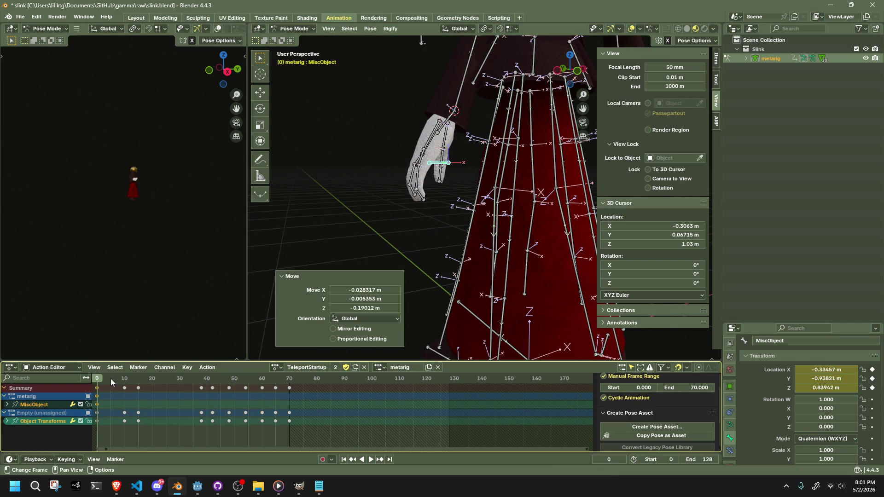
mouse_move(338, 252)
middle_down()
mouse_move(418, 224)
mouse_move(386, 237)
middle_up()
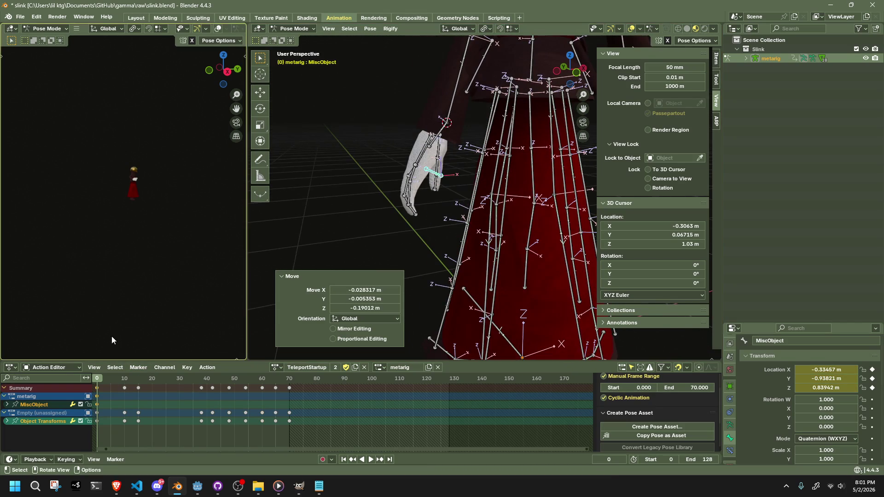
Step: Review the hand's motion between frame 0 and frame 10
click(124, 378)
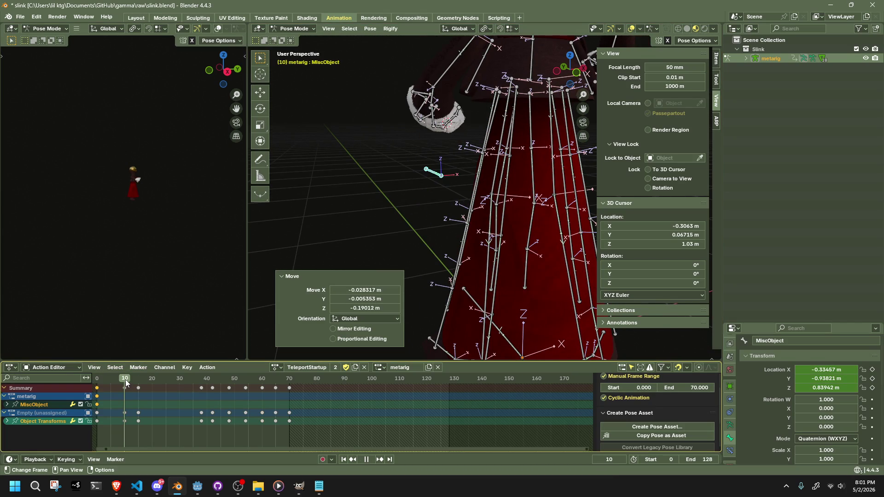
mouse_move(355, 206)
middle_down()
mouse_move(435, 249)
mouse_move(551, 203)
mouse_move(460, 217)
mouse_move(448, 226)
mouse_move(529, 222)
mouse_move(645, 196)
mouse_move(576, 201)
middle_up()
click(98, 378)
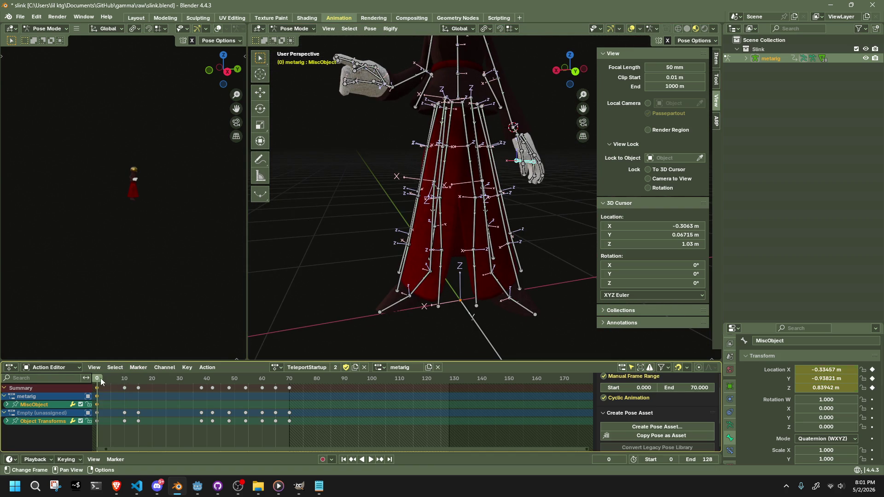
key(space)
key(space)
mouse_move(515, 221)
middle_down()
mouse_move(523, 214)
mouse_move(318, 268)
mouse_move(298, 260)
middle_up()
Step: Keyframe MiscObject at the left hand at frame 10, refining its position several times
key(g)
click(720, 217)
mouse_move(721, 217)
middle_down()
mouse_move(565, 173)
mouse_move(509, 139)
mouse_move(440, 226)
mouse_move(391, 223)
mouse_move(378, 198)
mouse_move(472, 191)
mouse_move(501, 223)
middle_up()
click(506, 133)
key(g)
click(382, 194)
key(g)
click(505, 222)
middle_drag(531, 282, 488, 258)
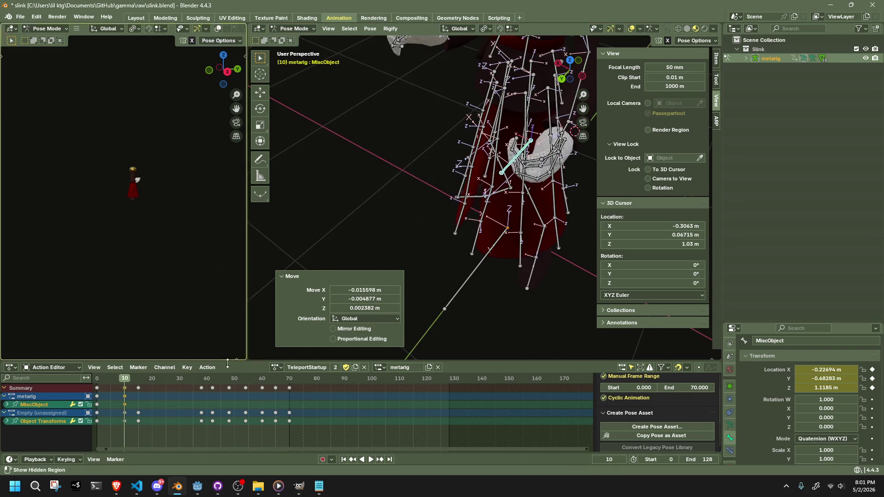
Step: Keyframe MiscObject at the left hand at frame 15 with a few small adjustments
click(140, 380)
mouse_move(440, 245)
middle_down()
mouse_move(415, 230)
mouse_move(462, 209)
mouse_move(446, 192)
middle_up()
key(g)
click(460, 142)
mouse_move(460, 143)
middle_down()
mouse_move(407, 180)
mouse_move(452, 214)
mouse_move(526, 201)
mouse_move(517, 239)
middle_up()
key(g)
click(413, 205)
key(g)
click(531, 241)
drag(166, 380, 187, 382)
mouse_move(299, 313)
middle_down()
mouse_move(395, 251)
mouse_move(344, 225)
mouse_move(424, 265)
mouse_move(429, 214)
mouse_move(531, 173)
middle_up()
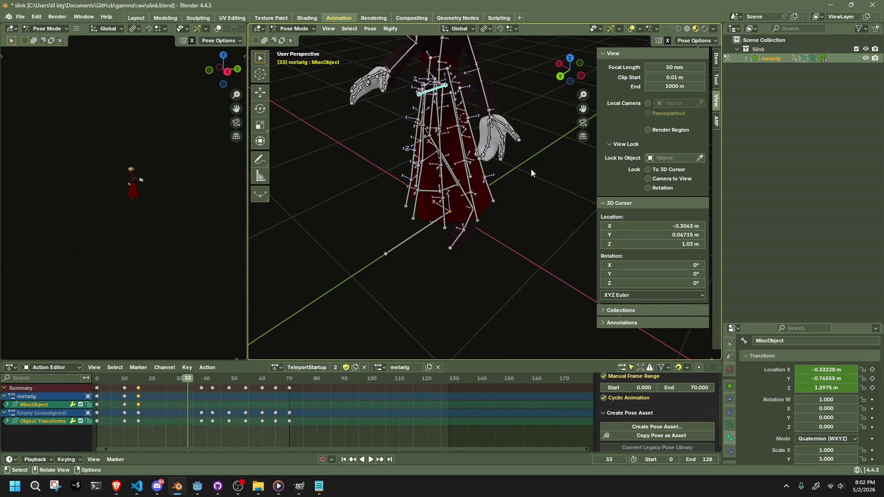
Step: Select the left arm and hand bones and play the action, stopping at frame 38
click(490, 114)
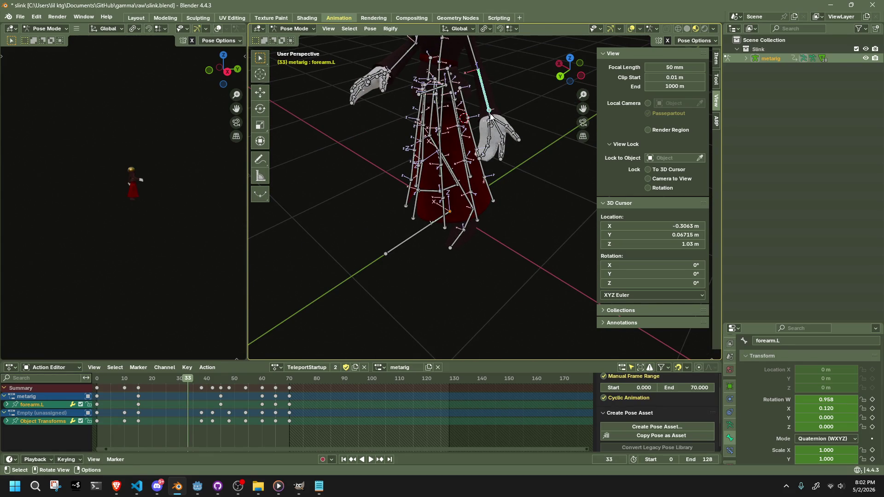
mouse_move(485, 105)
middle_down()
mouse_move(529, 129)
mouse_move(488, 100)
middle_up()
drag(488, 100, 552, 187)
middle_drag(546, 213, 418, 143)
key(space)
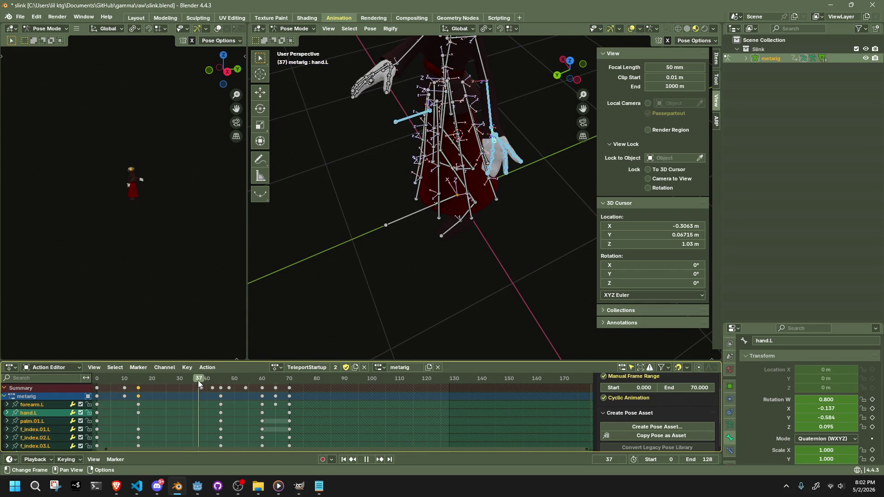
mouse_move(201, 380)
mouse_down()
mouse_move(209, 380)
mouse_move(202, 380)
mouse_up()
key(space)
Step: Move MiscObject beside the left hand to keyframe it at frame 38
click(409, 117)
mouse_move(409, 117)
middle_down()
mouse_move(494, 231)
mouse_move(575, 236)
mouse_move(427, 225)
middle_up()
key(g)
click(494, 231)
key(g)
click(393, 244)
Step: Review the hand motion across frames 26 to 37, then reselect MiscObject
key(space)
mouse_move(131, 382)
mouse_down()
mouse_move(109, 385)
mouse_move(201, 406)
mouse_move(188, 406)
mouse_up()
mouse_move(442, 281)
middle_down()
mouse_move(473, 274)
mouse_move(519, 185)
middle_up()
click(496, 110)
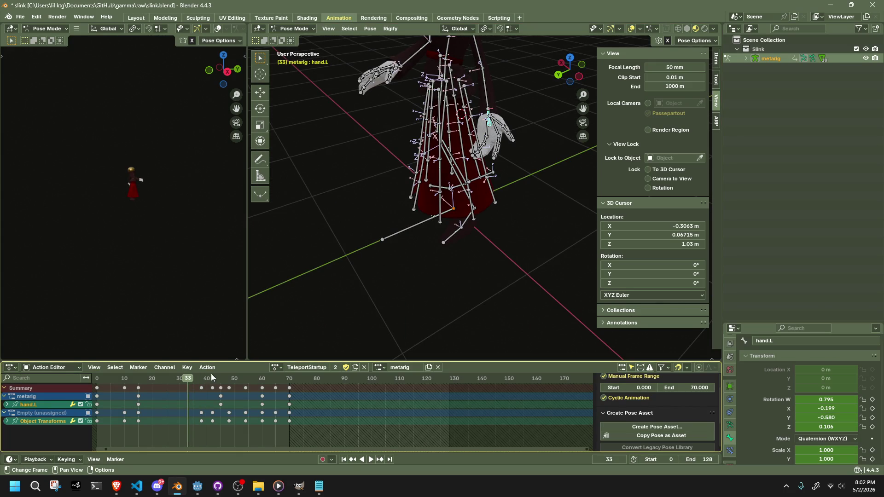
mouse_move(187, 381)
mouse_down()
mouse_move(170, 379)
mouse_move(199, 380)
mouse_up()
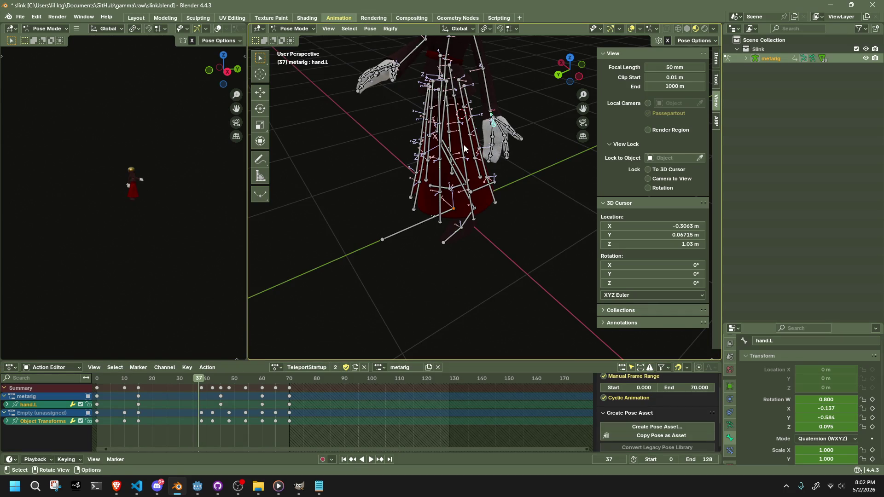
drag(532, 156, 532, 156)
drag(192, 379, 212, 380)
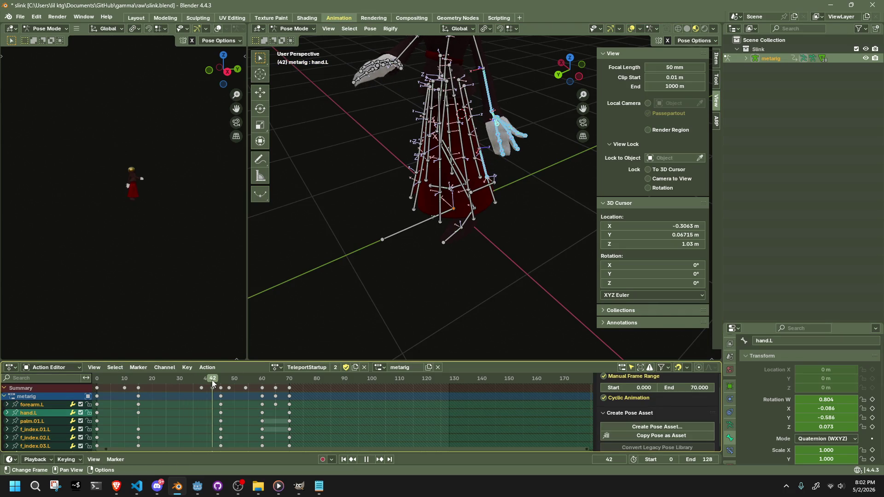
mouse_move(322, 322)
middle_down()
mouse_move(466, 249)
mouse_move(342, 204)
middle_up()
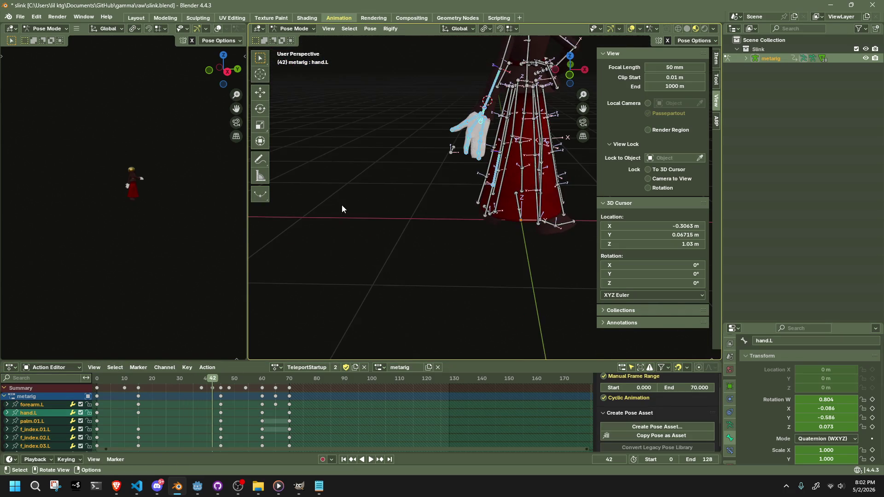
click(456, 154)
middle_drag(443, 178, 520, 193)
Step: Reposition the MiscObject bone at frames 42, 48 and 54
key(g)
click(487, 242)
mouse_move(487, 242)
middle_down()
mouse_move(528, 256)
mouse_move(587, 218)
mouse_move(539, 210)
mouse_move(497, 240)
middle_up()
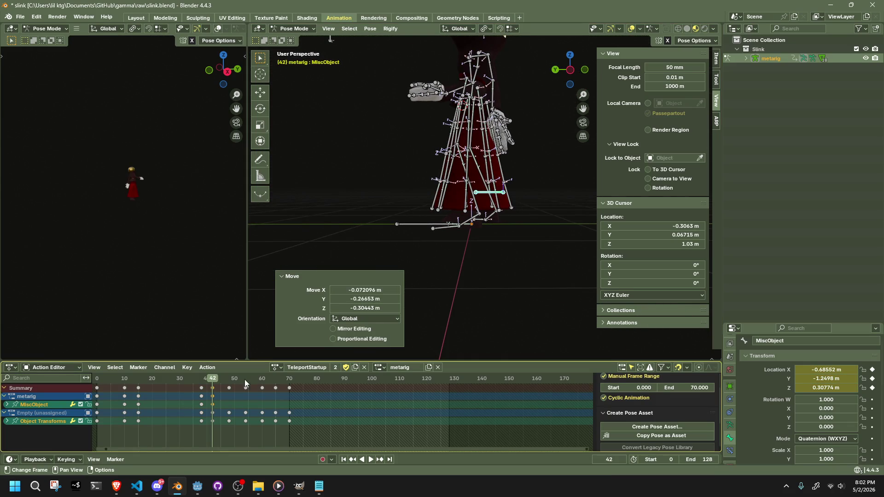
drag(208, 378, 232, 378)
key(Left)
mouse_move(324, 314)
middle_down()
mouse_move(433, 278)
mouse_move(440, 325)
middle_up()
key(g)
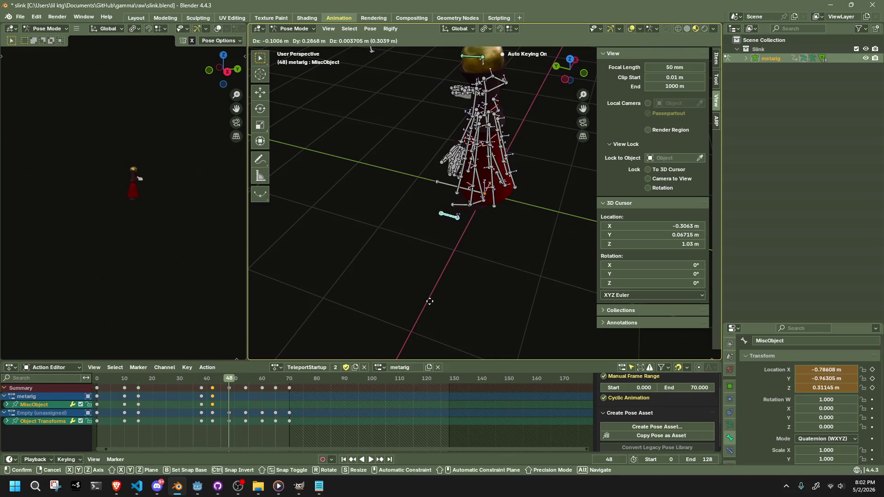
click(396, 284)
drag(232, 378, 249, 373)
middle_drag(395, 258, 408, 234)
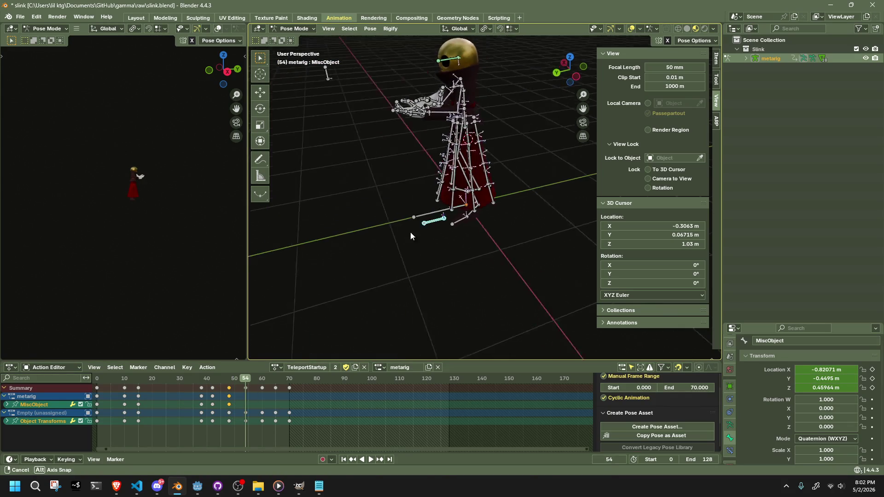
key(g)
click(307, 139)
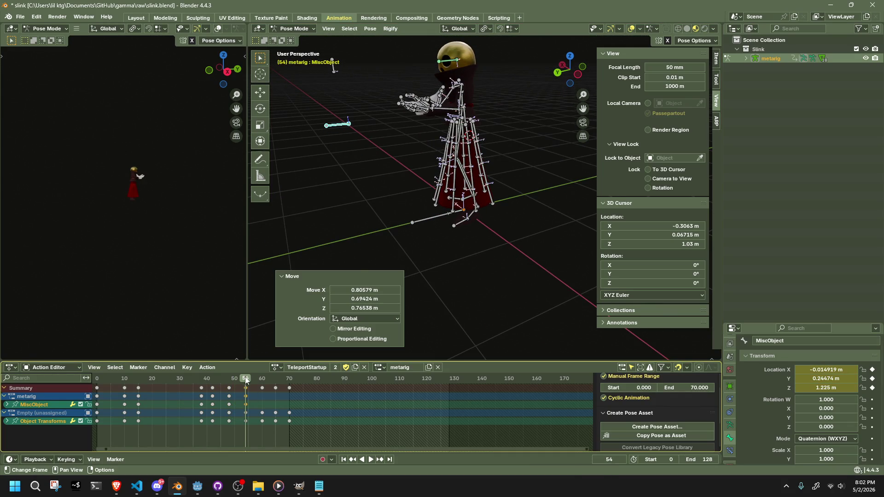
Step: Snap the MiscObject bone to the 3D cursor at frame 60
drag(257, 379, 260, 379)
middle_drag(443, 196, 497, 268)
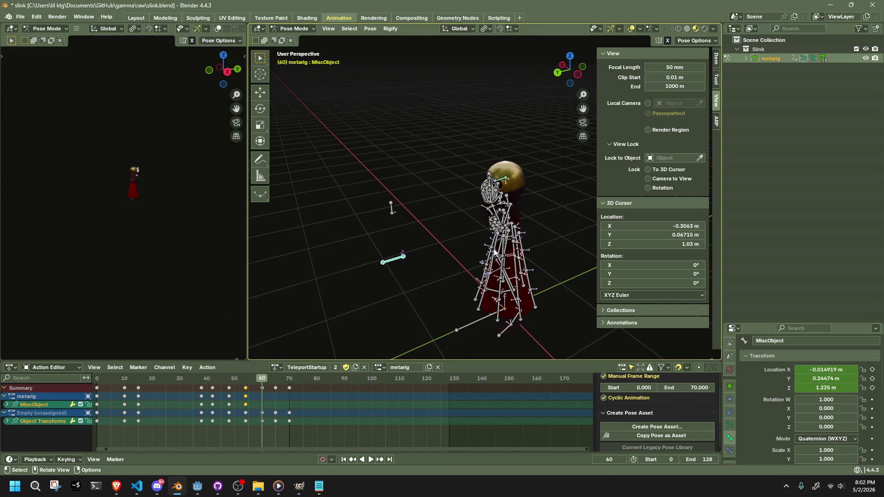
click(490, 173)
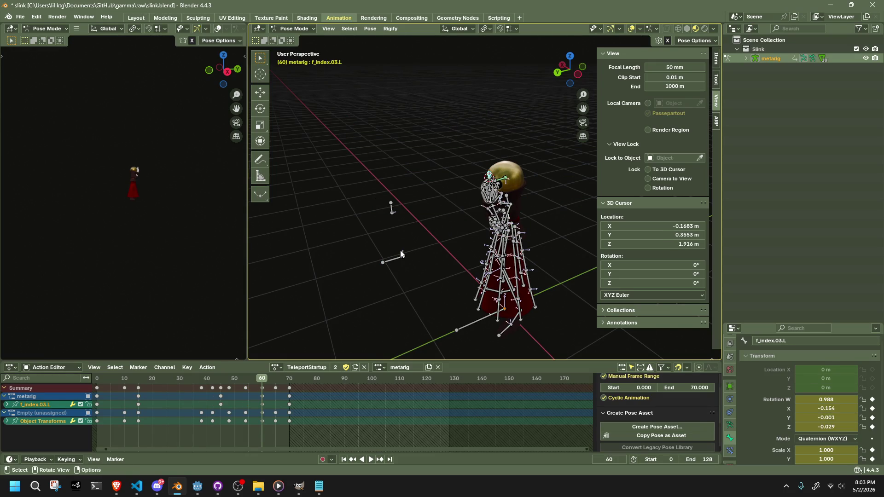
click(399, 252)
key(shift+s)
key(7)
scroll(470, 240, up, 4)
Step: At frame 65, snap MiscObject to a 3D cursor placed near the hand
click(276, 380)
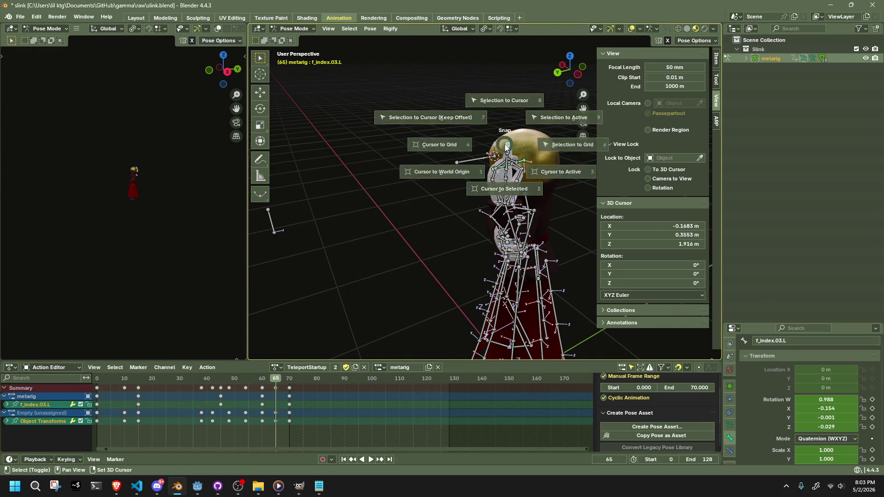
shift+right_click(476, 156)
key(shift+s)
key(7)
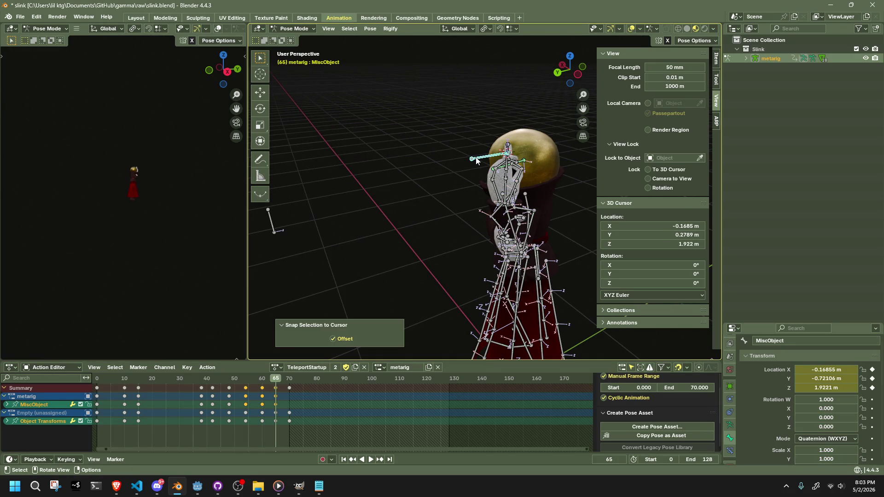
middle_drag(521, 180, 488, 165)
shift+click(458, 129)
shift+click(438, 134)
key(shift+s)
click(438, 133)
shift+click(435, 134)
shift+click(428, 136)
Step: Raise MiscObject straight up along Z at frames 60 and 65
key(space)
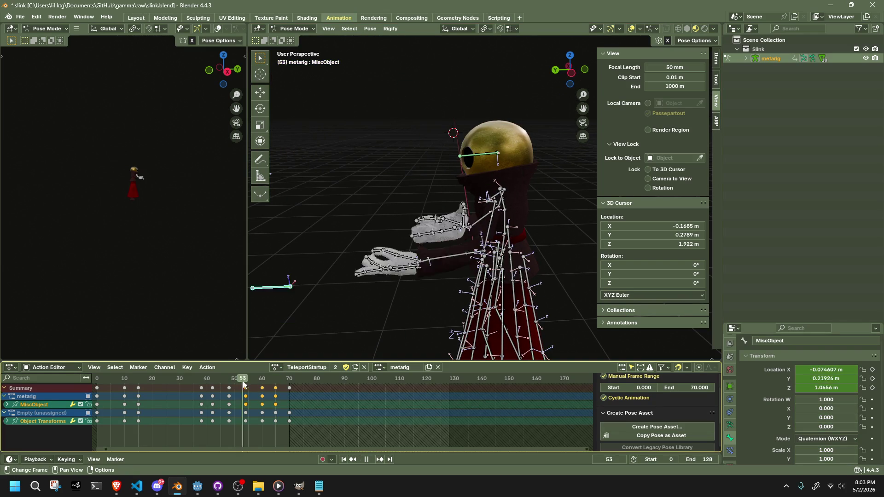
drag(256, 383, 263, 383)
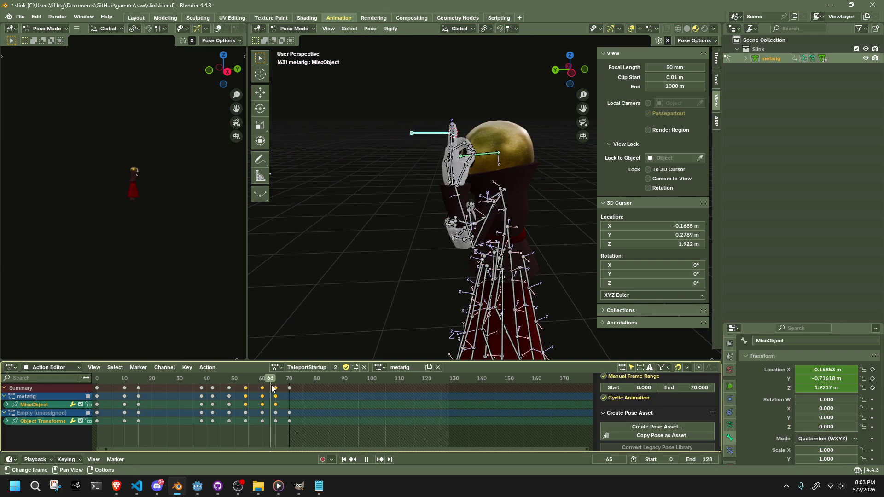
key(space)
key(g)
key(z)
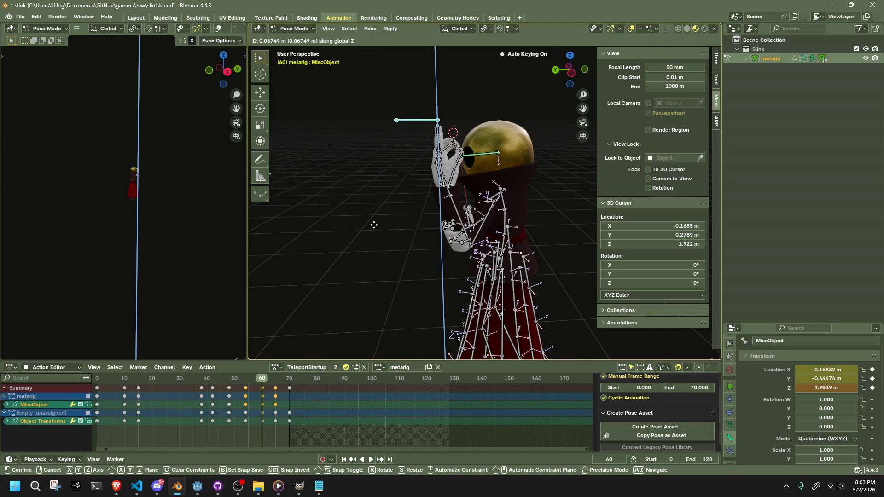
click(373, 224)
drag(265, 380, 275, 378)
key(g)
key(z)
click(364, 225)
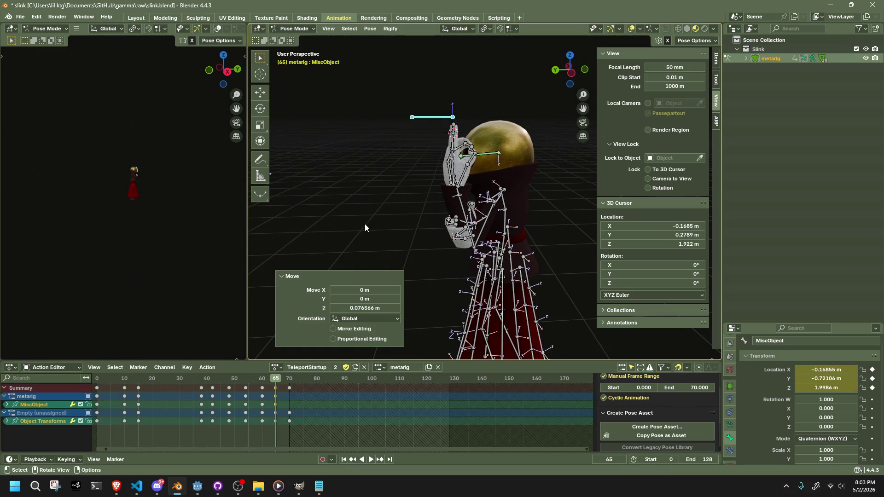
Step: Copy the frame 60 pose onto frame 70 and save slink.blend
click(264, 420)
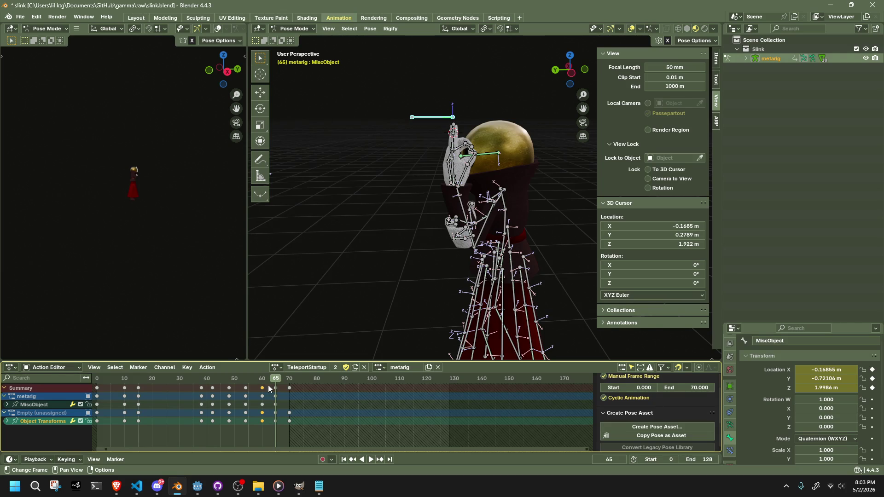
key(space)
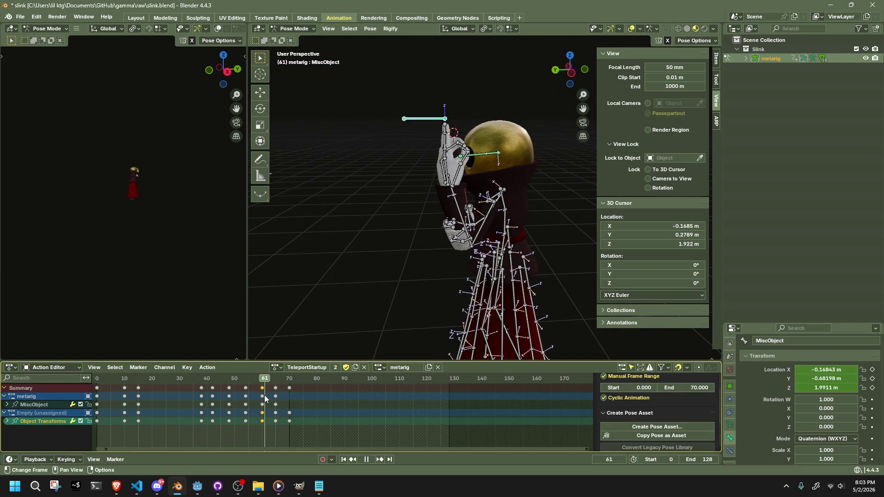
key(Escape)
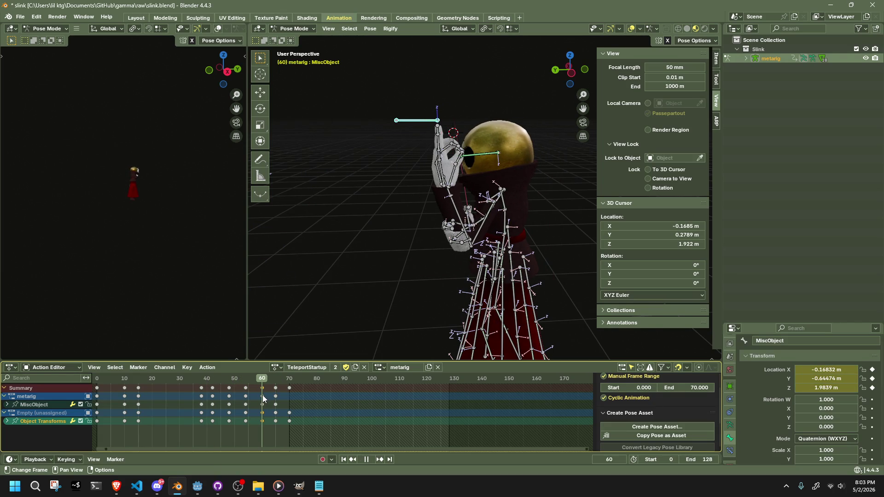
key(ctrl+c)
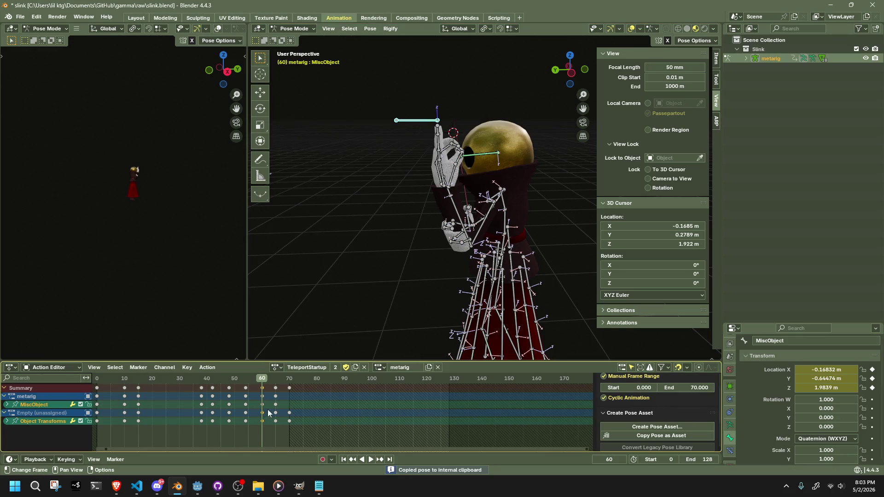
click(289, 380)
key(ctrl+v)
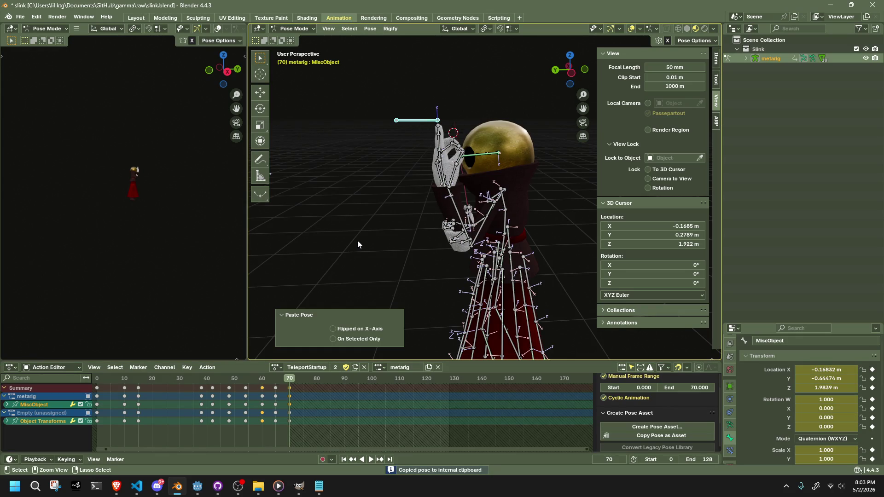
key(ctrl+s)
Step: Delete the Empty (unassigned) channel from the action and save
scroll(390, 295, down, 3)
mouse_move(389, 295)
middle_down()
mouse_move(409, 185)
mouse_move(435, 193)
middle_up()
drag(152, 380, 127, 381)
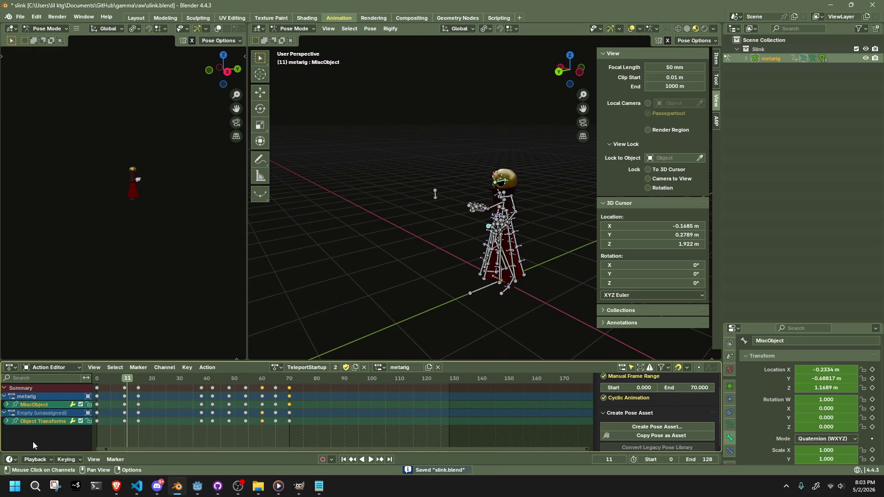
right_click(31, 422)
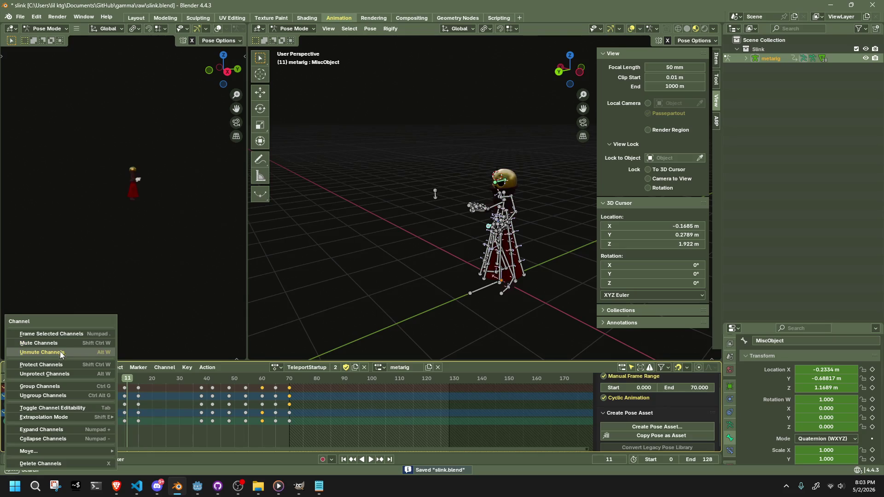
click(46, 460)
click(36, 413)
right_click(36, 412)
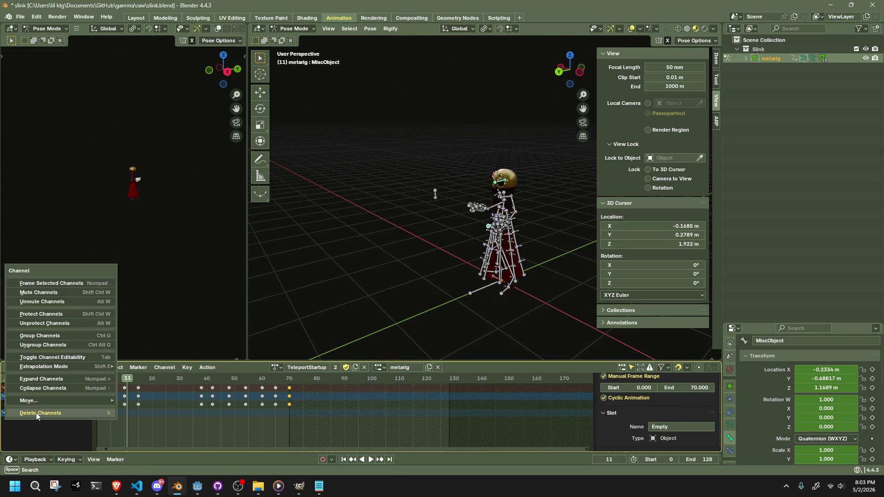
click(36, 412)
key(ctrl+s)
Step: Review playback and reposition the selected foot bone around frame 37
key(space)
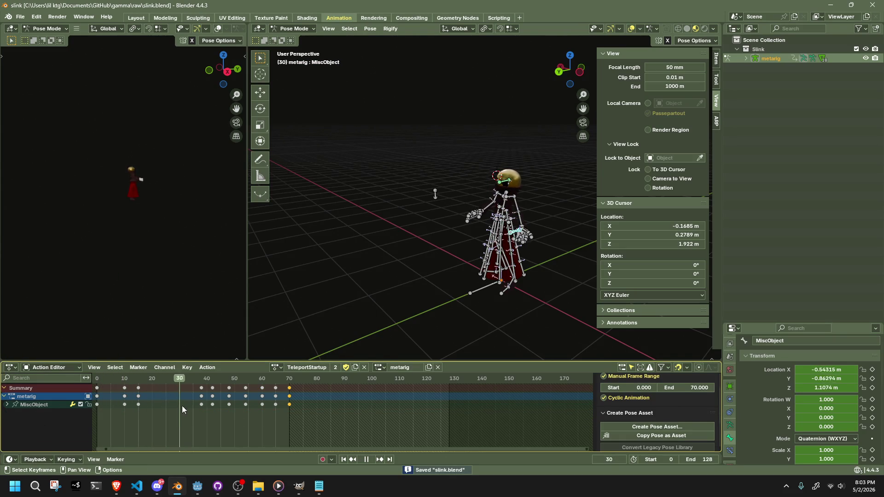
mouse_move(222, 410)
mouse_down()
mouse_move(233, 412)
mouse_move(206, 410)
mouse_up()
key(space)
middle_drag(446, 300, 380, 289)
scroll(380, 289, up, 8)
mouse_move(572, 81)
mouse_down()
mouse_move(487, 264)
mouse_move(348, 330)
mouse_up()
key(space)
click(178, 384)
drag(178, 385, 212, 389)
key(space)
mouse_move(448, 351)
middle_down()
mouse_move(418, 310)
mouse_move(372, 277)
mouse_move(331, 299)
middle_up()
key(g)
click(479, 330)
Step: Adjust the selected bone's position from a side view near frame 29
key(space)
mouse_move(202, 377)
mouse_down()
mouse_move(178, 380)
mouse_move(219, 388)
mouse_move(201, 389)
mouse_up()
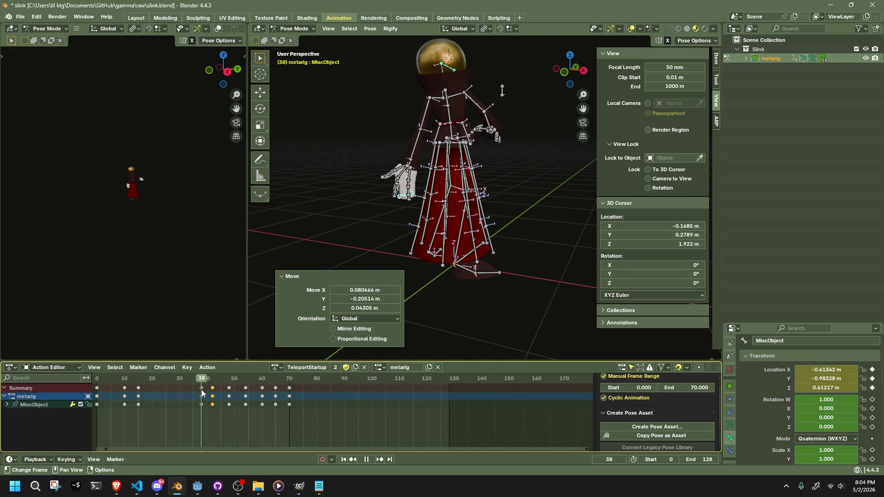
key(space)
middle_drag(377, 230, 513, 242)
key(g)
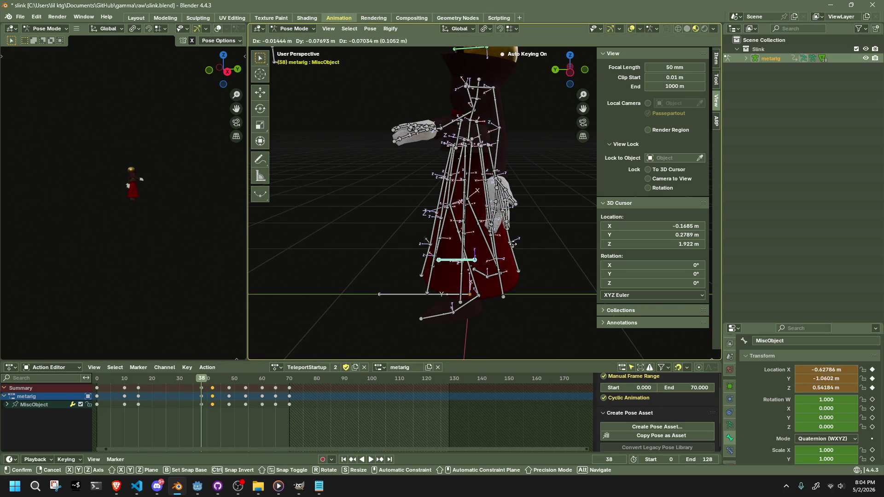
click(522, 262)
key(space)
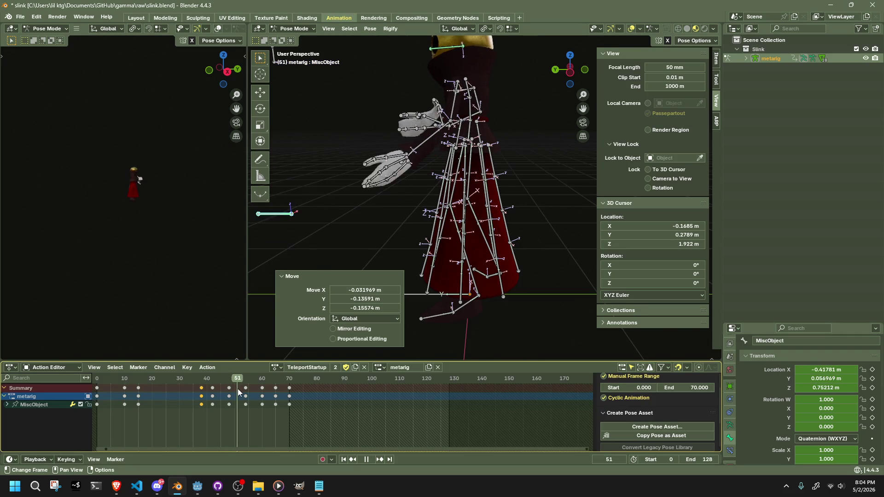
key(space)
Step: Reposition the selected bone at frame 48
scroll(365, 320, down, 5)
click(136, 380)
key(space)
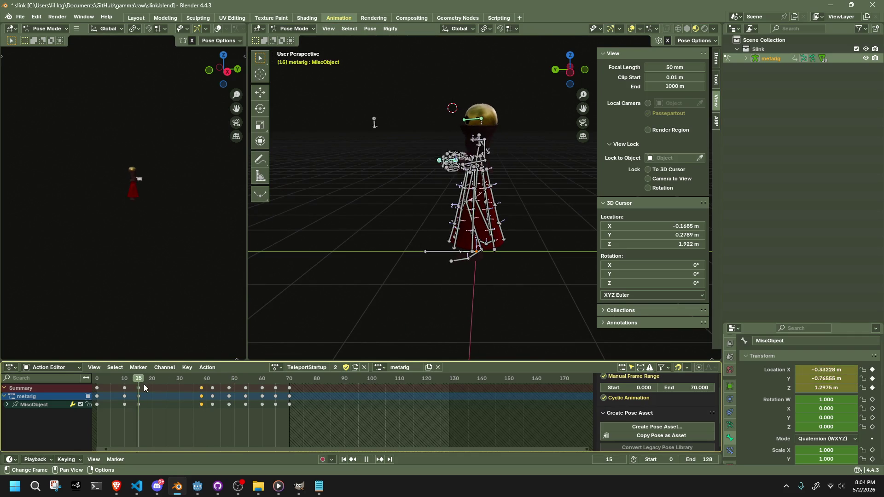
drag(216, 398, 230, 404)
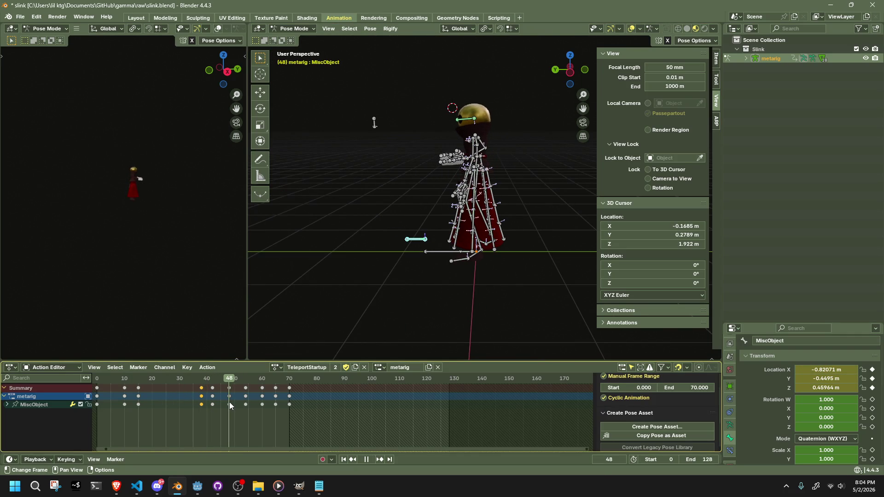
key(Escape)
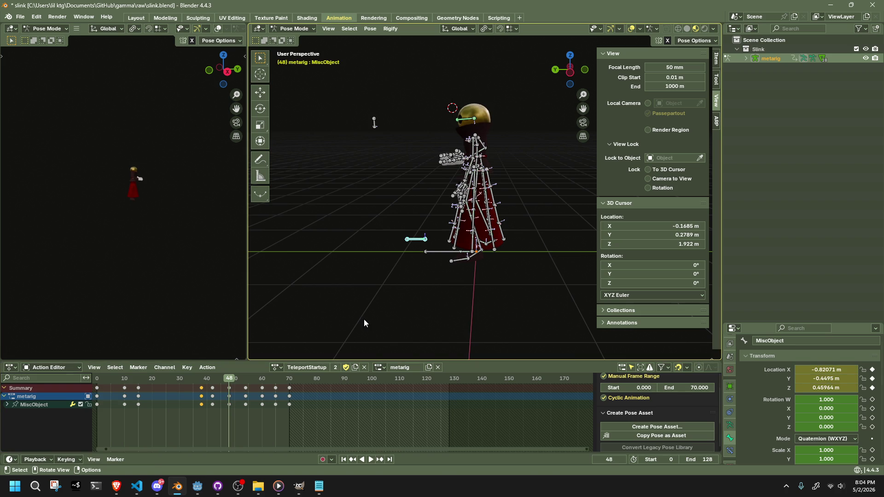
key(g)
click(390, 341)
Step: Adjust the hand bone around frame 54, check the motion, and save
click(190, 380)
key(space)
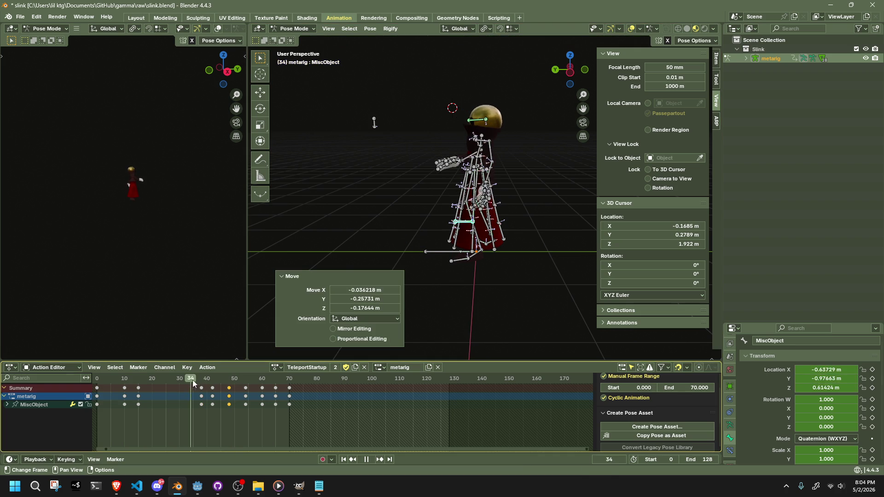
drag(208, 381, 245, 387)
key(space)
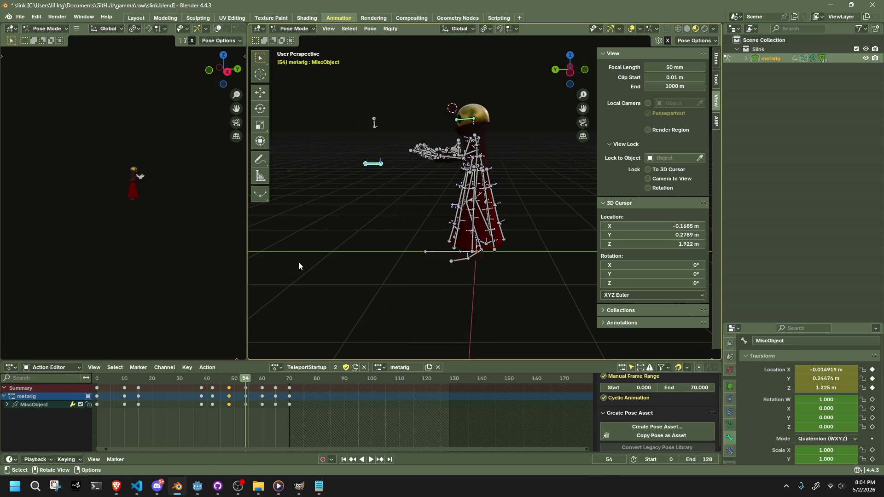
key(g)
key(space)
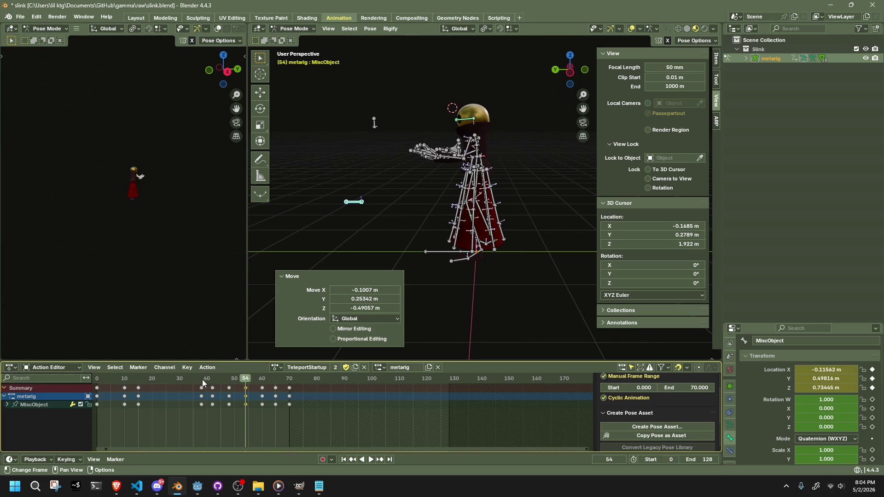
drag(238, 395, 272, 399)
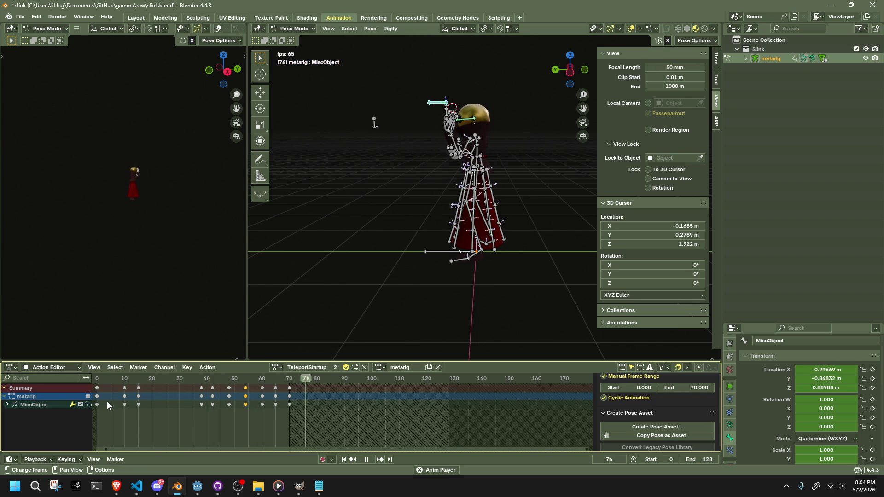
key(space)
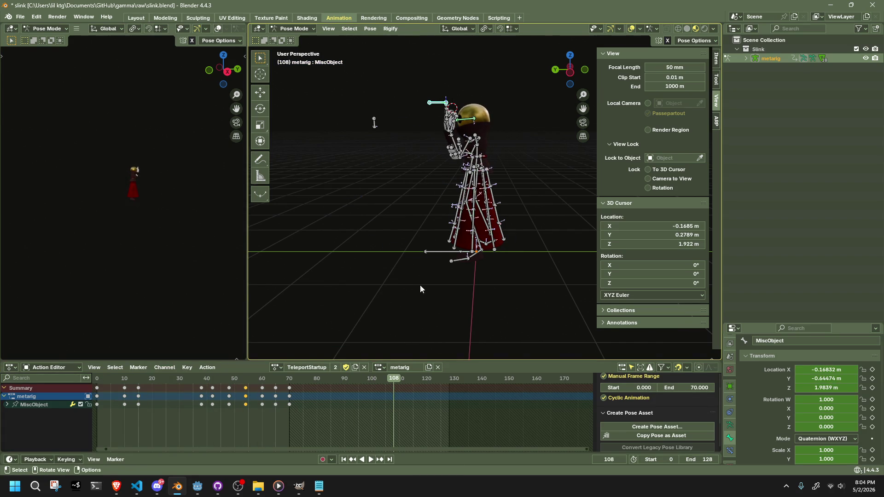
middle_drag(419, 285, 349, 290)
key(ctrl+s)
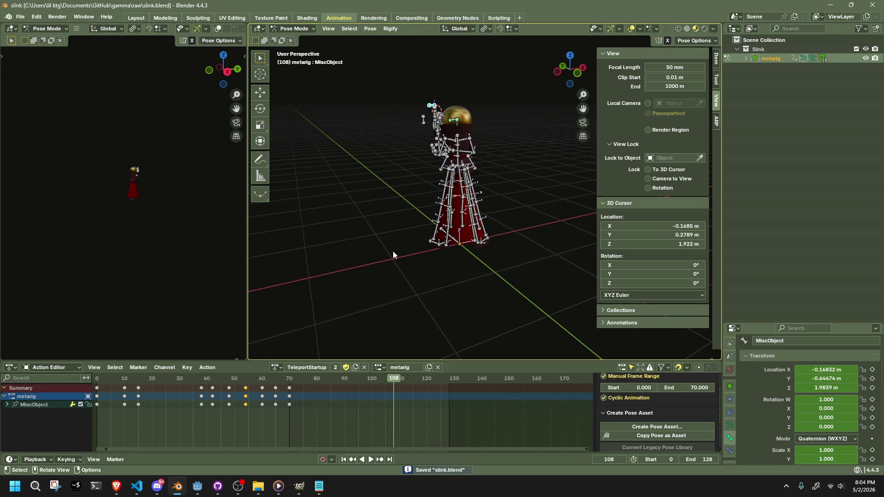
Step: Assign the Walk action to the rig and toggle between Object and Pose Mode
click(278, 368)
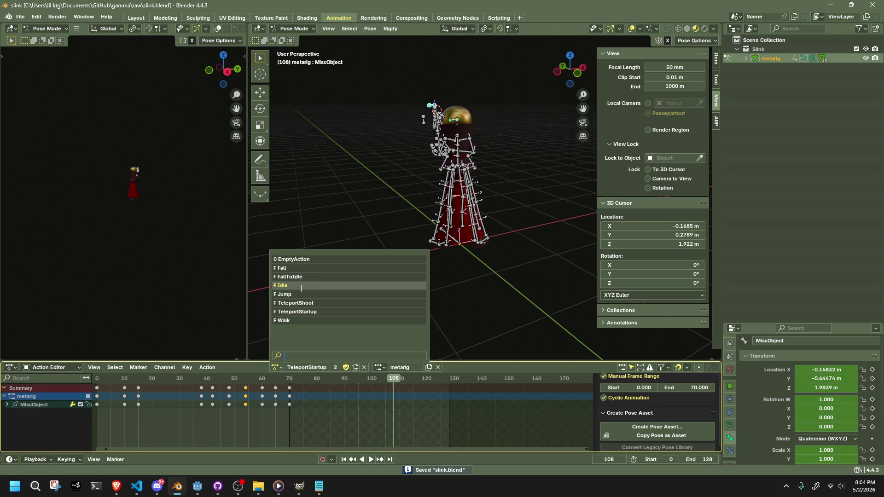
click(305, 321)
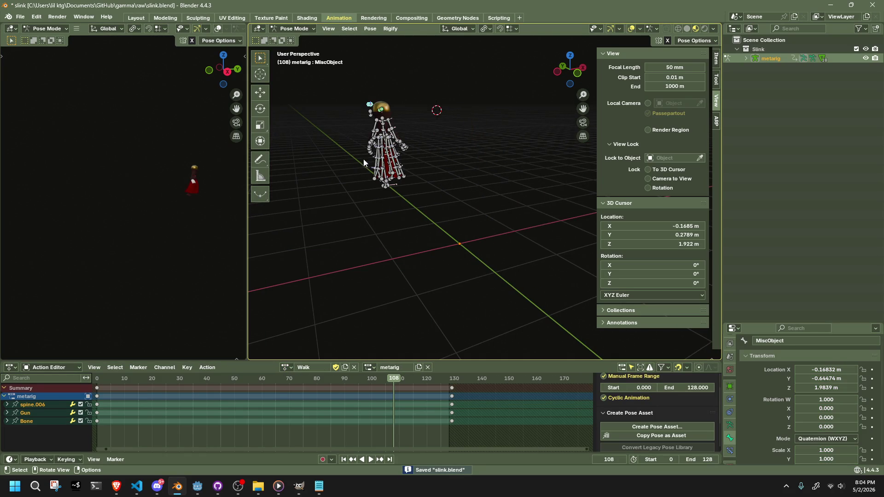
click(303, 39)
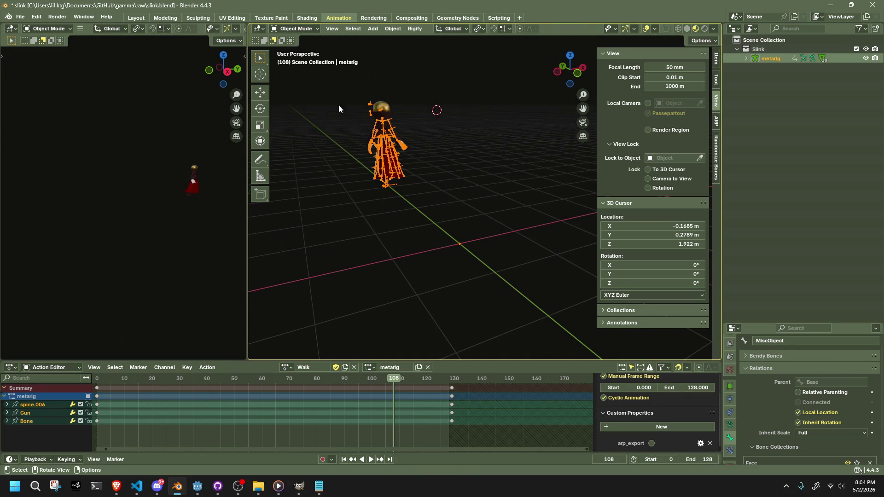
click(296, 59)
Step: Hide the bones, play the Walk animation to watch the dress, then reveal them
mouse_move(321, 106)
middle_down()
mouse_move(355, 207)
mouse_move(514, 197)
mouse_move(429, 231)
mouse_move(448, 236)
mouse_move(391, 246)
mouse_move(445, 229)
mouse_move(429, 227)
mouse_move(390, 268)
middle_up()
scroll(511, 203, up, 5)
drag(263, 379, 154, 378)
key(a)
middle_drag(407, 294, 513, 272)
scroll(169, 397, down, 2)
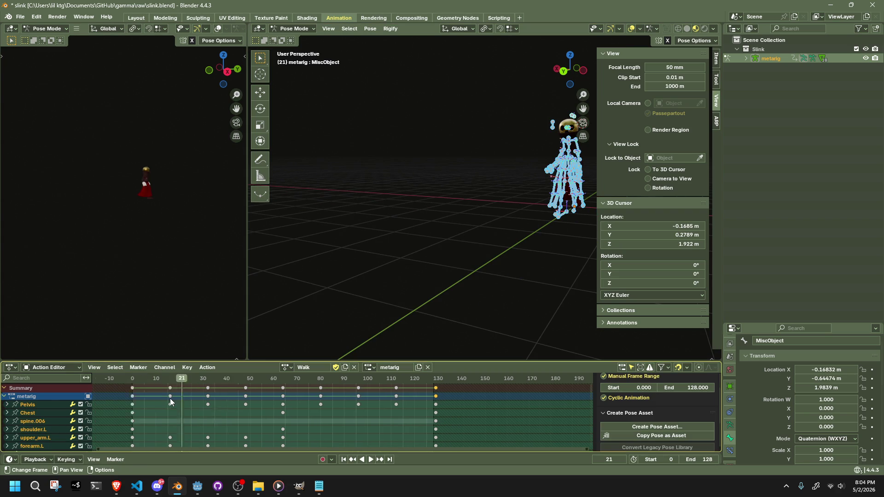
click(182, 379)
key(alt+a)
key(Home)
key(h)
key(space)
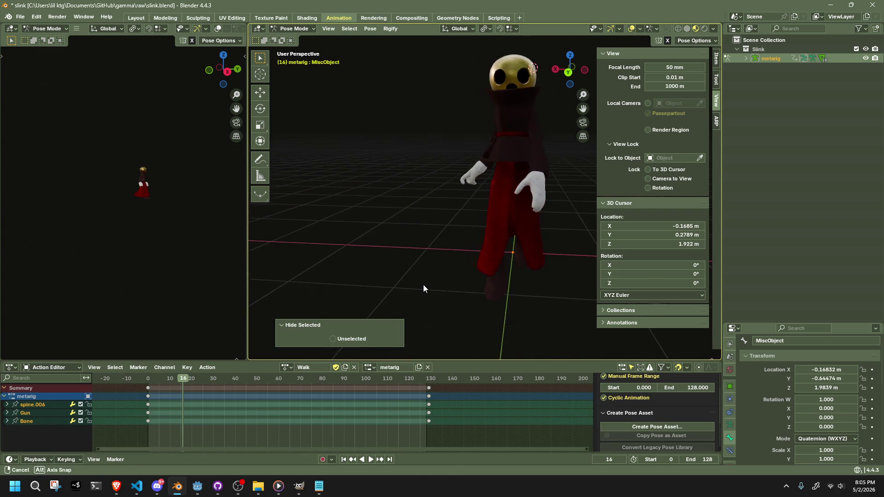
click(162, 379)
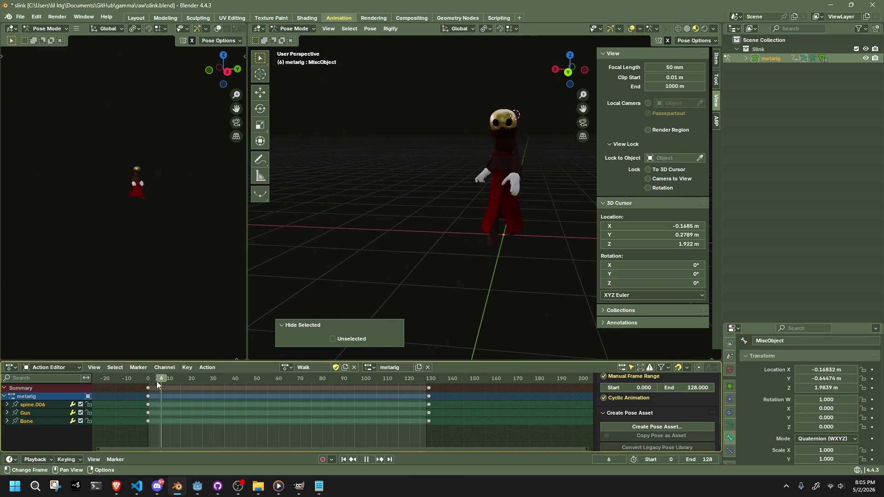
drag(157, 388, 222, 381)
key(space)
scroll(553, 262, up, 5)
key(alt+h)
Step: From a front view, select the Dress0.L dress bone
mouse_move(527, 239)
middle_down()
mouse_move(551, 233)
mouse_move(492, 255)
mouse_move(551, 248)
mouse_move(429, 220)
mouse_move(449, 229)
mouse_move(438, 206)
mouse_move(454, 206)
mouse_move(432, 216)
mouse_move(460, 230)
mouse_move(452, 243)
mouse_move(467, 236)
mouse_move(383, 226)
mouse_move(473, 186)
mouse_move(573, 162)
mouse_move(576, 217)
mouse_move(440, 180)
mouse_move(396, 208)
mouse_move(403, 242)
mouse_move(426, 257)
mouse_move(379, 180)
mouse_move(363, 237)
mouse_move(457, 292)
mouse_move(425, 207)
middle_up()
scroll(551, 232, down, 4)
click(554, 255)
scroll(551, 255, up, 4)
click(449, 225)
scroll(454, 206, down, 5)
click(406, 151)
Step: Rotate Dress0.L by -35.9° around global Z, keyed at frame 34
middle_drag(518, 221, 468, 202)
key(r)
key(z)
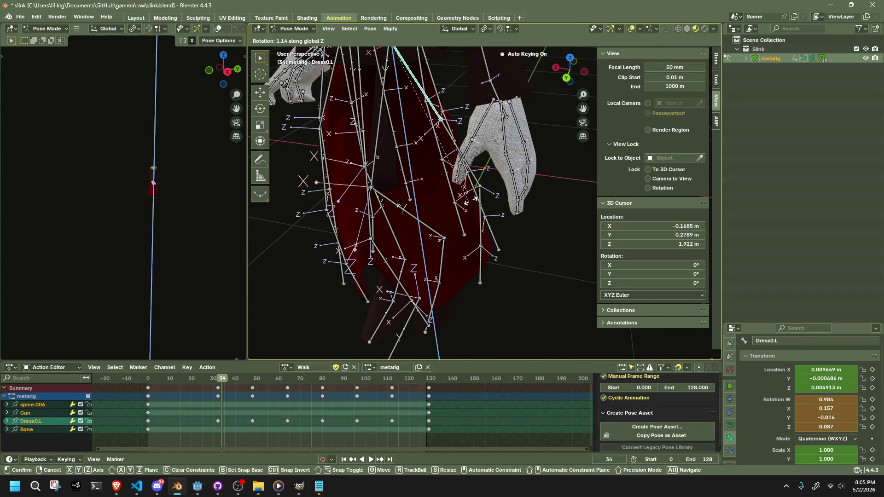
click(343, 244)
mouse_move(343, 244)
middle_down()
mouse_move(361, 233)
mouse_move(335, 225)
mouse_move(506, 198)
mouse_move(561, 207)
mouse_move(568, 224)
middle_up()
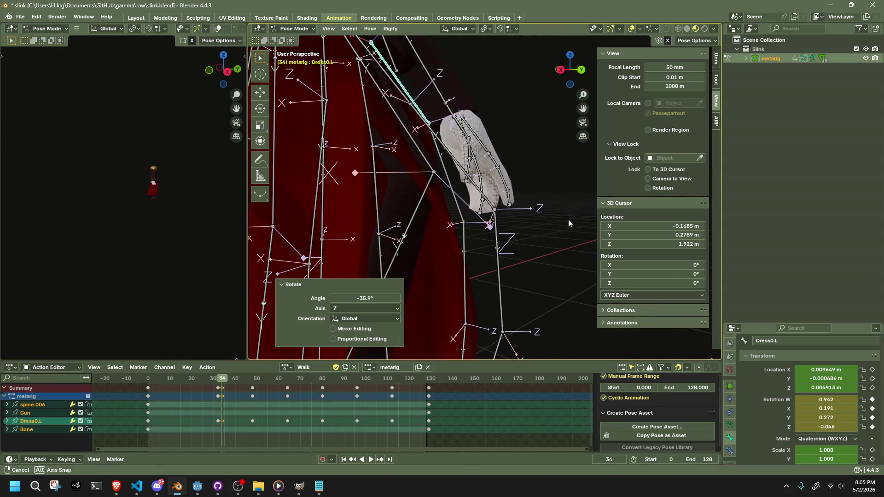
Step: Rotate Dress0.L a further 14.3° around global X, then select Dress4.001.L
key(r)
key(z)
key(x)
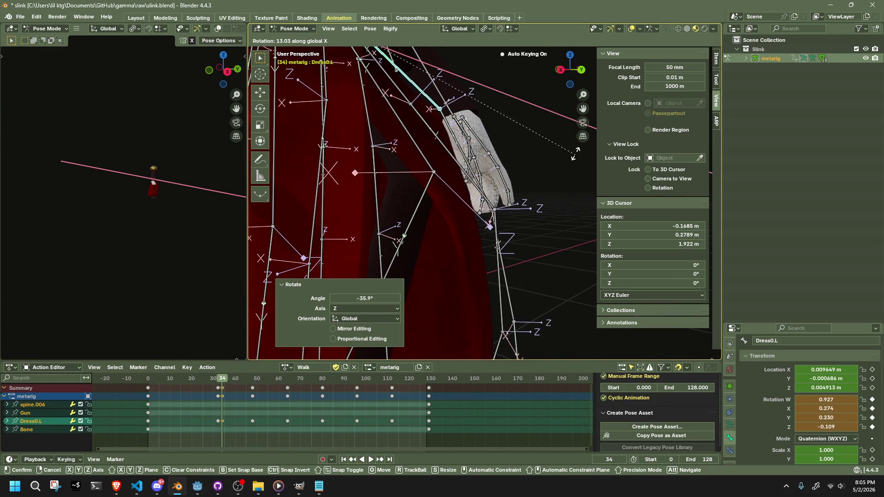
click(574, 148)
mouse_move(574, 148)
middle_down()
mouse_move(507, 140)
mouse_move(520, 122)
mouse_move(518, 107)
mouse_move(535, 117)
mouse_move(554, 191)
middle_up()
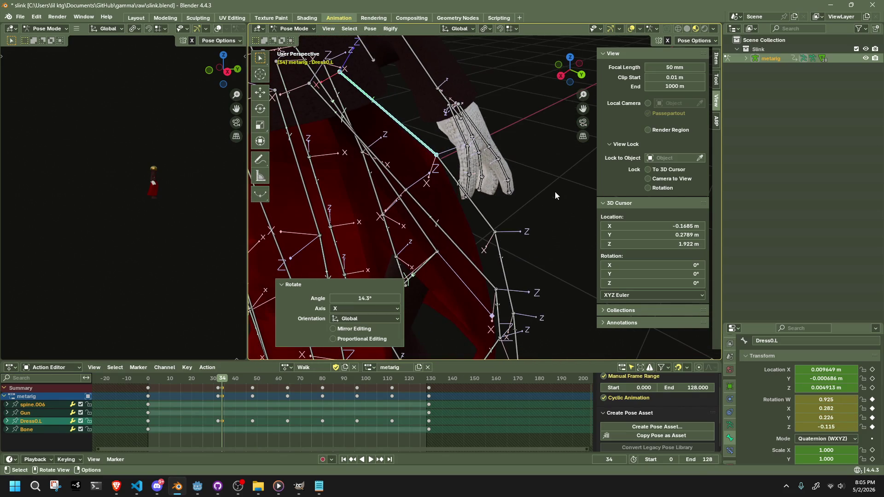
click(444, 223)
mouse_move(510, 257)
middle_down()
mouse_move(490, 175)
mouse_move(507, 167)
mouse_move(523, 189)
mouse_move(529, 246)
mouse_move(473, 217)
middle_up()
Step: Return the rig to Object Mode, select the Dress mesh and enter Weight Paint mode
click(297, 39)
scroll(450, 228, up, 5)
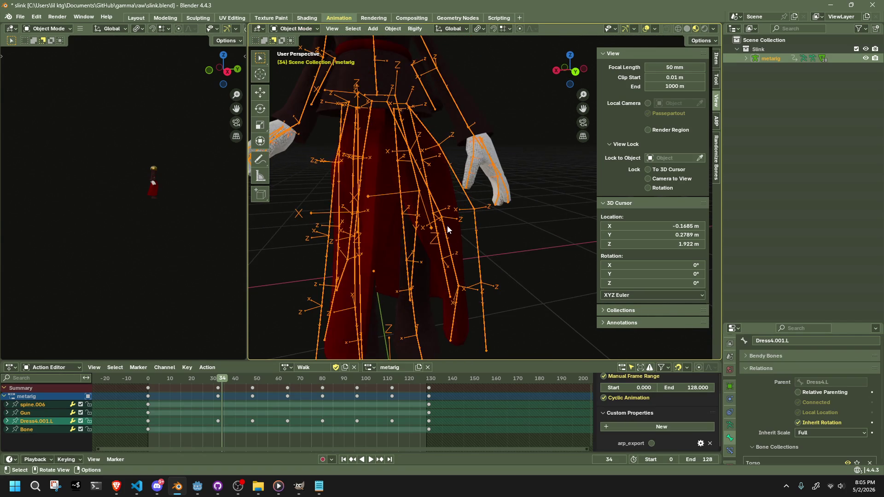
click(455, 231)
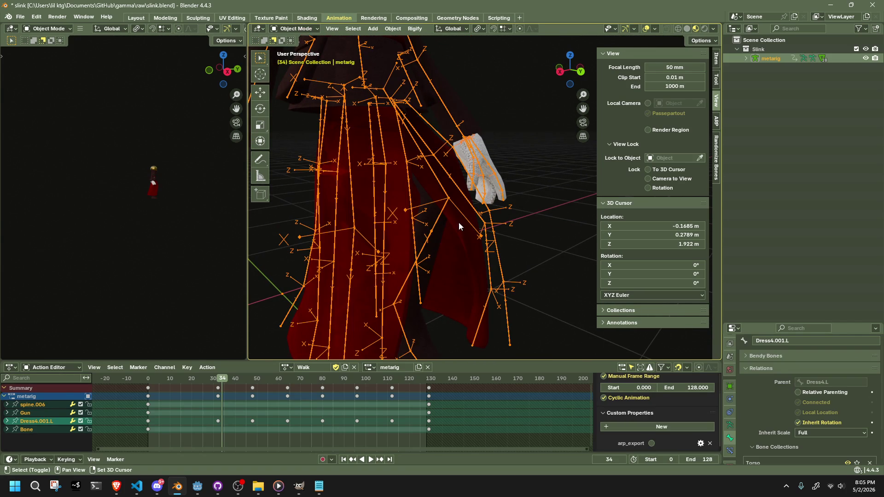
click(304, 19)
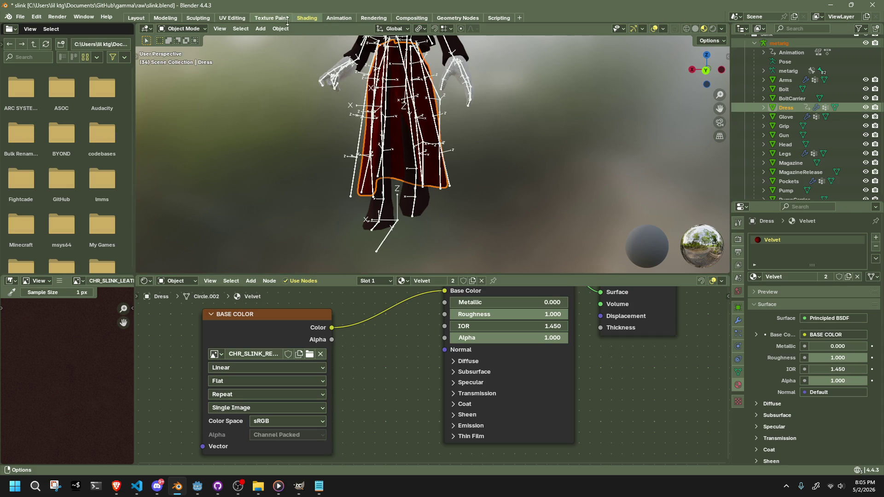
click(331, 19)
click(295, 28)
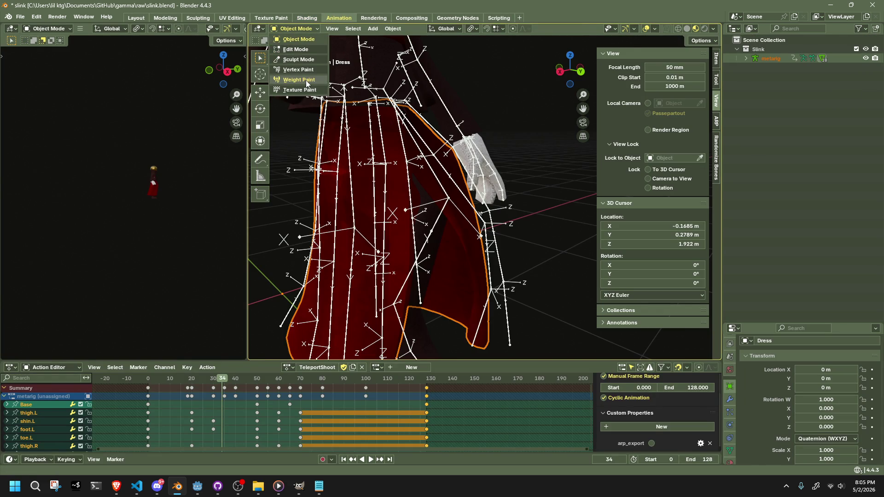
click(306, 80)
Step: Inspect the Dress4.003.L weights around the leg, then make Dress0.003.L active
mouse_move(459, 168)
middle_down()
mouse_move(478, 166)
mouse_move(442, 169)
mouse_move(503, 220)
mouse_move(504, 258)
mouse_move(482, 287)
middle_up()
ctrl+click(482, 288)
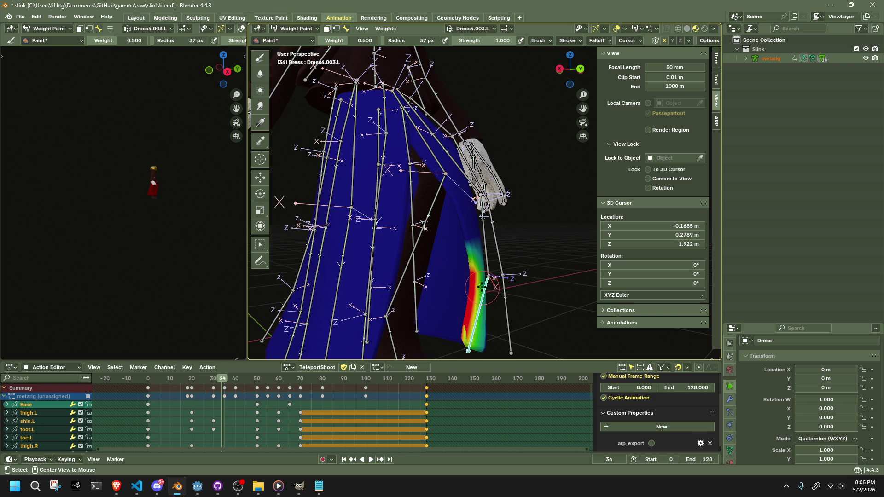
mouse_move(463, 199)
middle_down()
mouse_move(496, 176)
mouse_move(497, 184)
middle_up()
scroll(498, 188, up, 4)
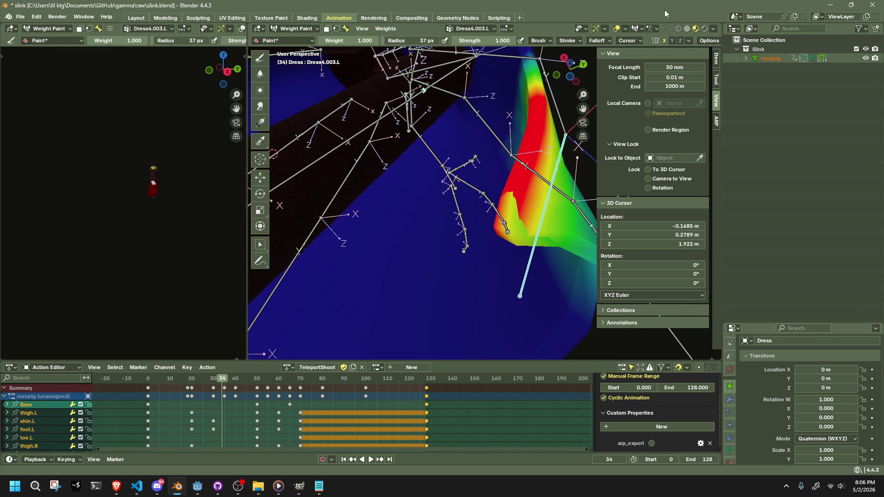
mouse_move(534, 197)
middle_down()
mouse_move(551, 203)
mouse_move(540, 244)
mouse_move(443, 203)
mouse_move(562, 241)
mouse_move(443, 211)
middle_up()
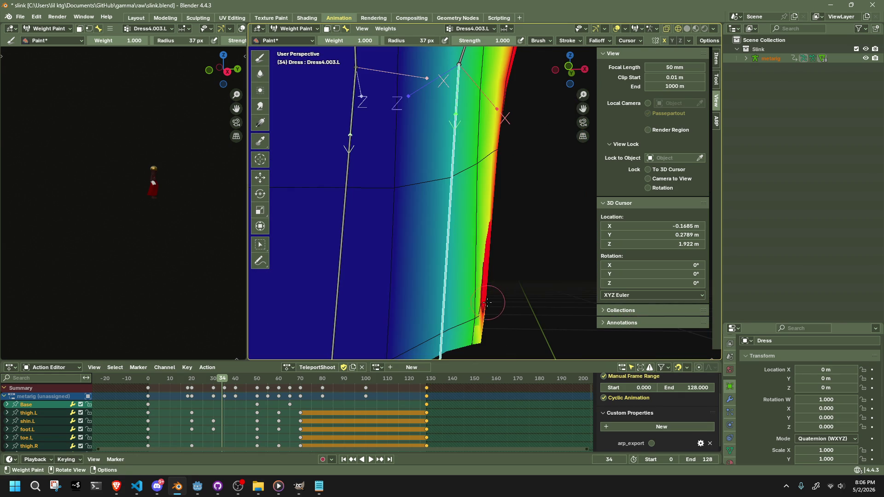
mouse_move(483, 316)
middle_down()
mouse_move(513, 310)
mouse_move(493, 289)
mouse_move(462, 284)
mouse_move(504, 217)
mouse_move(487, 189)
middle_up()
scroll(481, 177, down, 10)
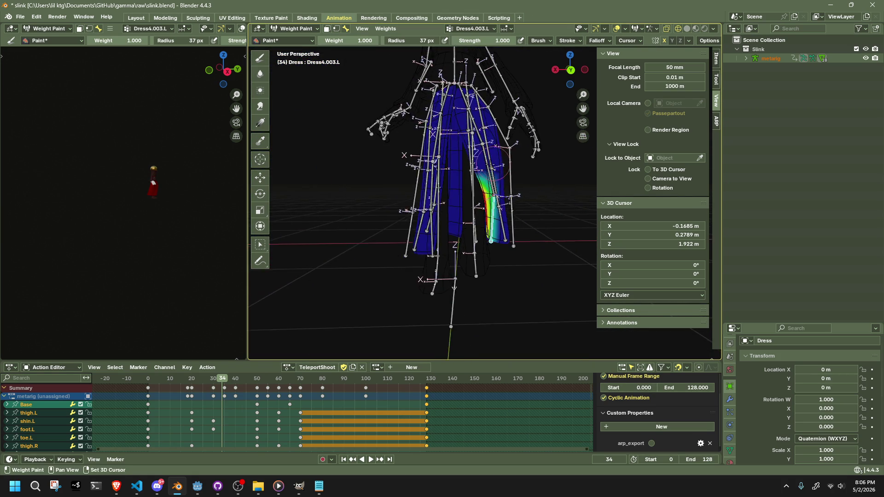
scroll(476, 193, up, 2)
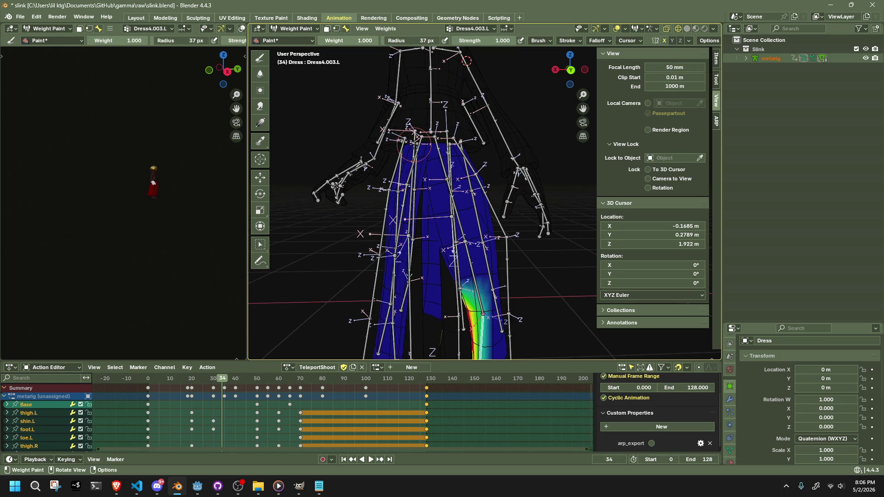
middle_drag(419, 148, 414, 292)
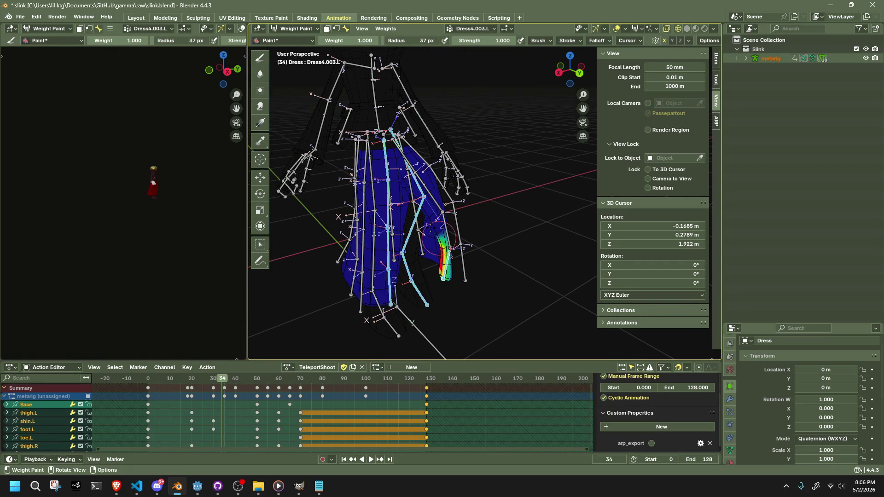
ctrl+click(463, 264)
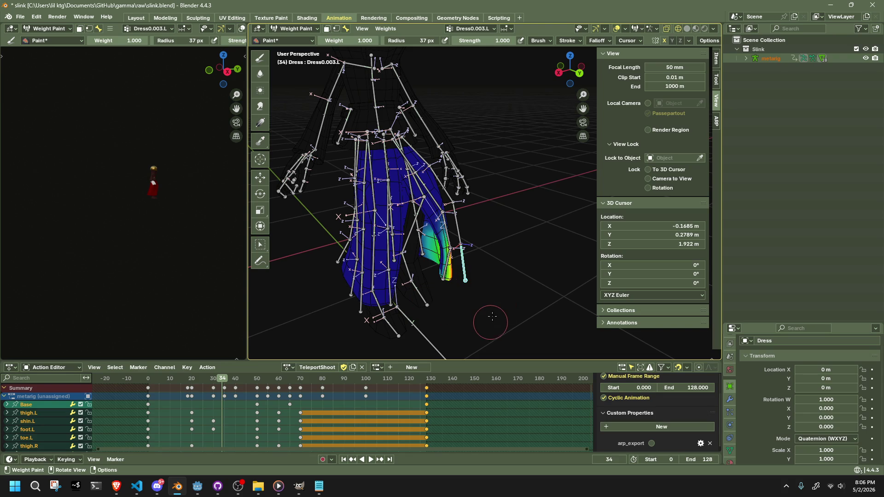
Step: In the metarig's Pose Mode, select the left leg bone chain and hide it
click(299, 30)
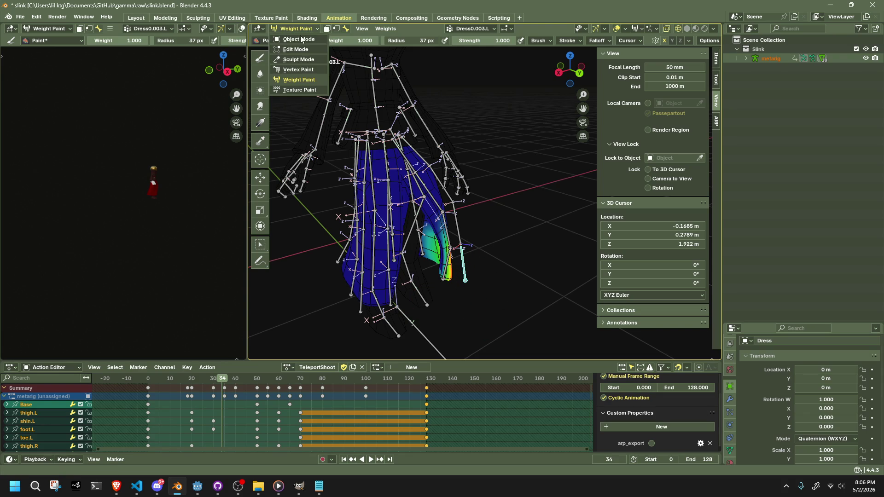
click(292, 39)
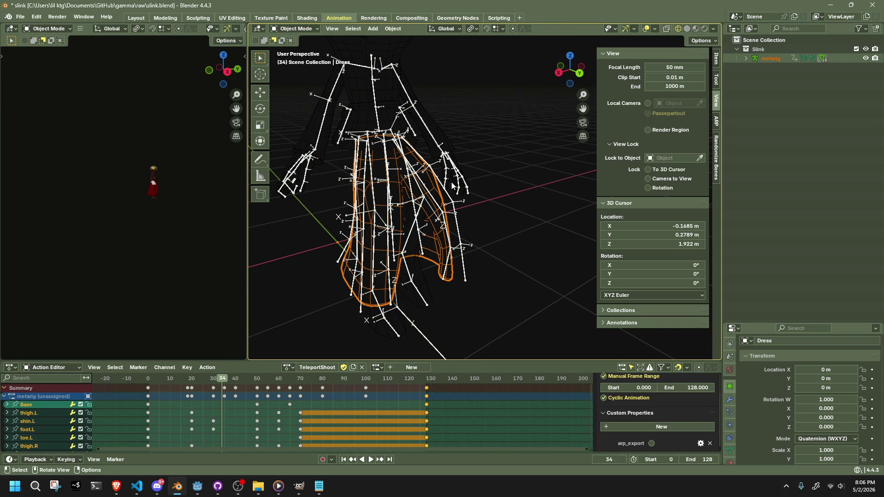
click(439, 184)
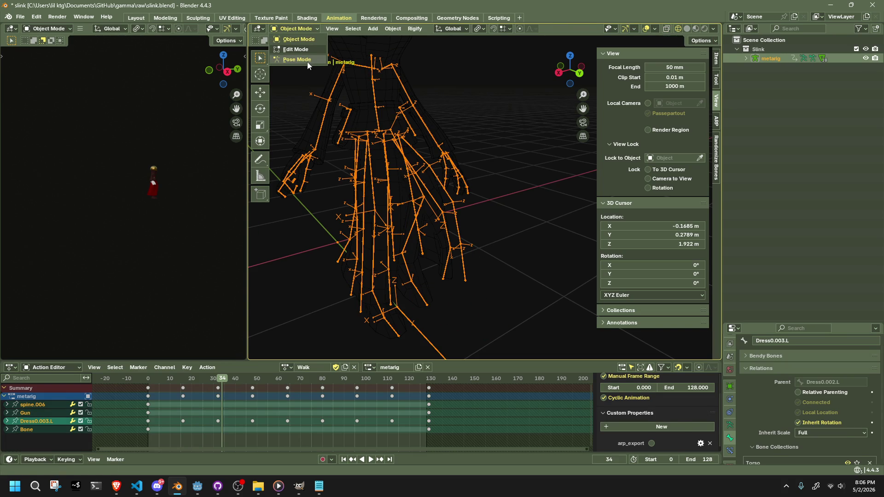
click(297, 59)
key(l)
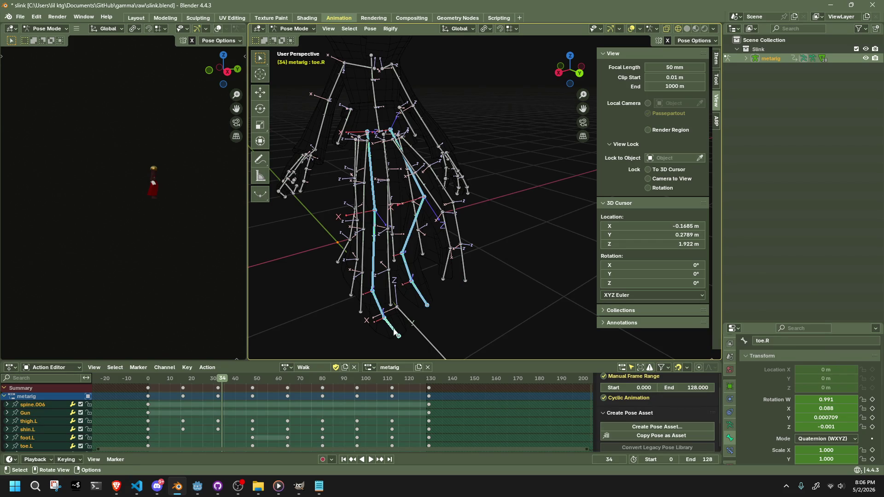
key(h)
mouse_move(393, 328)
middle_down()
mouse_move(540, 285)
mouse_move(570, 286)
mouse_move(466, 234)
middle_up()
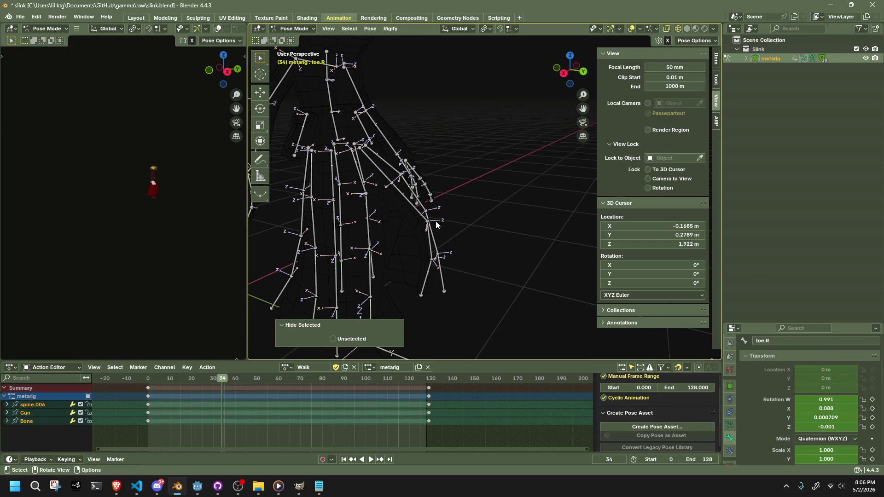
Step: Put the Dress back into Weight Paint mode with Dress4.001.L as the active group
click(310, 40)
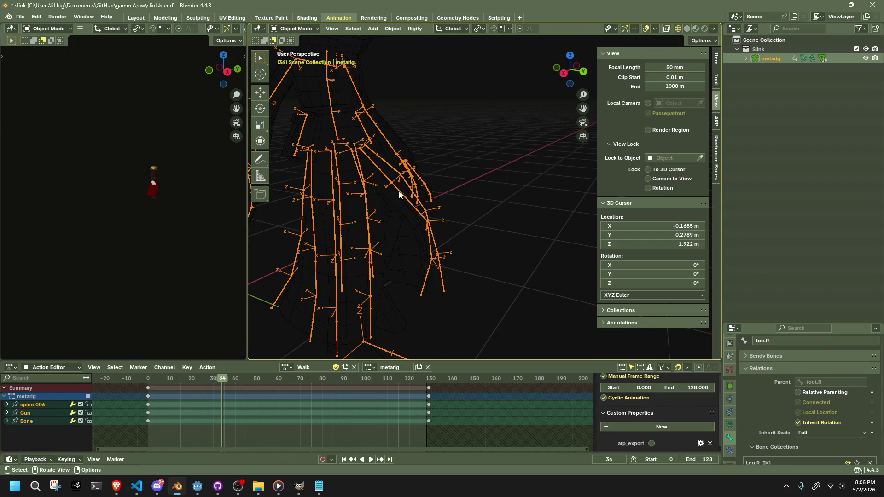
shift+click(396, 199)
click(295, 28)
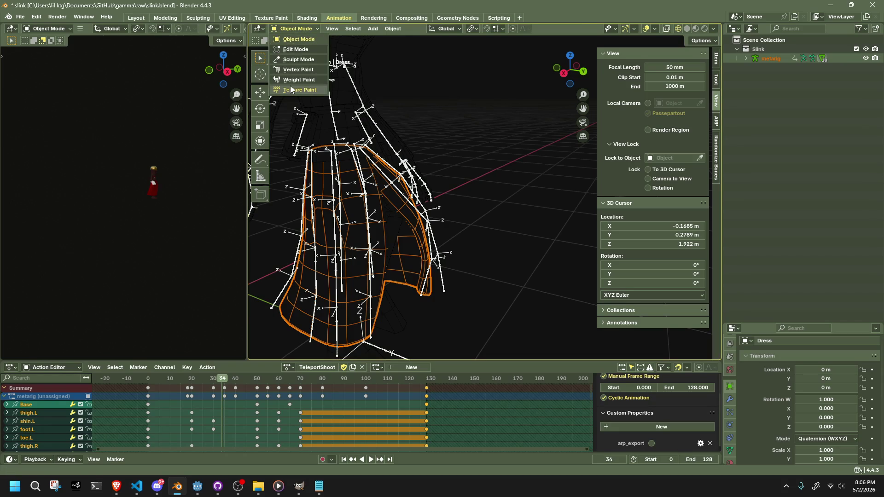
click(285, 81)
ctrl+click(404, 204)
scroll(442, 254, up, 5)
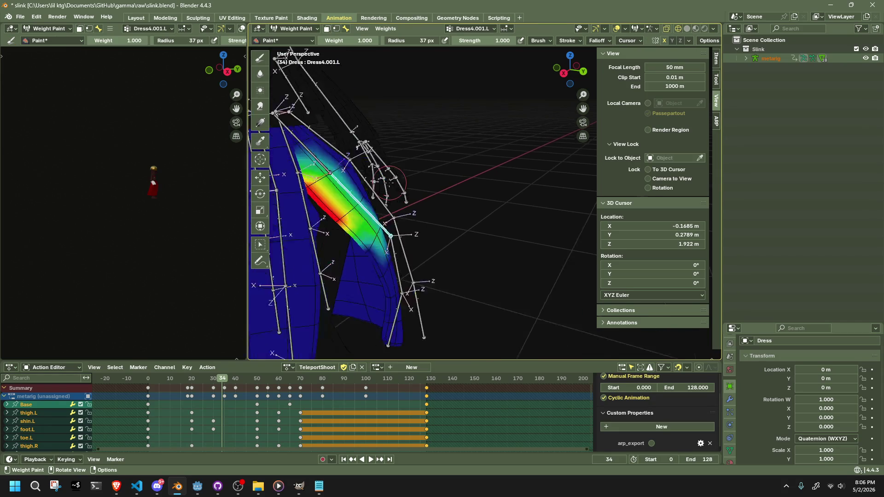
Step: Step through Dress4.002.L to Dress4.003.L and paint more Dress4.003.L weight onto the dress
mouse_move(443, 254)
middle_down()
mouse_move(470, 192)
mouse_move(405, 221)
mouse_move(435, 232)
middle_up()
ctrl+click(439, 229)
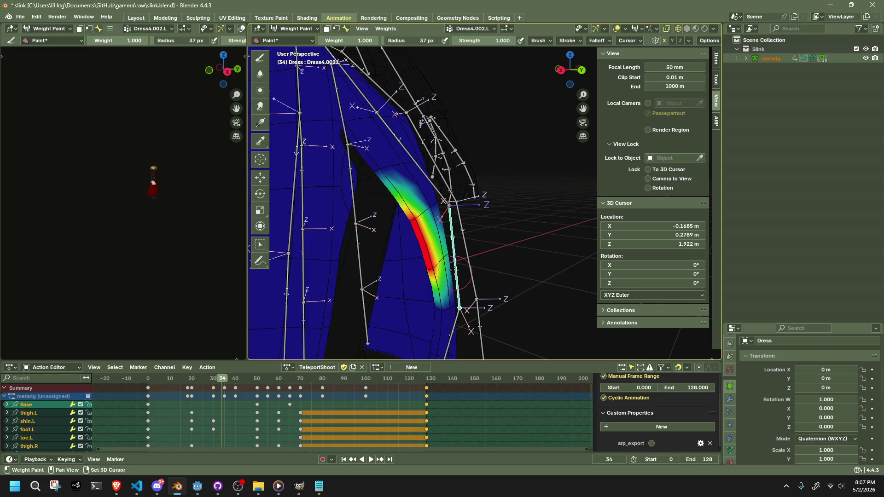
shift+middle_drag(456, 275, 432, 212)
ctrl+click(434, 280)
mouse_move(434, 280)
middle_down()
mouse_move(478, 267)
mouse_move(512, 240)
mouse_move(538, 256)
middle_up()
drag(343, 214, 366, 232)
Step: Review the Dress material settings in the properties panel
click(729, 461)
scroll(760, 430, down, 5)
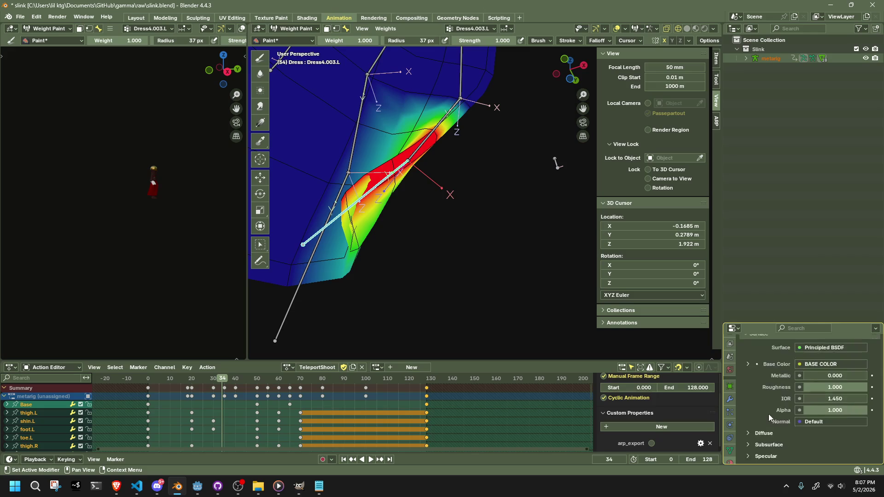
scroll(768, 414, up, 5)
click(296, 31)
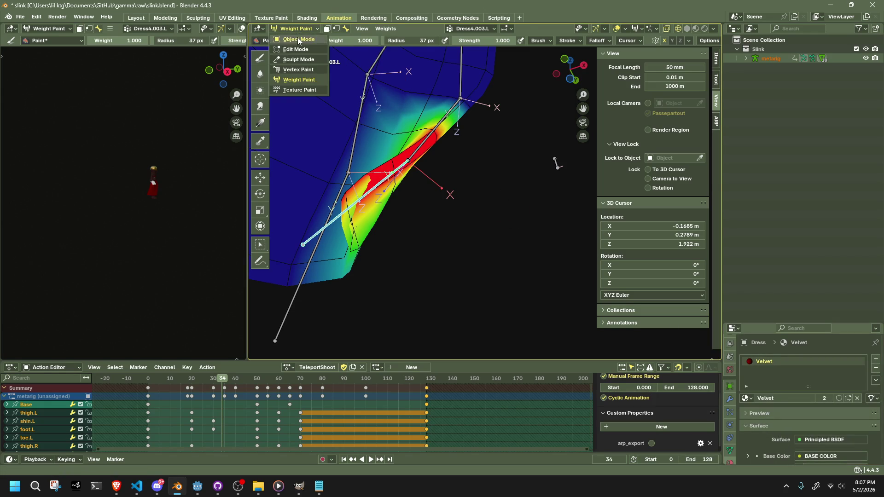
Step: Back in Object Mode, select the Dress and show its modifier stack with more room
click(300, 52)
click(457, 258)
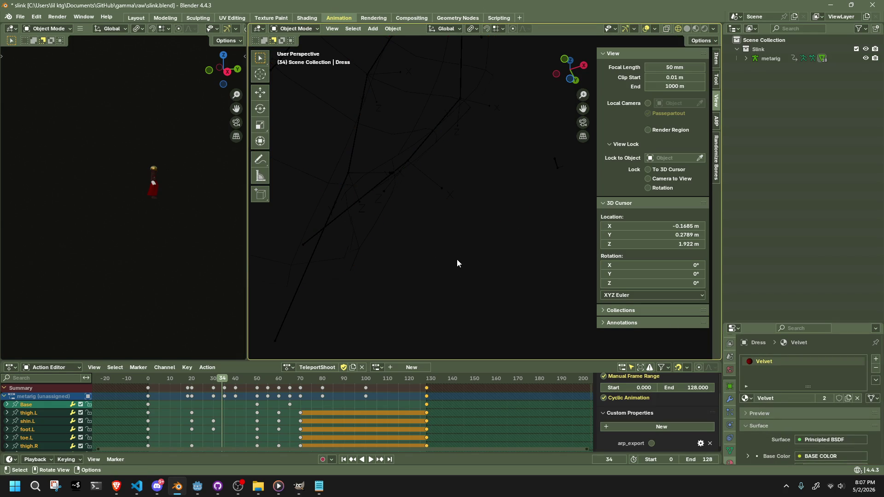
click(266, 241)
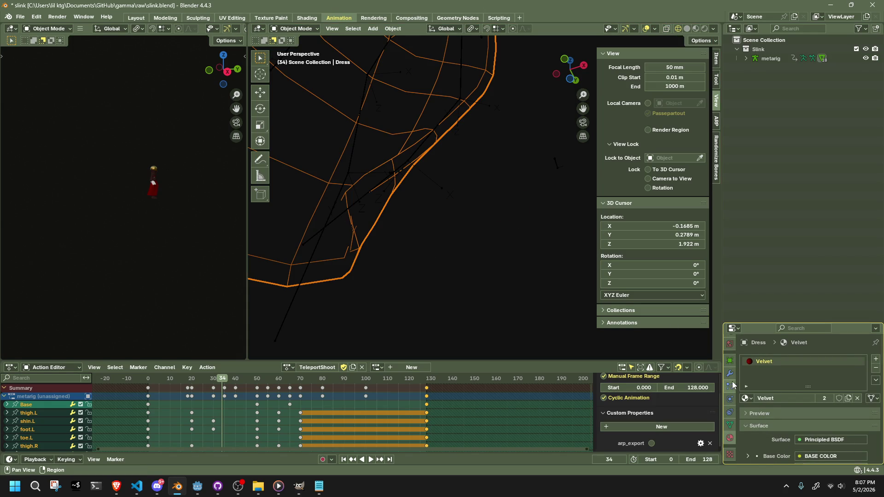
click(731, 378)
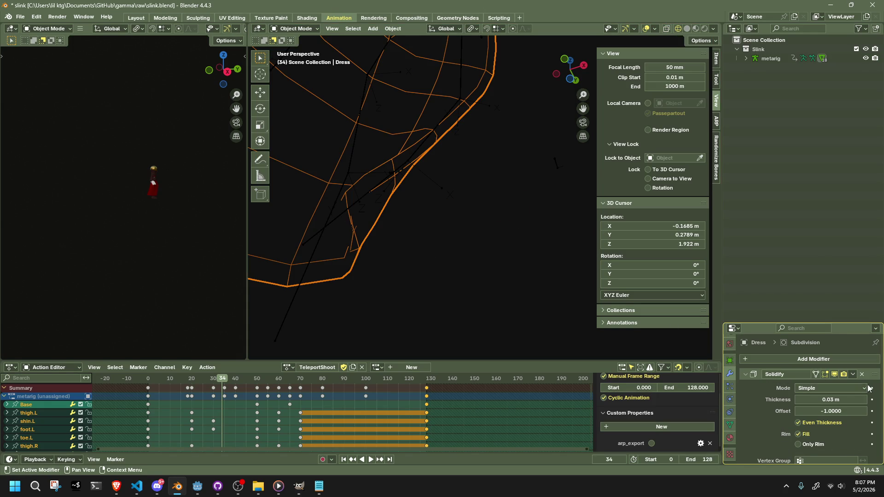
mouse_move(876, 380)
mouse_down()
mouse_move(874, 437)
mouse_move(847, 384)
mouse_up()
scroll(838, 385, down, 5)
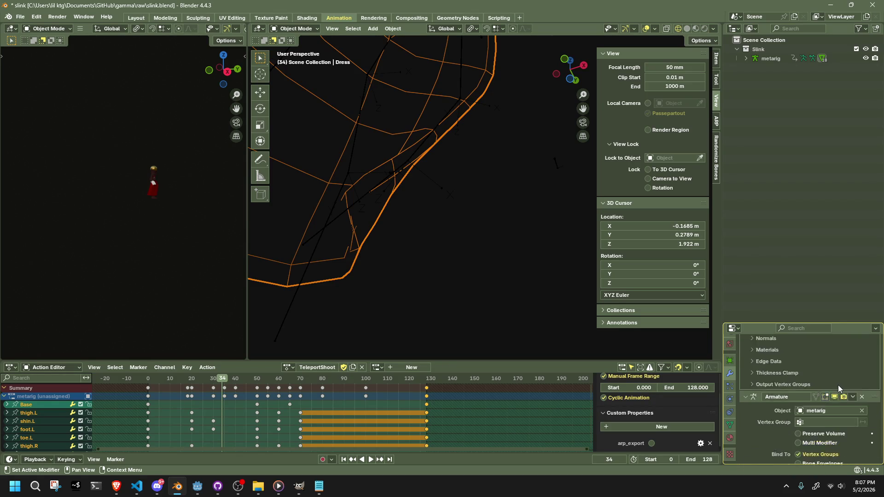
scroll(865, 364, down, 3)
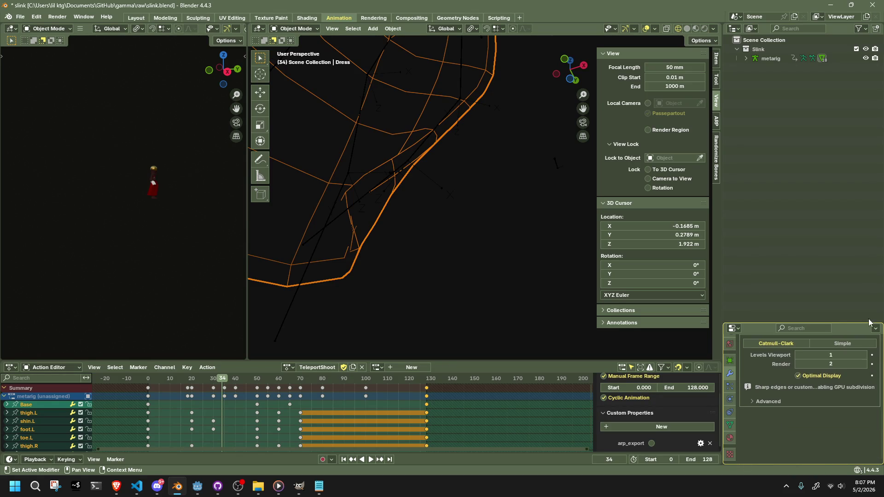
scroll(866, 349, up, 3)
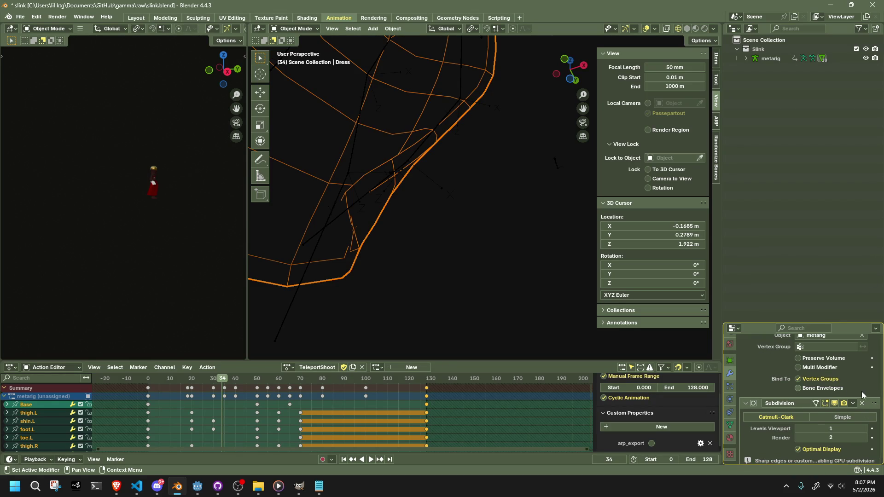
drag(787, 322, 789, 114)
Step: Collapse the Solidify, Armature and Subdivision panels and move Subdivision to the top
click(745, 135)
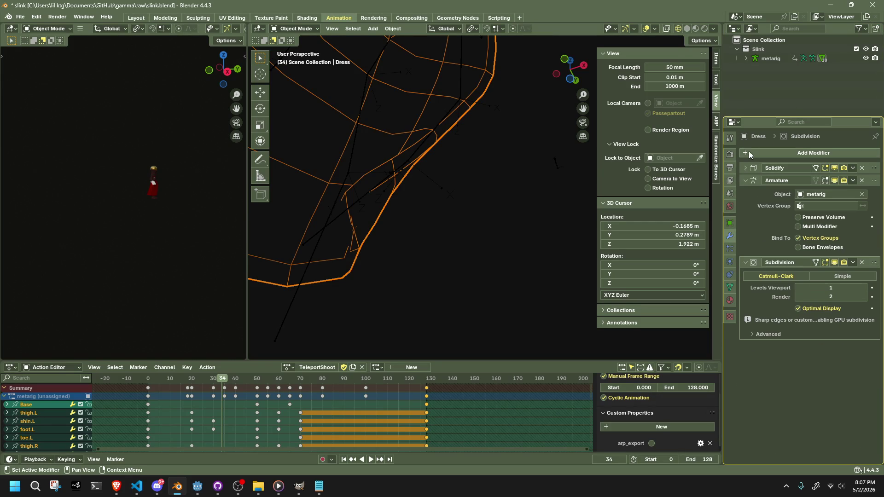
click(744, 180)
click(745, 193)
drag(874, 192, 874, 171)
scroll(506, 211, up, 3)
Step: Turn off Subdivision's viewport display and inspect the coarser dress
mouse_move(505, 211)
middle_down()
mouse_move(474, 230)
mouse_move(474, 247)
mouse_move(497, 242)
mouse_move(473, 223)
mouse_move(479, 194)
mouse_move(527, 198)
mouse_move(376, 225)
mouse_move(271, 263)
mouse_move(380, 314)
mouse_move(471, 287)
mouse_move(511, 242)
mouse_move(539, 238)
mouse_move(566, 250)
mouse_move(544, 265)
mouse_move(359, 250)
mouse_move(438, 276)
mouse_move(516, 252)
mouse_move(446, 223)
middle_up()
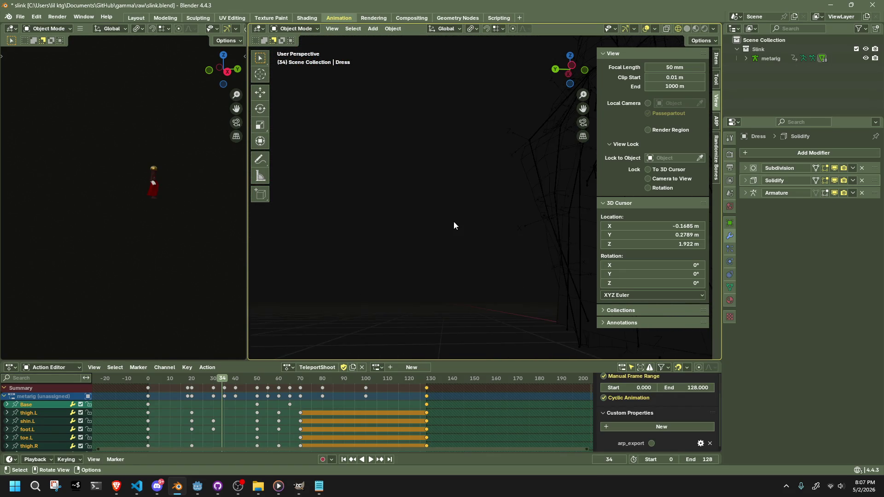
mouse_move(423, 251)
middle_down()
mouse_move(589, 290)
mouse_move(543, 253)
mouse_move(570, 242)
mouse_move(586, 213)
mouse_move(586, 158)
mouse_move(551, 192)
mouse_move(569, 226)
middle_up()
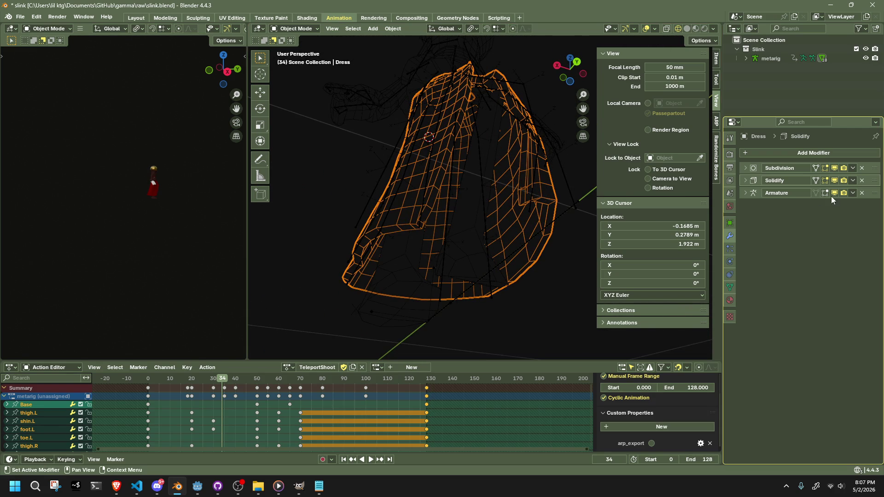
click(834, 168)
mouse_move(589, 209)
middle_down()
mouse_move(650, 189)
mouse_move(582, 164)
mouse_move(537, 117)
middle_up()
click(525, 113)
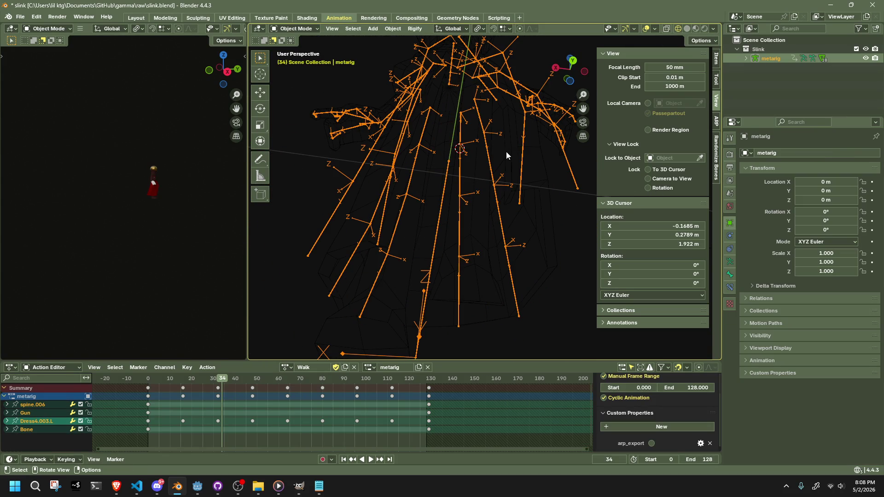
Step: With the Dress in Weight Paint and Dress4.003.L active, grab-move the Dress4.003.L bone
shift+click(506, 155)
click(295, 28)
click(303, 79)
middle_drag(304, 79, 341, 89)
mouse_move(570, 232)
middle_down()
mouse_move(528, 300)
mouse_move(480, 303)
middle_up()
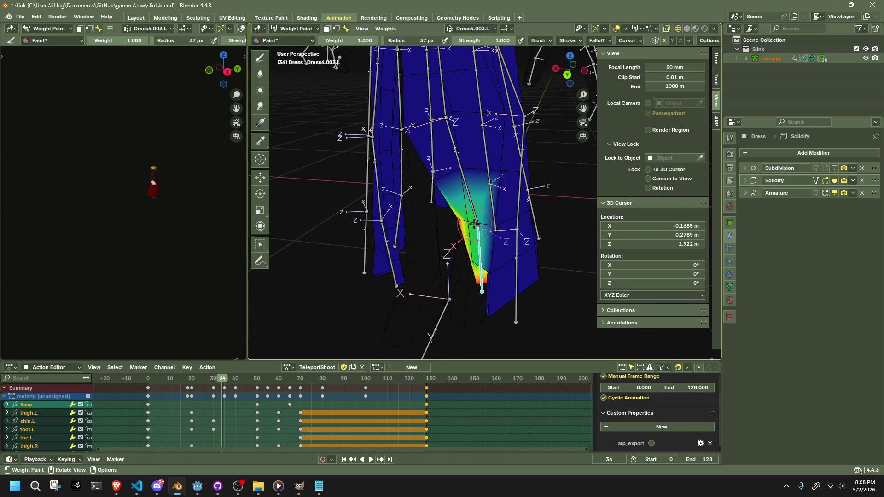
mouse_move(474, 268)
middle_down()
mouse_move(449, 260)
mouse_move(506, 204)
mouse_move(484, 284)
mouse_move(439, 327)
mouse_move(495, 308)
middle_up()
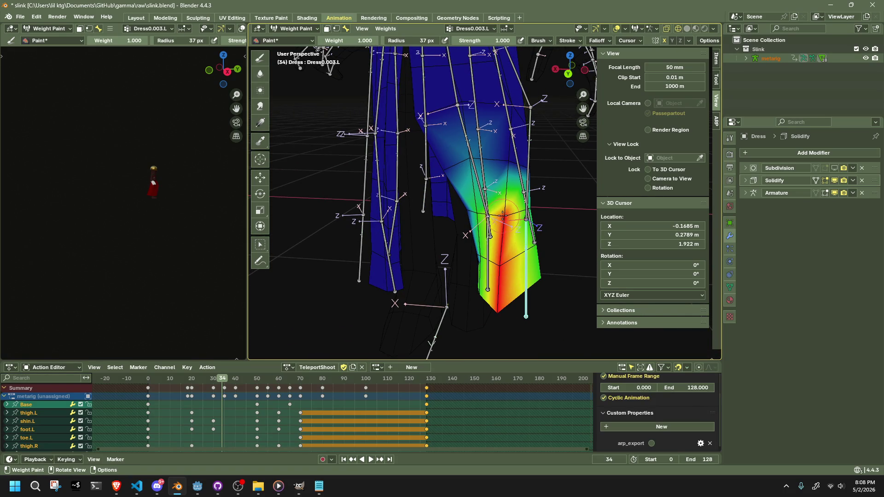
mouse_move(527, 219)
middle_down()
mouse_move(556, 201)
mouse_move(479, 250)
mouse_move(481, 170)
mouse_move(526, 158)
middle_up()
key(g)
click(458, 177)
Step: In back orthographic view, move the hem bone and rotate it about X
key(ctrl+KP_1)
key(g)
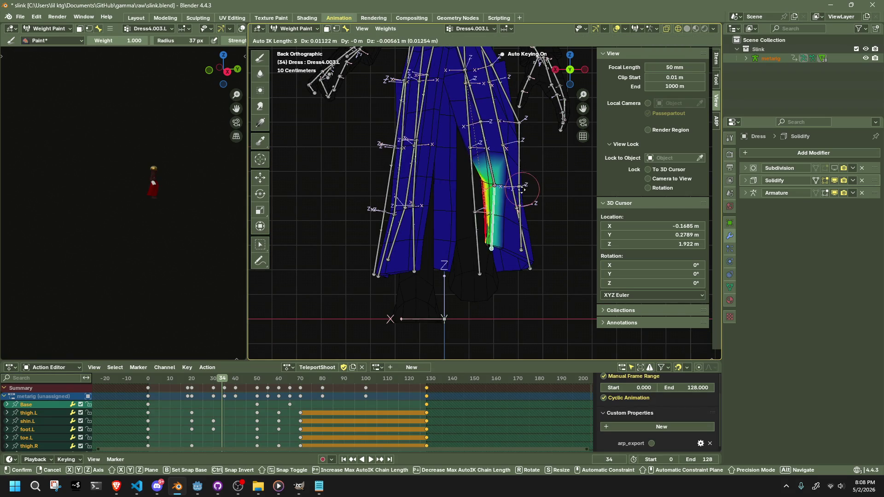
click(484, 191)
key(r)
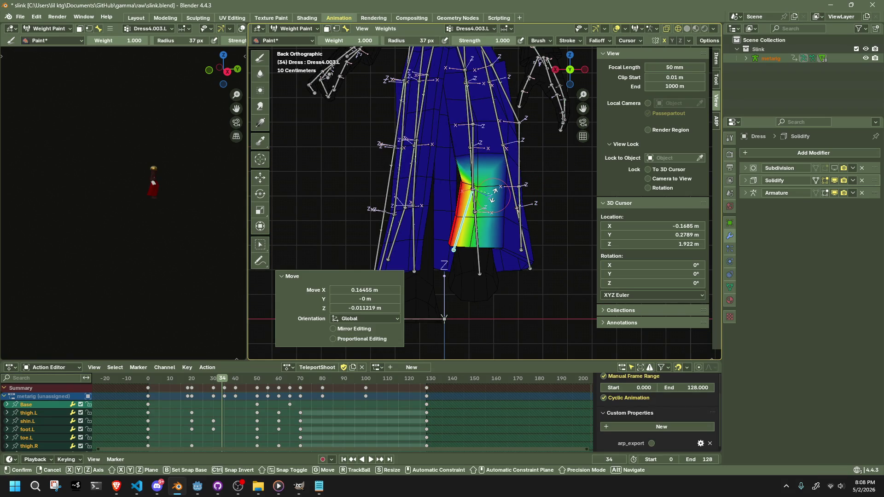
key(x)
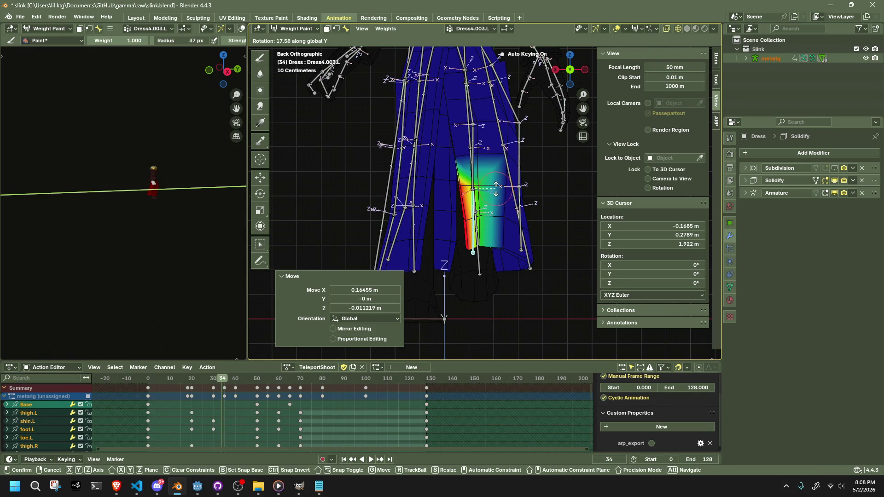
click(496, 189)
Step: Rotate the hem bone further about X, by 5.14° and once more
mouse_move(313, 55)
middle_down()
mouse_move(570, 206)
mouse_move(536, 150)
mouse_move(511, 140)
mouse_move(491, 181)
mouse_move(543, 248)
mouse_move(619, 265)
middle_up()
key(r)
key(x)
click(567, 246)
key(r)
key(x)
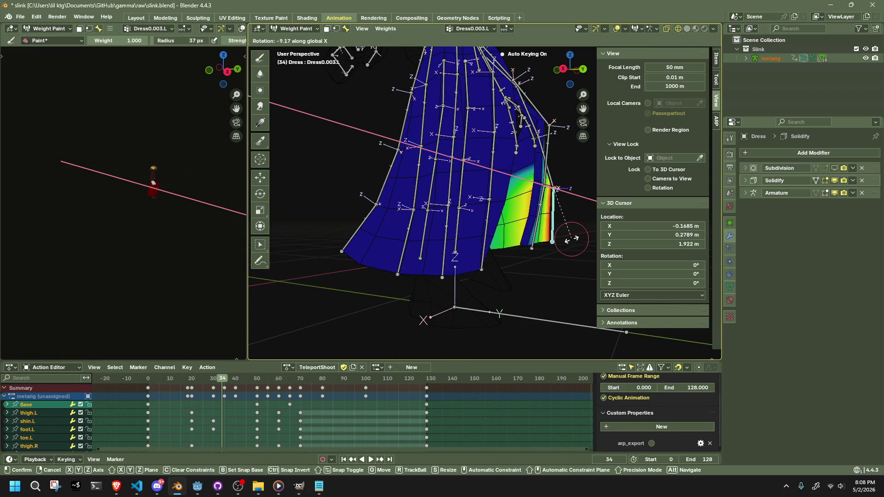
click(568, 237)
Step: Rotate the Dress0.L bone 17.1° about the global Z axis
mouse_move(568, 237)
middle_down()
mouse_move(474, 238)
mouse_move(470, 155)
mouse_move(520, 209)
middle_up()
ctrl+click(470, 156)
key(r)
key(z)
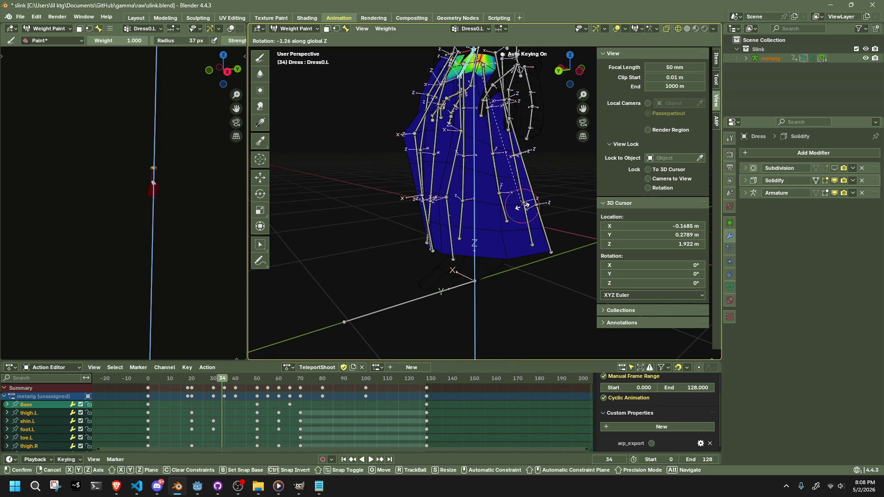
click(470, 222)
Step: Play back the animation and scrub the playhead to frame 19
middle_drag(470, 222, 350, 277)
click(154, 377)
key(space)
mouse_move(172, 380)
mouse_down()
mouse_move(206, 385)
mouse_move(189, 388)
mouse_up()
mouse_move(322, 295)
middle_down()
mouse_move(430, 244)
mouse_move(378, 285)
mouse_move(496, 164)
mouse_move(496, 250)
middle_up()
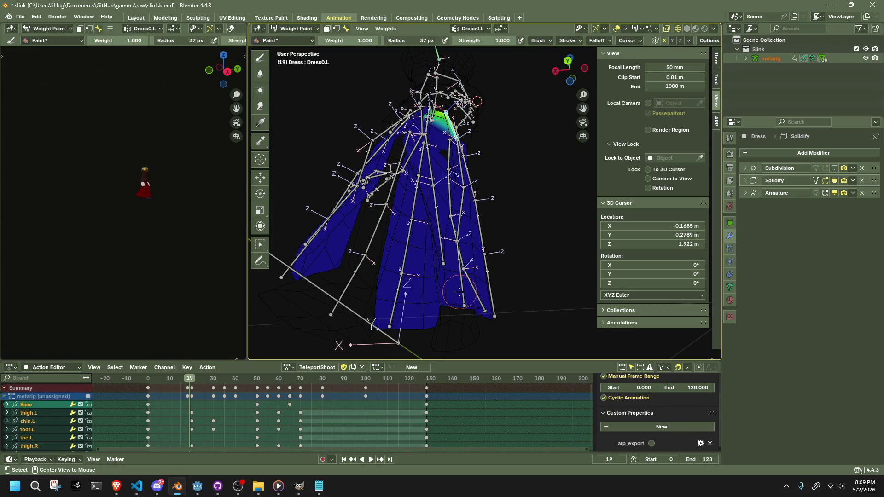
Step: Reposition the Dress0.003.L and Dress2.001.R bones at frame 19
ctrl+click(459, 291)
middle_drag(459, 291, 380, 313)
mouse_move(476, 247)
middle_down()
mouse_move(555, 162)
mouse_move(534, 164)
middle_up()
key(g)
click(480, 156)
mouse_move(480, 156)
middle_down()
mouse_move(453, 181)
mouse_move(351, 227)
middle_up()
ctrl+click(453, 180)
key(g)
click(357, 223)
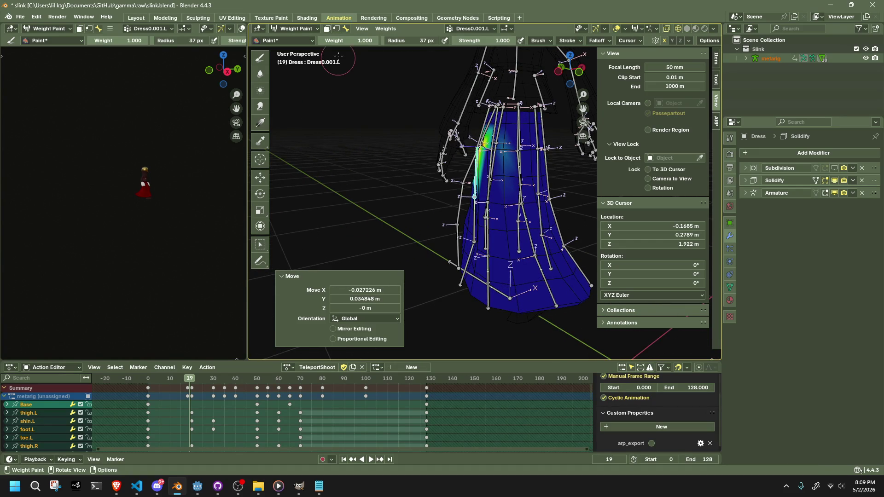
mouse_move(506, 158)
middle_down()
mouse_move(533, 179)
mouse_move(559, 221)
mouse_move(572, 208)
middle_up()
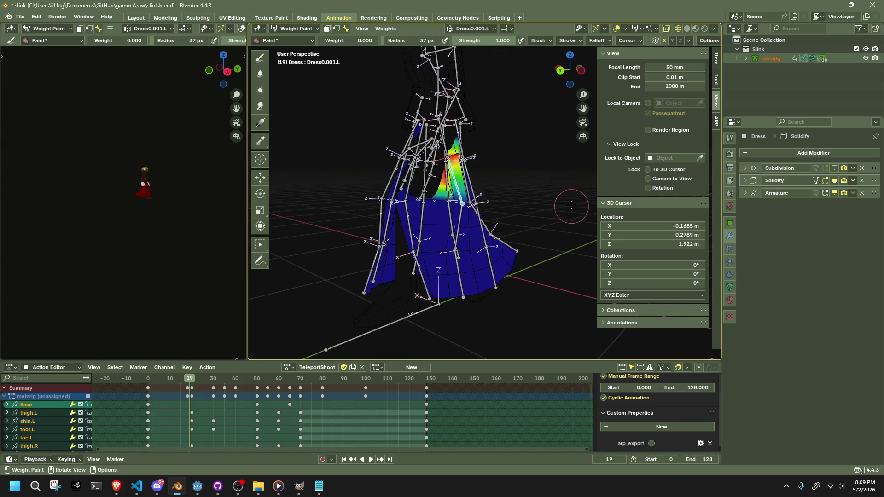
Step: Set the paint Weight to 0.000 in the header
click(705, 42)
scroll(447, 174, up, 5)
mouse_move(448, 173)
middle_down()
mouse_move(397, 147)
mouse_move(443, 162)
mouse_move(459, 197)
mouse_move(636, 301)
mouse_move(344, 300)
mouse_move(363, 295)
middle_up()
scroll(442, 162, down, 4)
scroll(447, 173, up, 4)
scroll(459, 198, down, 3)
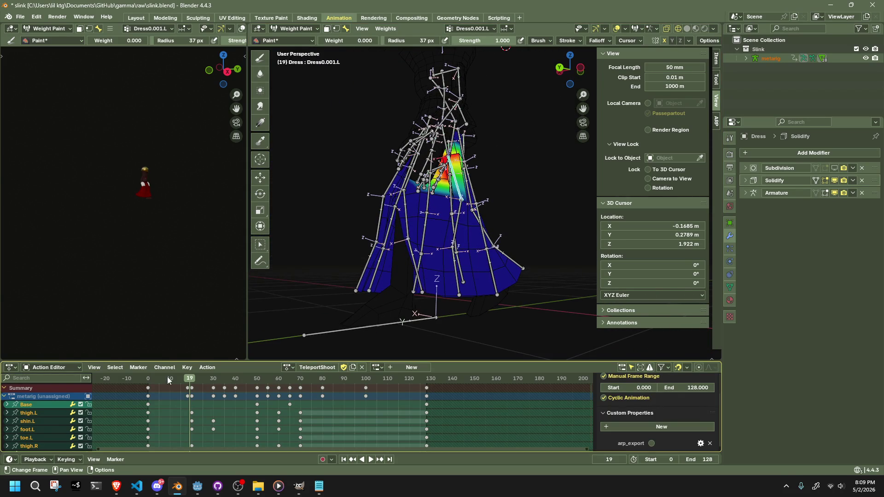
Step: Scrub the Action Editor to frame 33 and select the Dress4.001.L bone
drag(187, 378, 220, 387)
scroll(408, 283, down, 5)
mouse_move(409, 282)
middle_down()
mouse_move(442, 258)
mouse_move(461, 267)
mouse_move(548, 225)
middle_up()
scroll(478, 266, up, 6)
ctrl+click(546, 226)
Step: Rotate Dress4.001.L about X, then rotate Dress4.L 3.2° about X
key(r)
key(x)
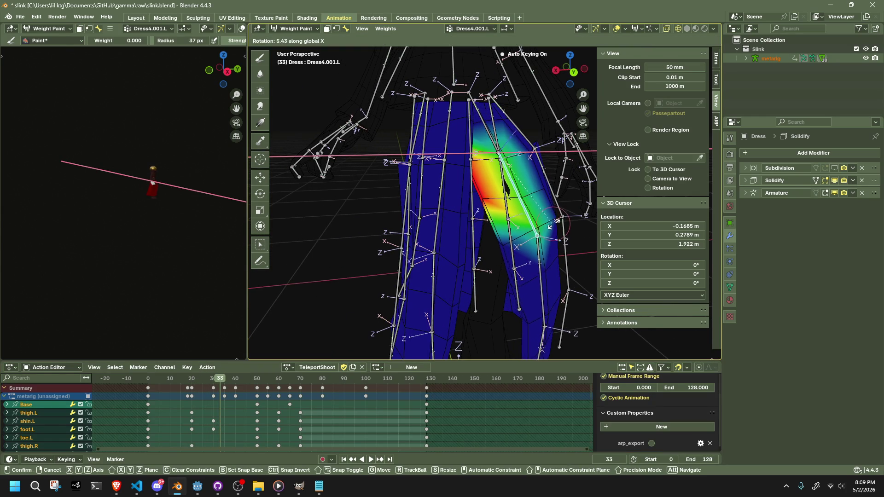
click(495, 156)
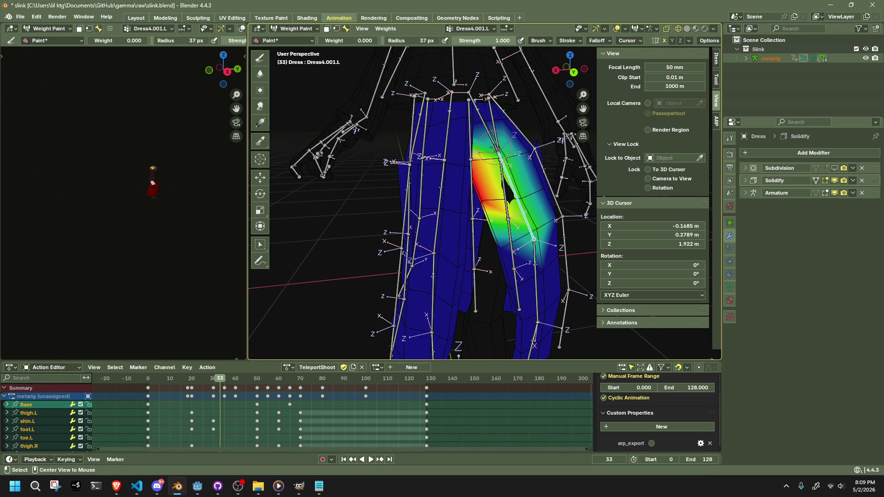
ctrl+click(497, 151)
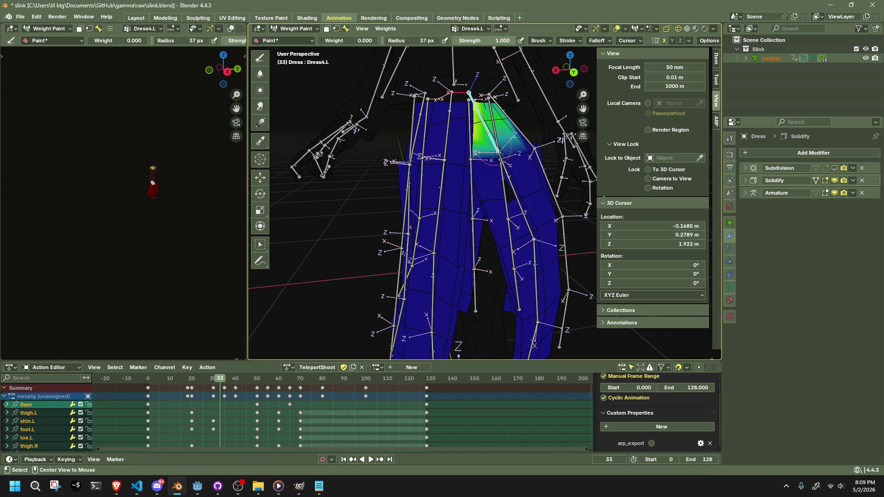
ctrl+click(519, 199)
ctrl+click(494, 145)
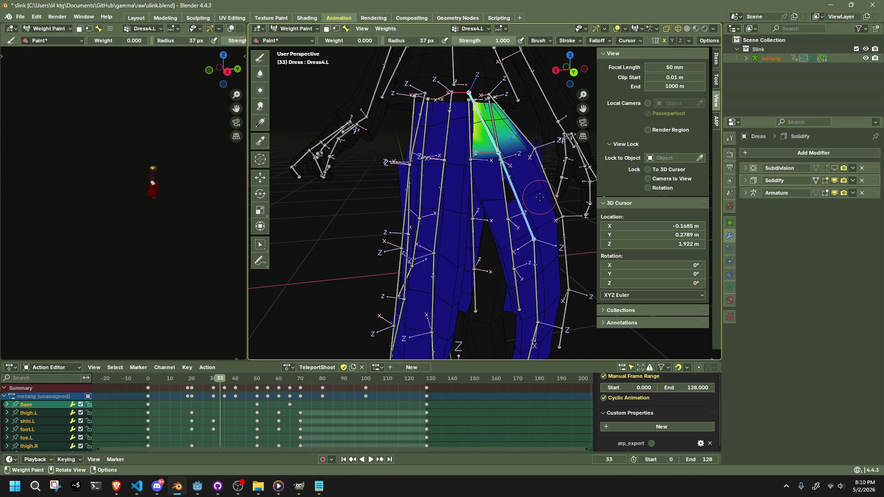
key(r)
key(x)
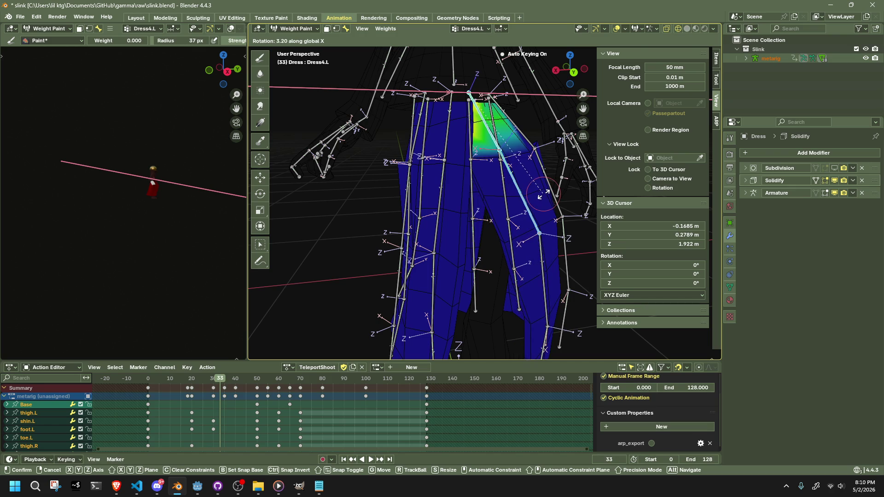
click(542, 194)
Step: Rotate Dress4.003.L together with the lower leg dress bones about X
middle_drag(543, 194, 530, 254)
click(528, 256)
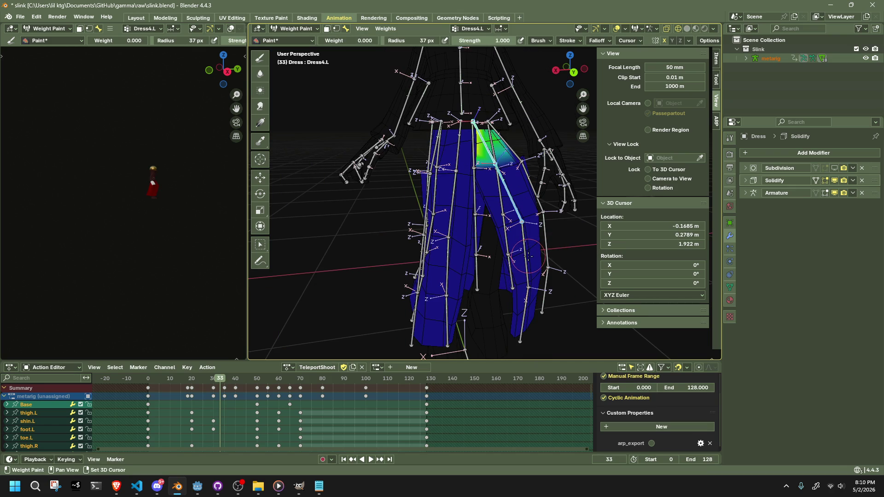
ctrl+click(526, 267)
ctrl+click(524, 313)
key(r)
key(x)
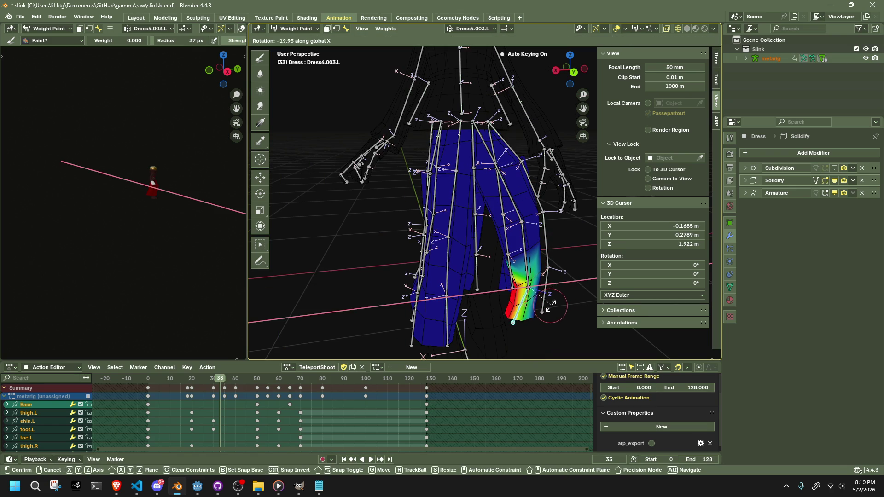
click(534, 291)
Step: Rotate Dress4.002.L to -8.51° about X and play back the animation
ctrl+click(528, 276)
key(r)
key(x)
click(573, 267)
key(r)
key(x)
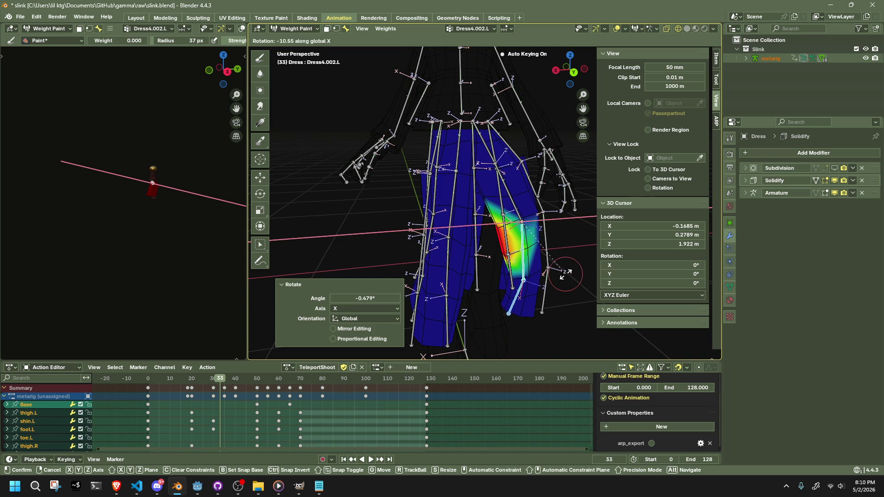
click(562, 273)
middle_drag(562, 274, 375, 259)
key(space)
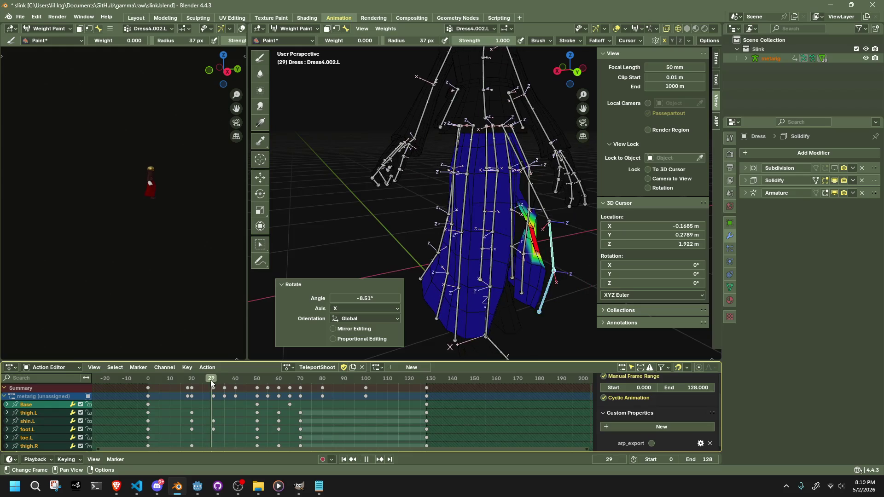
Step: At frame 20, rotate the Dress0.001.L bone 11.2° about the X axis
click(208, 379)
mouse_move(209, 382)
mouse_down()
mouse_move(175, 384)
mouse_move(193, 387)
mouse_up()
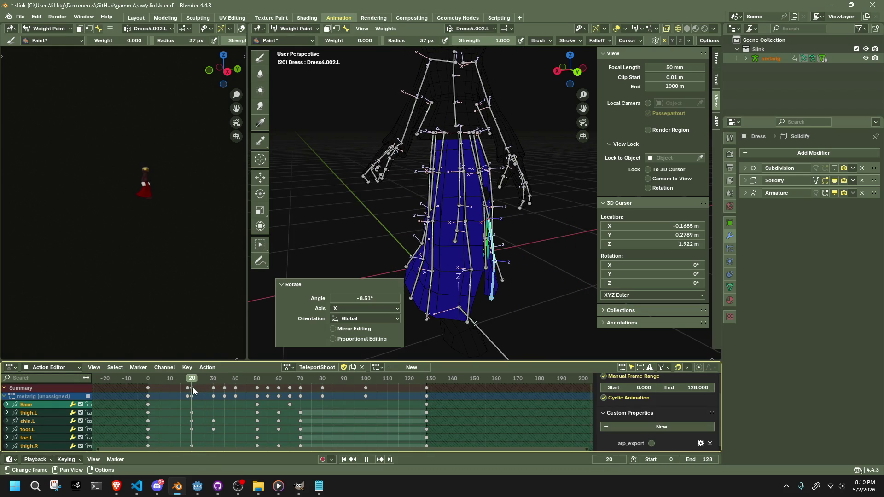
key(space)
middle_drag(322, 258, 348, 266)
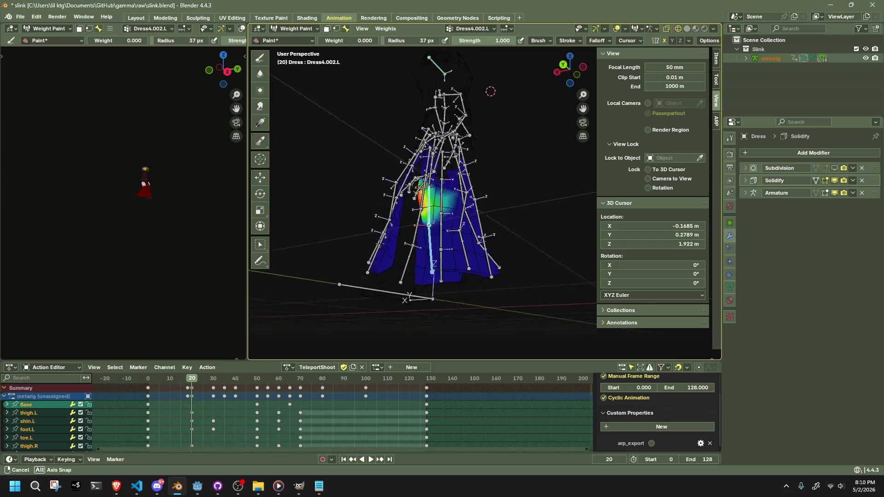
scroll(415, 271, up, 8)
mouse_move(405, 194)
middle_down()
mouse_move(399, 98)
mouse_move(402, 184)
mouse_move(373, 190)
mouse_move(492, 177)
mouse_move(495, 161)
mouse_move(474, 148)
mouse_move(487, 138)
mouse_move(478, 126)
middle_up()
key(r)
key(x)
click(357, 189)
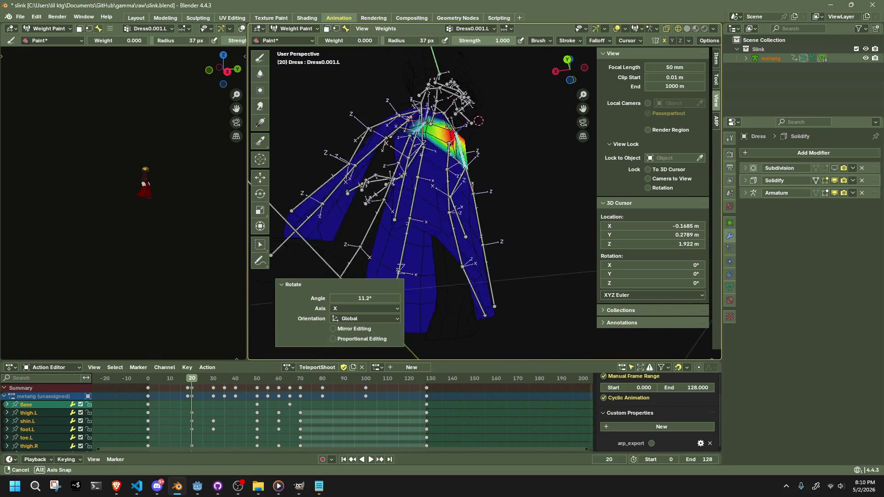
Step: Rotate the Dress0.L shoulder bone about Z, then 3.31° about Y
ctrl+click(431, 138)
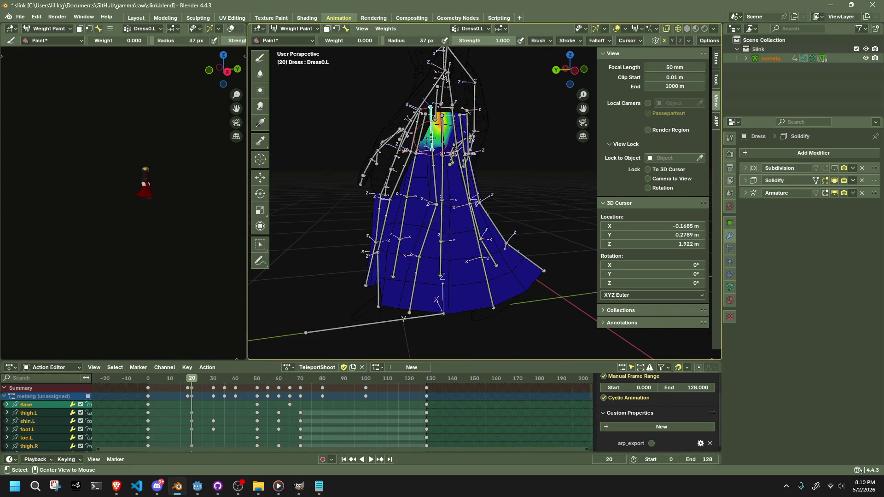
middle_drag(454, 210, 405, 221)
key(r)
key(z)
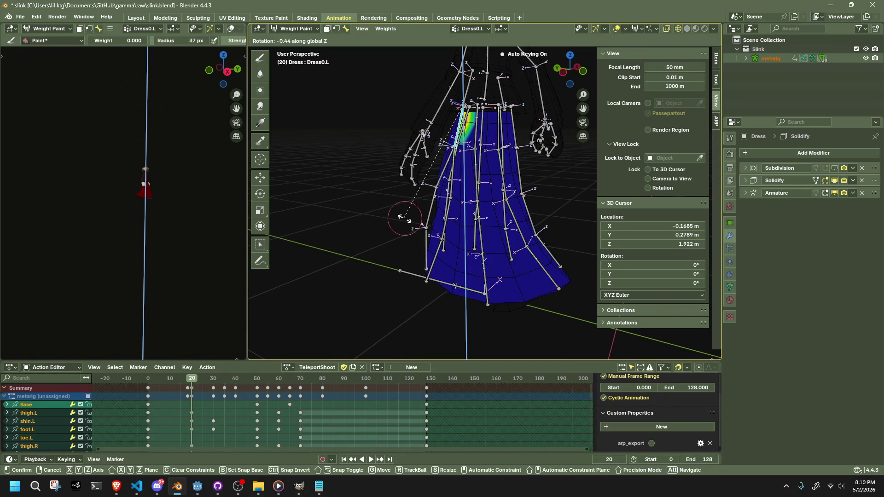
click(422, 220)
mouse_move(422, 220)
middle_down()
mouse_move(557, 197)
mouse_move(538, 189)
mouse_move(549, 181)
mouse_move(570, 214)
mouse_move(529, 203)
mouse_move(483, 246)
middle_up()
key(r)
key(y)
click(561, 191)
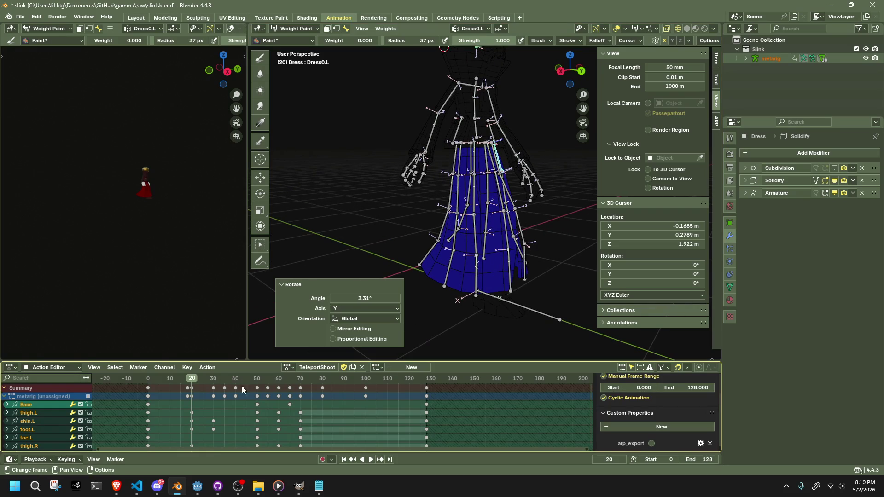
Step: At frame 31, select the Dress4.001.L bone and move it to a new position
drag(191, 381, 216, 380)
mouse_move(401, 281)
middle_down()
mouse_move(428, 243)
mouse_move(416, 233)
middle_up()
ctrl+click(368, 184)
mouse_move(368, 184)
middle_down()
mouse_move(364, 177)
mouse_move(486, 214)
mouse_move(472, 228)
mouse_move(484, 233)
mouse_move(501, 225)
middle_up()
key(g)
click(371, 179)
Step: Rotate Dress4.001.L about the X axis and then the Z axis
key(r)
key(x)
click(462, 224)
key(r)
key(z)
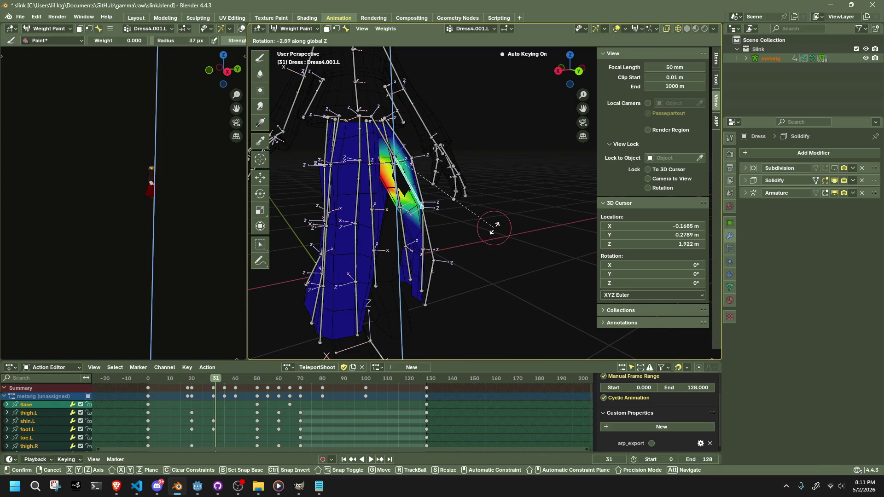
click(489, 229)
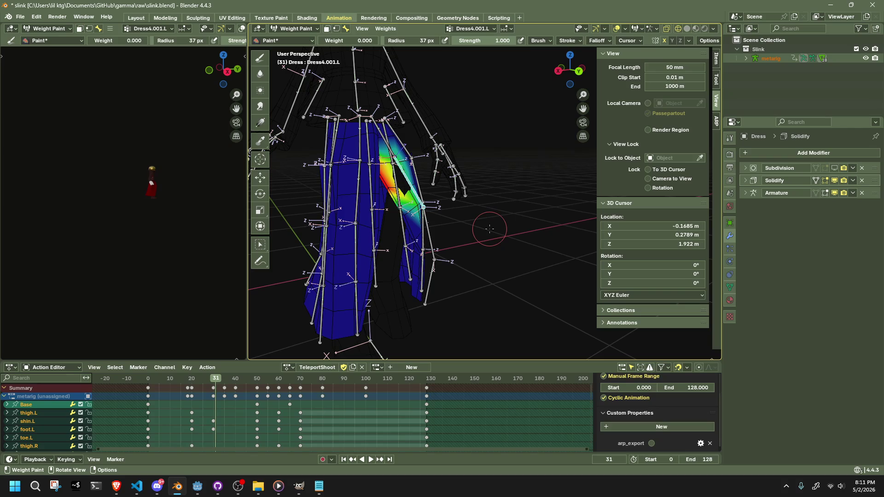
Step: Try moving the Dress4.002.L skirt bone, then undo the move
ctrl+click(442, 247)
scroll(442, 247, up, 3)
key(g)
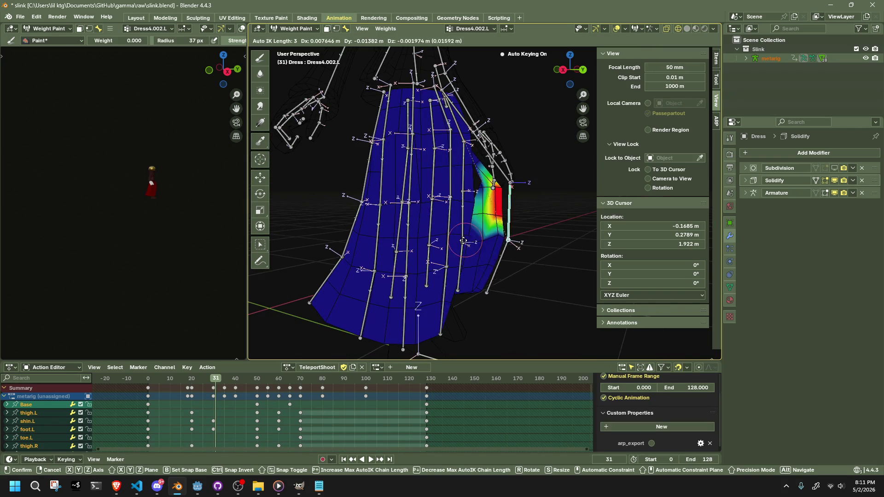
click(445, 239)
middle_drag(445, 239, 426, 232)
key(ctrl+z)
Step: Rotate the Dress4.001.L skirt bone -19.1° around the global X axis
ctrl+click(377, 161)
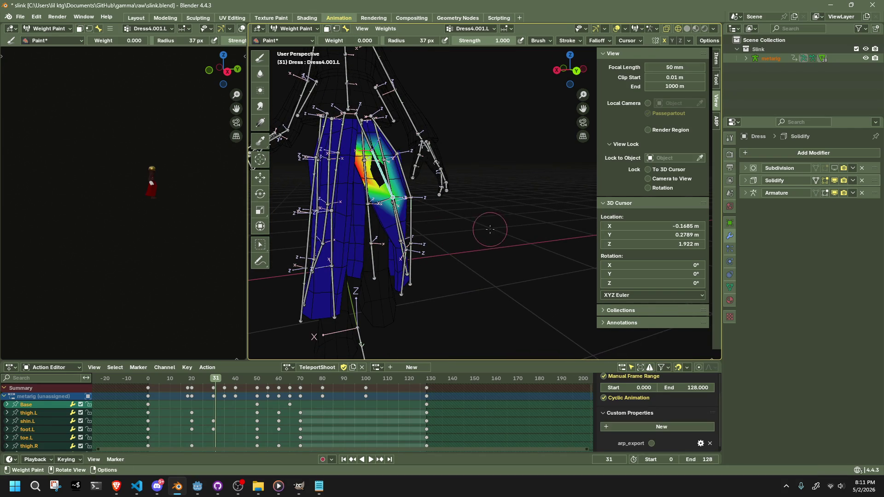
key(KP_Decimal)
key(r)
key(x)
click(476, 247)
mouse_move(475, 247)
middle_down()
mouse_move(442, 231)
mouse_move(315, 211)
mouse_move(487, 205)
mouse_move(458, 207)
middle_up()
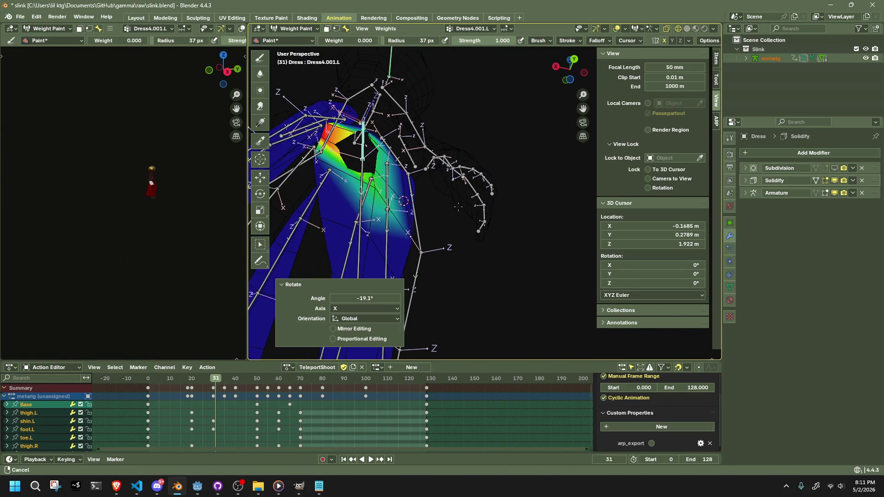
Step: Move the selected skirt bone into a new position twice to bend the hem
key(g)
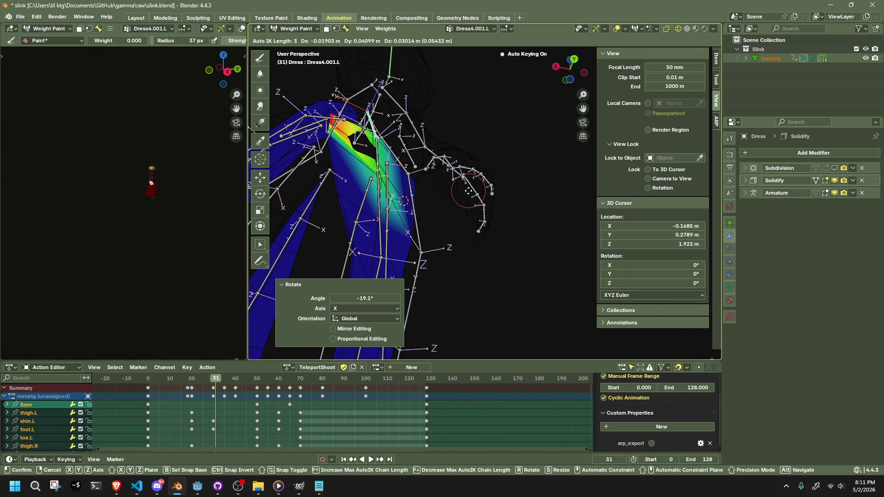
click(478, 190)
middle_drag(477, 191, 446, 270)
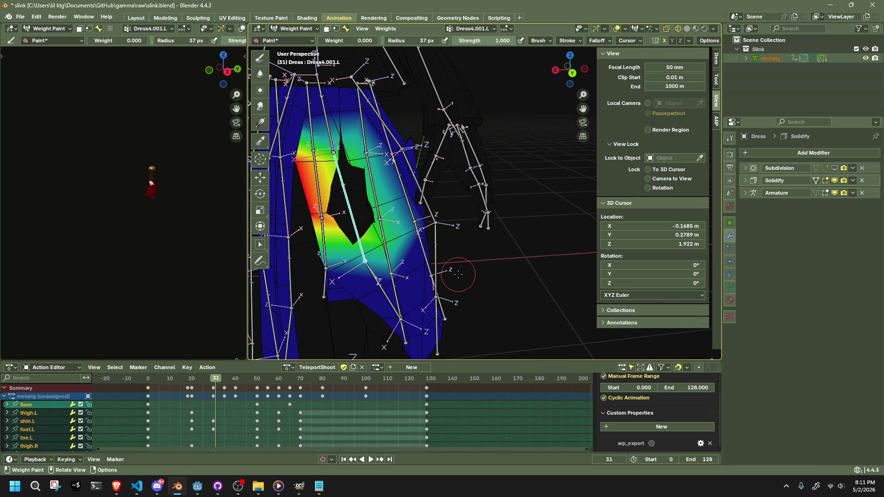
mouse_move(458, 195)
middle_down()
mouse_move(334, 155)
mouse_move(446, 236)
mouse_move(543, 258)
middle_up()
key(g)
click(336, 148)
scroll(543, 258, down, 3)
scroll(449, 148, up, 4)
mouse_move(454, 125)
middle_down()
mouse_move(382, 124)
mouse_move(510, 178)
mouse_move(477, 184)
middle_up()
Step: Rotate the Dress0.L bone around global Z to 7.94°, then exit weight painting
click(382, 124)
key(r)
key(z)
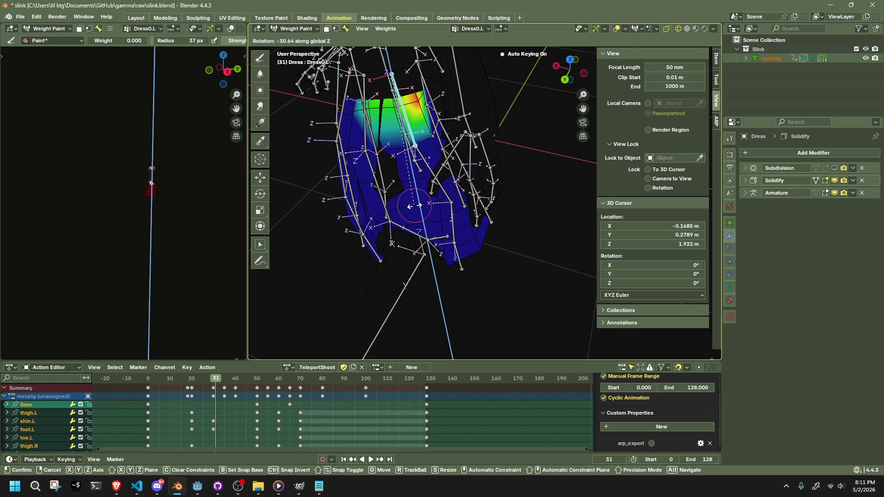
click(422, 206)
middle_drag(422, 206, 509, 191)
key(r)
key(z)
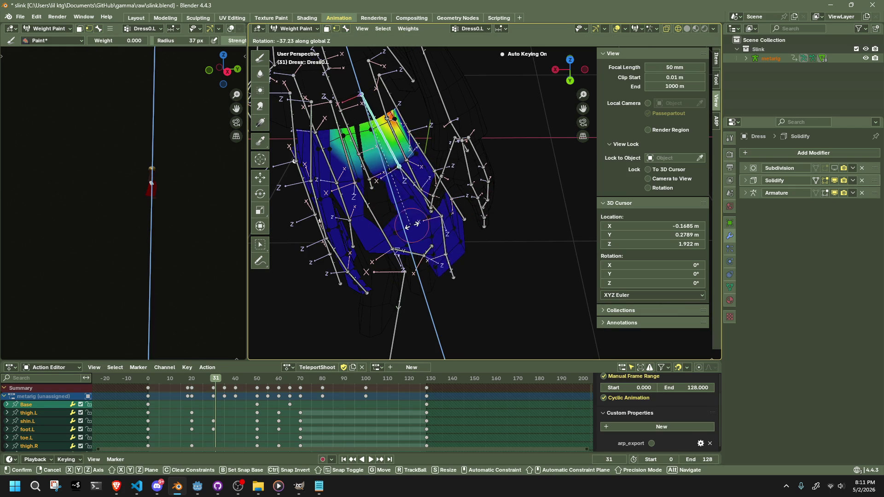
click(521, 166)
scroll(520, 166, up, 3)
mouse_move(520, 166)
middle_down()
mouse_move(371, 87)
mouse_move(443, 125)
mouse_move(466, 269)
mouse_move(415, 207)
mouse_move(368, 115)
mouse_move(363, 74)
middle_up()
scroll(442, 125, down, 6)
key(Tab)
Step: Switch to Object Mode and hide the Velvet bodice and Arms meshes
click(294, 28)
click(293, 39)
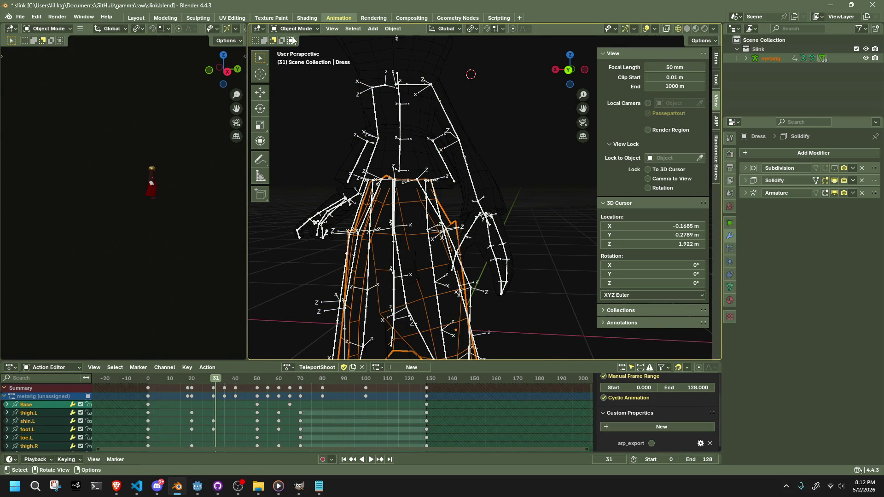
click(408, 104)
click(423, 116)
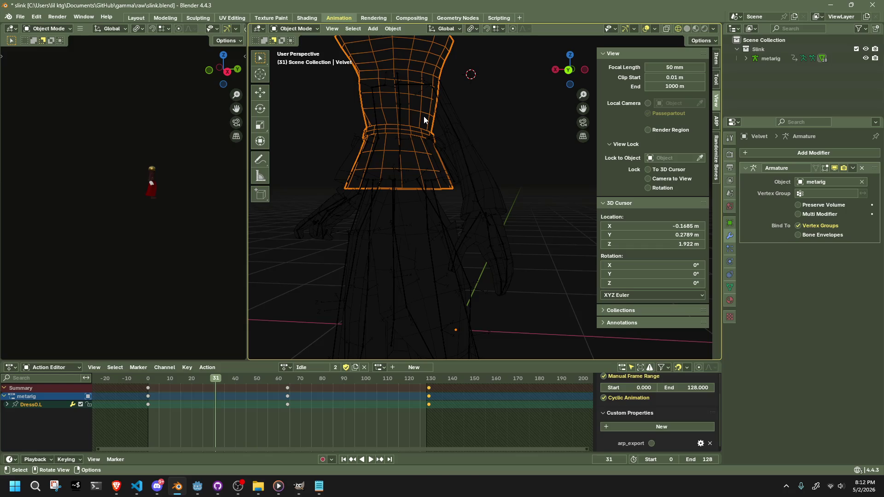
key(h)
click(445, 122)
key(h)
Step: Make the metarig armature active and scrub the animation back to frame 20
click(502, 217)
middle_drag(502, 217, 329, 224)
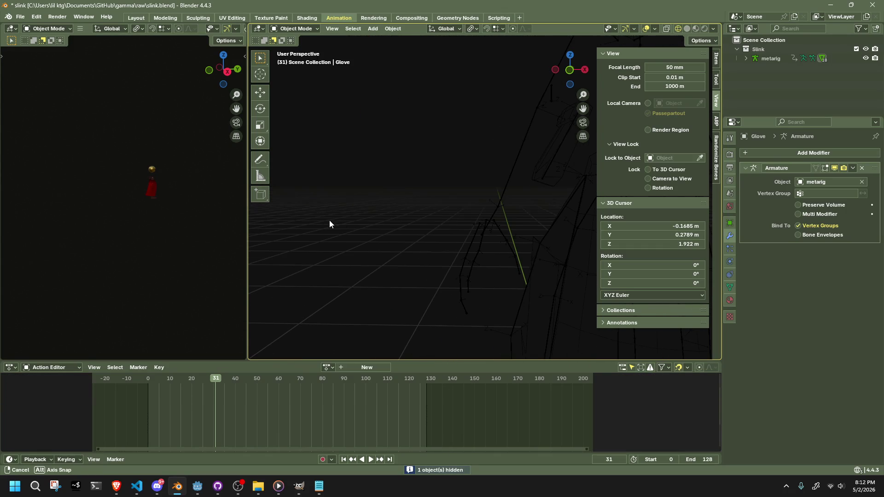
click(479, 226)
mouse_move(479, 225)
middle_down()
mouse_move(449, 180)
mouse_move(582, 185)
mouse_move(642, 164)
mouse_move(548, 213)
middle_up()
scroll(544, 213, up, 4)
mouse_move(153, 378)
mouse_down()
mouse_move(236, 401)
mouse_move(208, 408)
mouse_move(225, 410)
mouse_move(217, 410)
mouse_up()
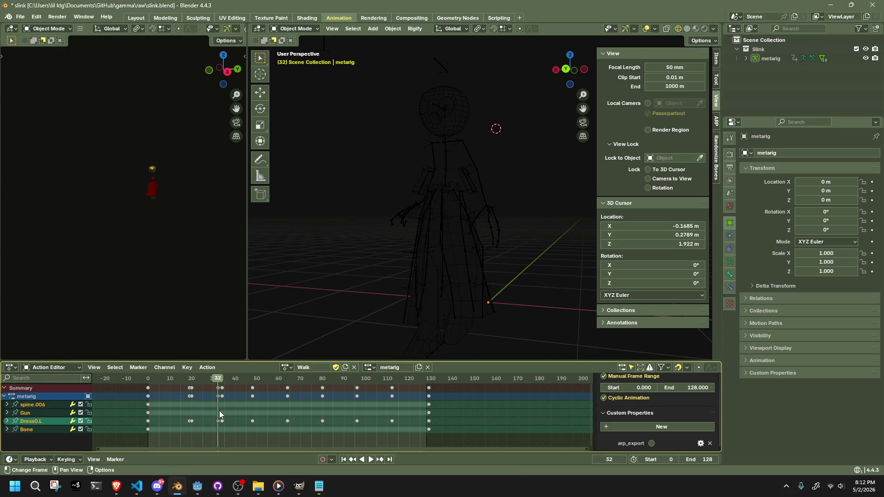
Step: Select the metarig and put it in Pose Mode
click(441, 241)
click(297, 28)
click(294, 59)
mouse_move(361, 138)
middle_down()
mouse_move(509, 281)
mouse_move(498, 319)
mouse_move(470, 297)
middle_up()
Step: Hide the left forearm, hand and finger bones
click(462, 174)
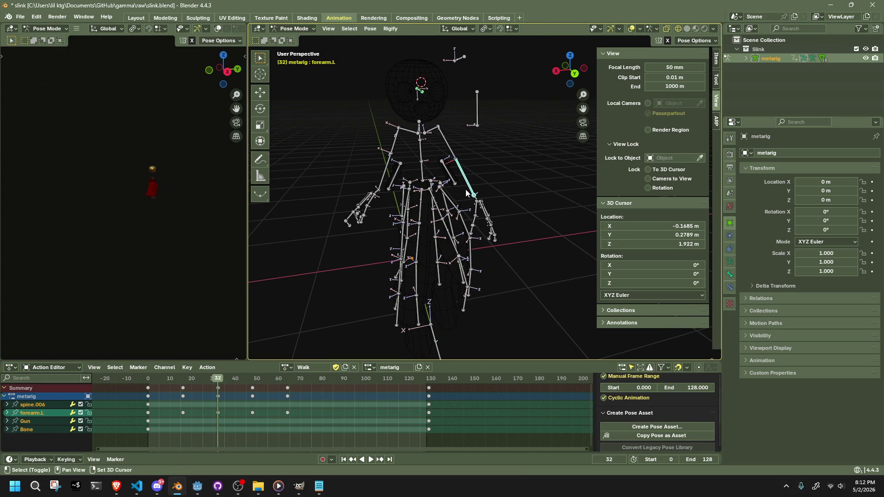
shift+drag(468, 190, 504, 212)
scroll(499, 244, up, 4)
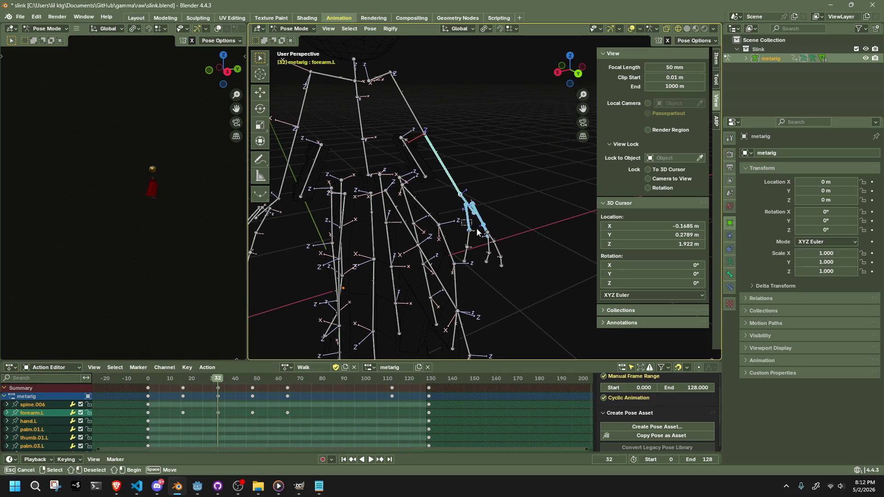
shift+drag(523, 261, 524, 261)
key(h)
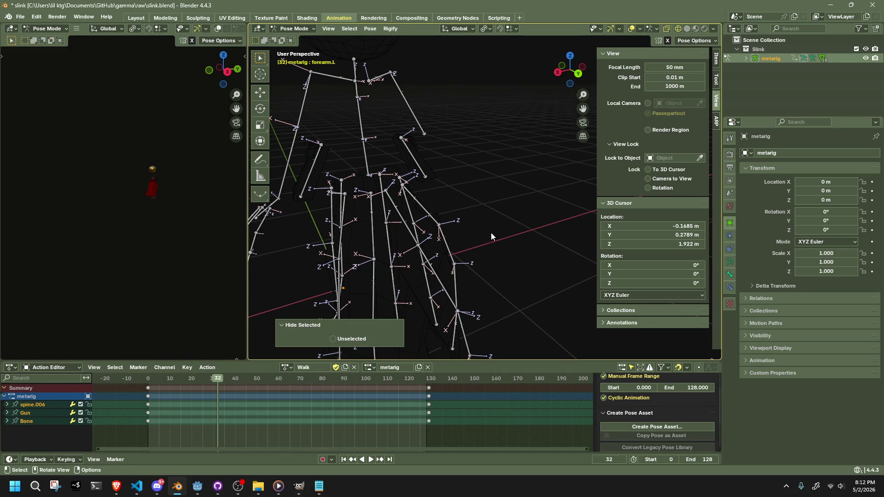
Step: Hide the remaining upper-arm, forearm and hand bones of the left arm
click(410, 95)
key(h)
scroll(419, 115, down, 5)
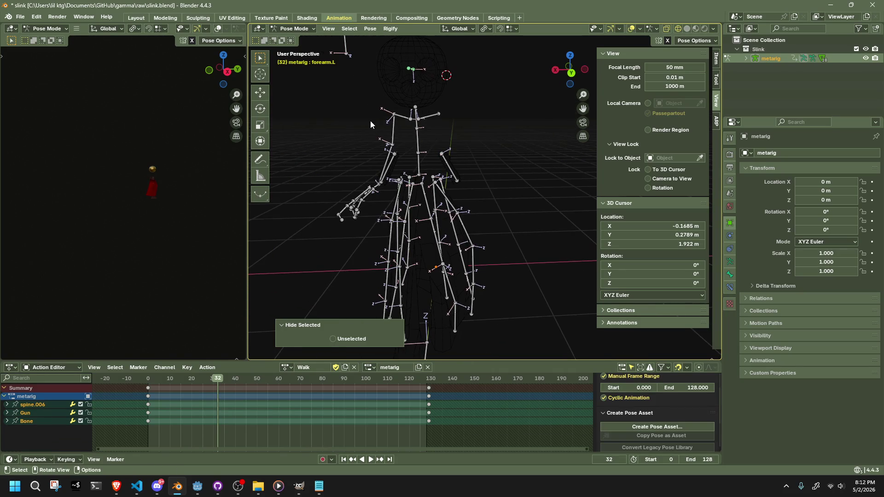
drag(409, 139, 410, 139)
key(h)
middle_drag(354, 157, 320, 162)
drag(355, 224, 355, 225)
key(h)
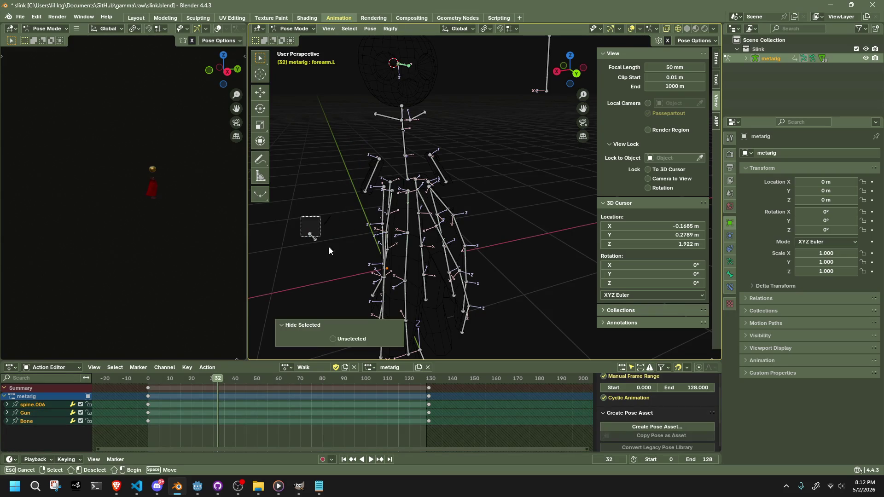
mouse_move(526, 237)
middle_down()
mouse_move(351, 258)
mouse_move(397, 248)
mouse_move(403, 228)
mouse_move(420, 221)
mouse_move(363, 295)
mouse_move(313, 270)
mouse_move(394, 309)
mouse_move(412, 248)
mouse_move(561, 249)
mouse_move(513, 253)
mouse_move(530, 216)
middle_up()
scroll(416, 220, up, 5)
scroll(415, 220, down, 5)
Step: Box-select all skirt bones from the back view, play the Walk action, and stop at frame 31
click(573, 76)
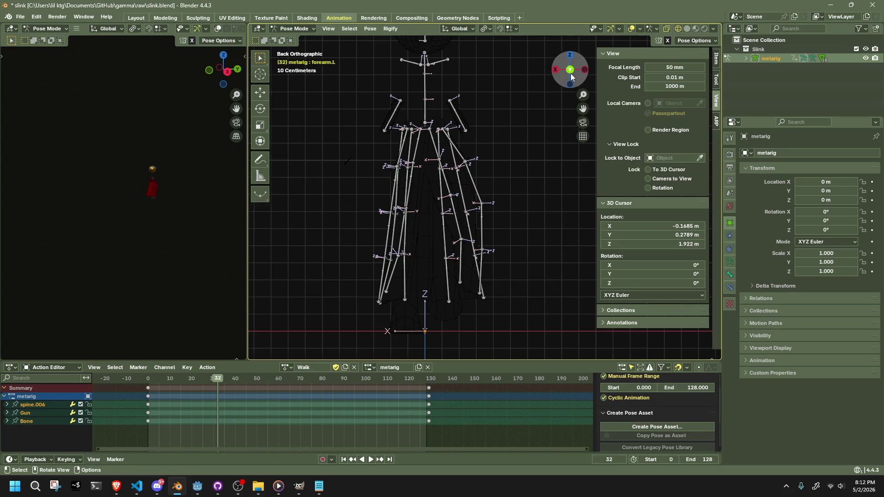
mouse_move(367, 141)
mouse_down()
mouse_move(538, 286)
mouse_move(529, 300)
mouse_up()
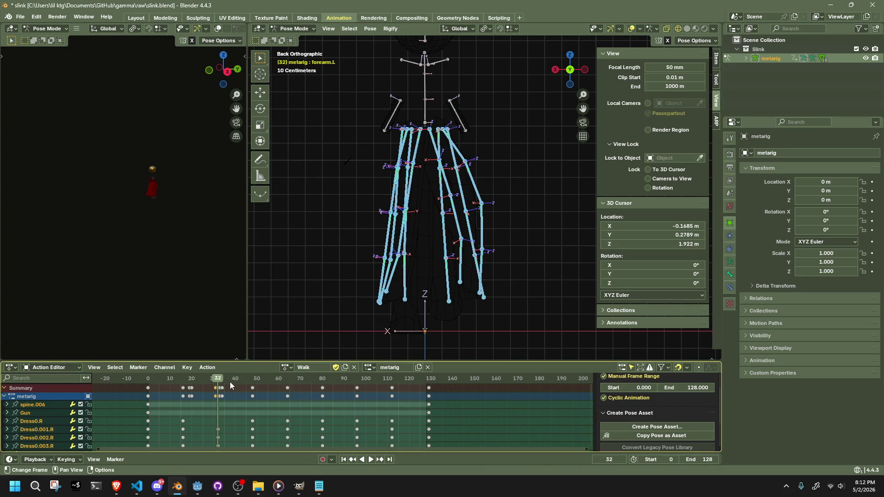
middle_drag(492, 191, 509, 197)
scroll(238, 395, up, 1)
key(space)
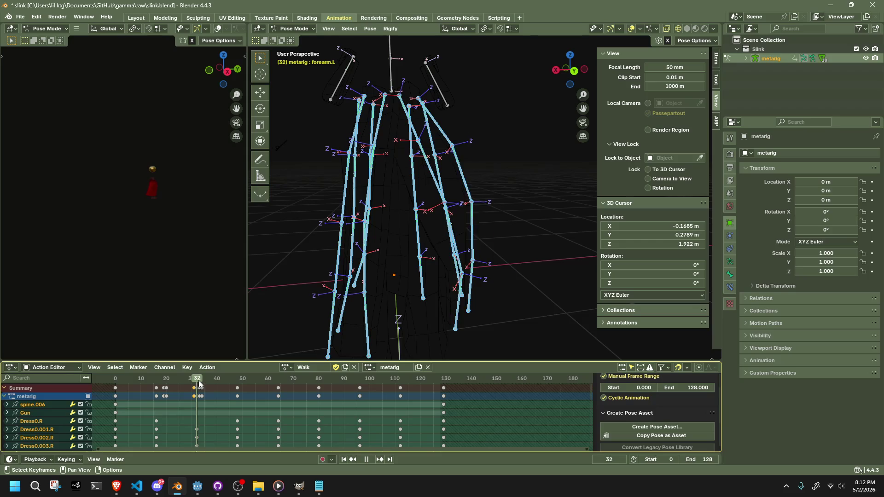
click(195, 380)
key(space)
Step: Shift the selected keyframes near frame 32 one frame earlier, twice
scroll(189, 403, up, 1)
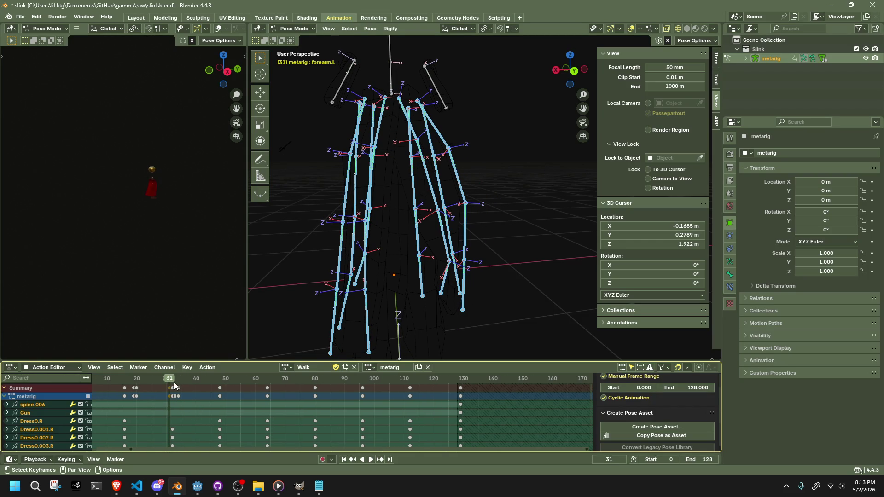
click(174, 386)
key(space)
click(175, 390)
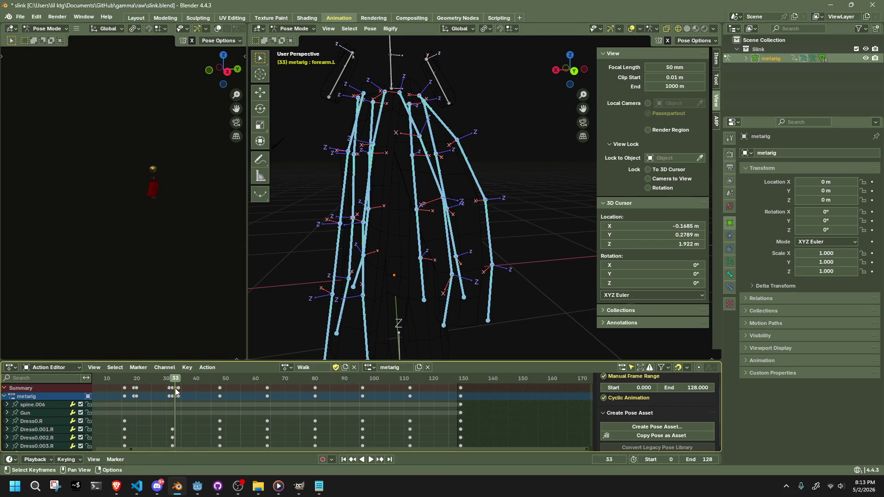
key(g)
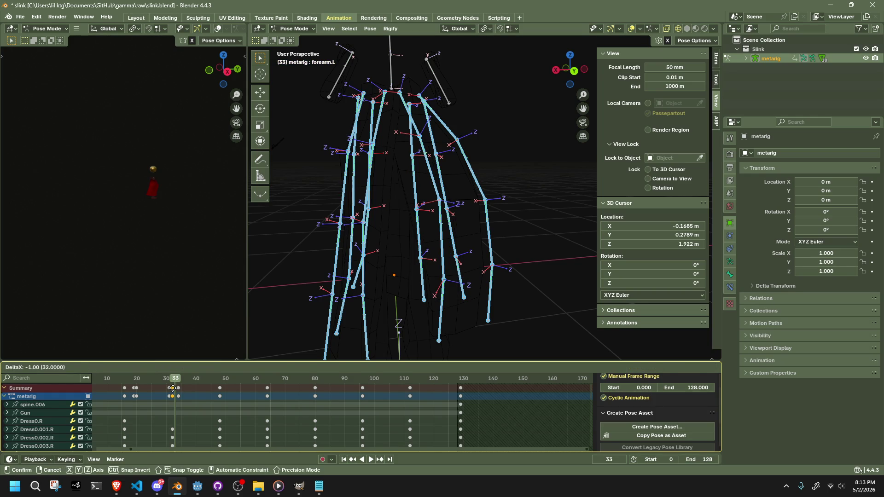
click(173, 388)
click(168, 381)
mouse_move(278, 330)
middle_down()
mouse_move(402, 273)
mouse_move(322, 283)
middle_up()
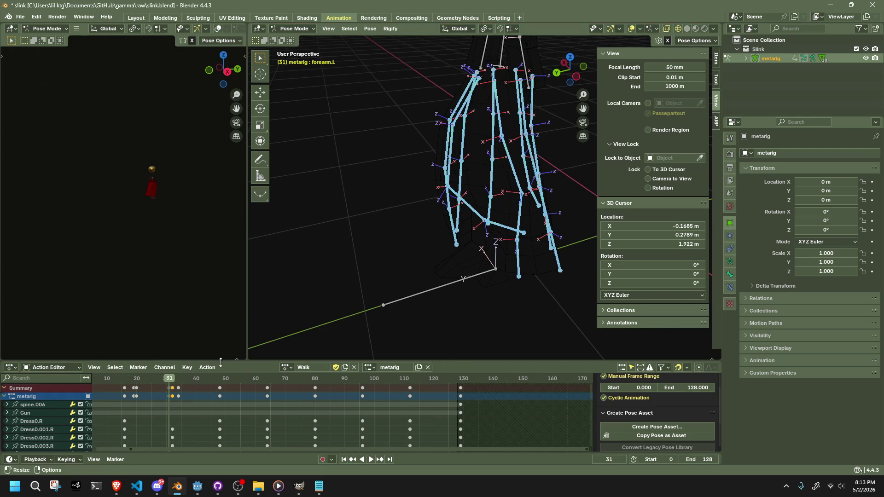
key(g)
click(166, 381)
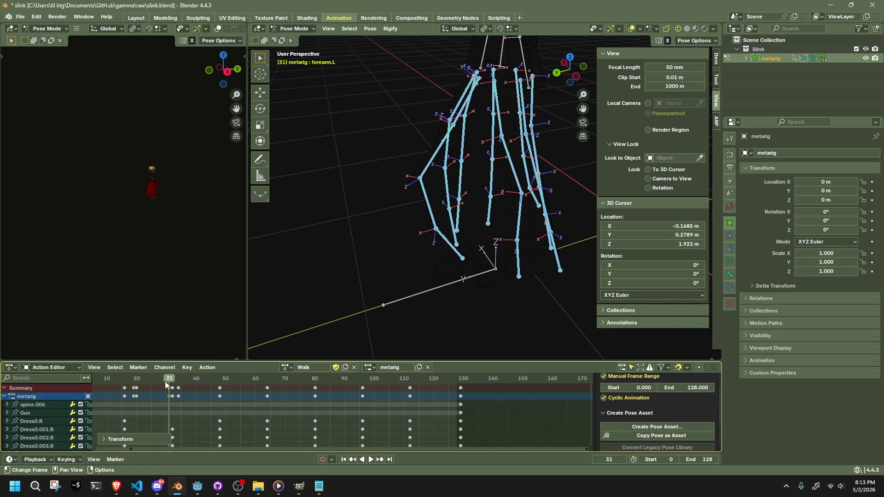
mouse_move(260, 331)
middle_down()
mouse_move(501, 261)
mouse_move(475, 244)
middle_up()
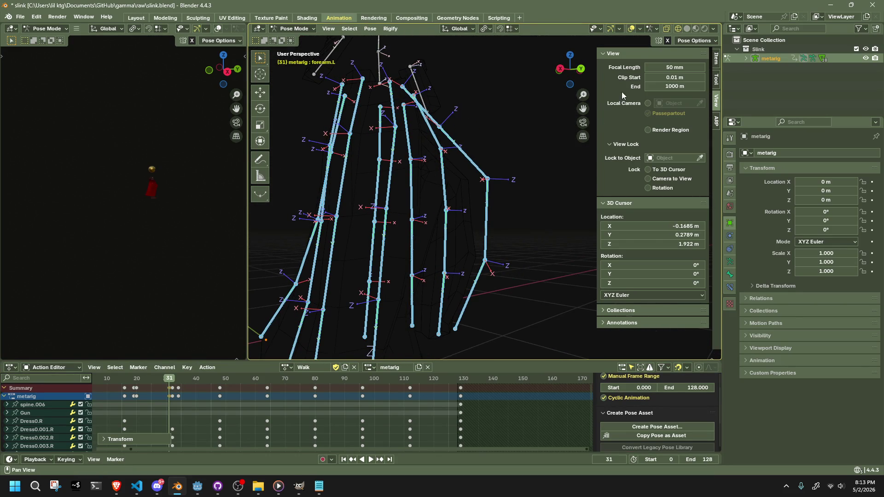
Step: Switch to solid shading and undo the last two keyframe changes
click(687, 28)
mouse_move(593, 136)
middle_down()
mouse_move(462, 207)
mouse_move(449, 197)
mouse_move(479, 192)
middle_up()
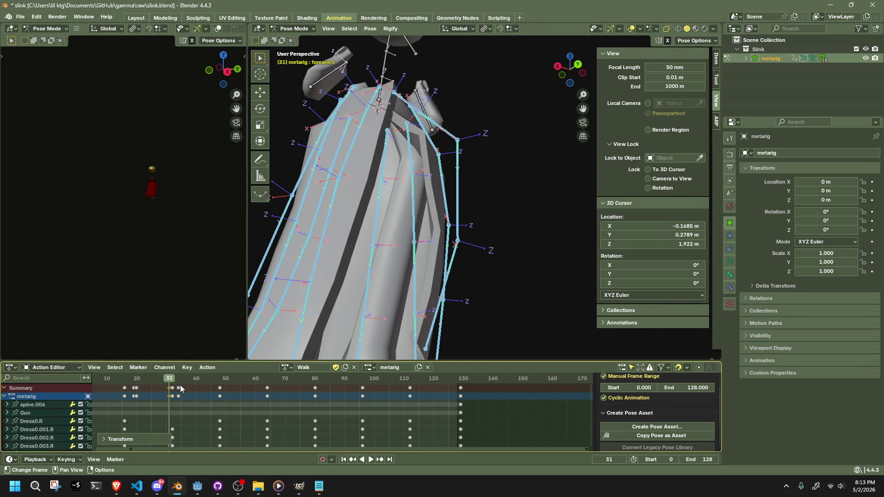
key(ctrl+z)
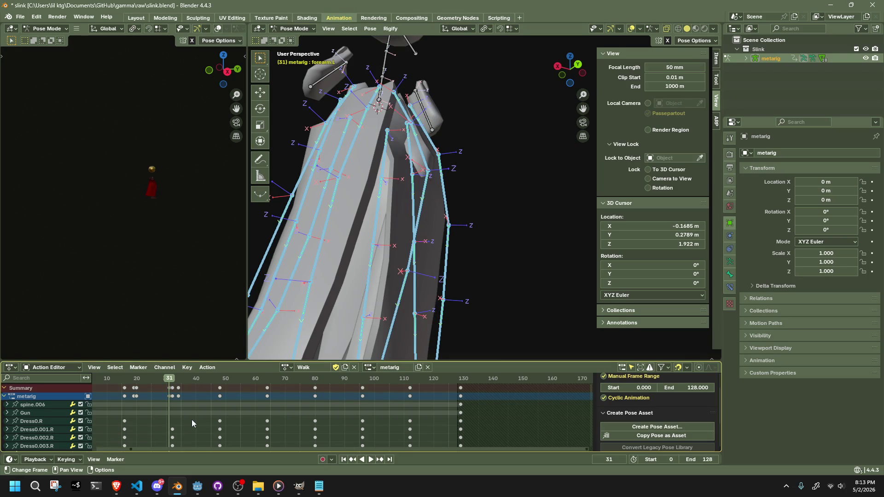
key(ctrl+z)
Step: Select the summary keyframe at frame 31, replay through frame 36, then select Dress4.001.L
click(169, 391)
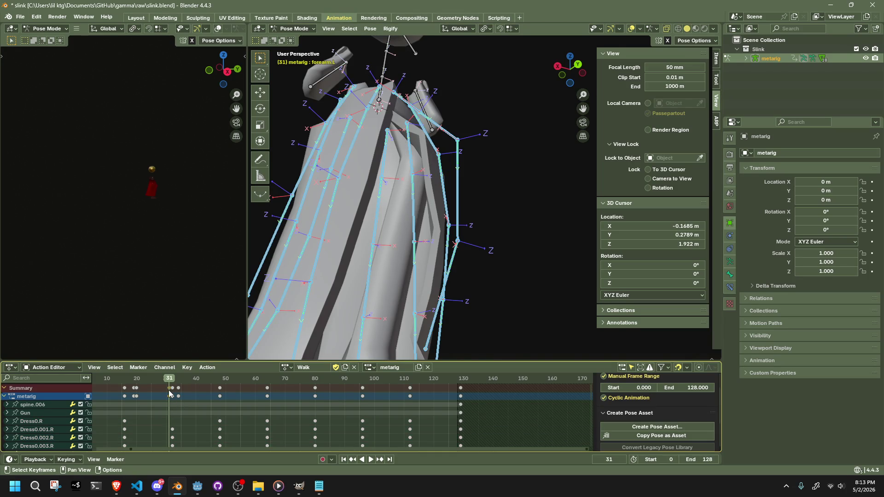
key(space)
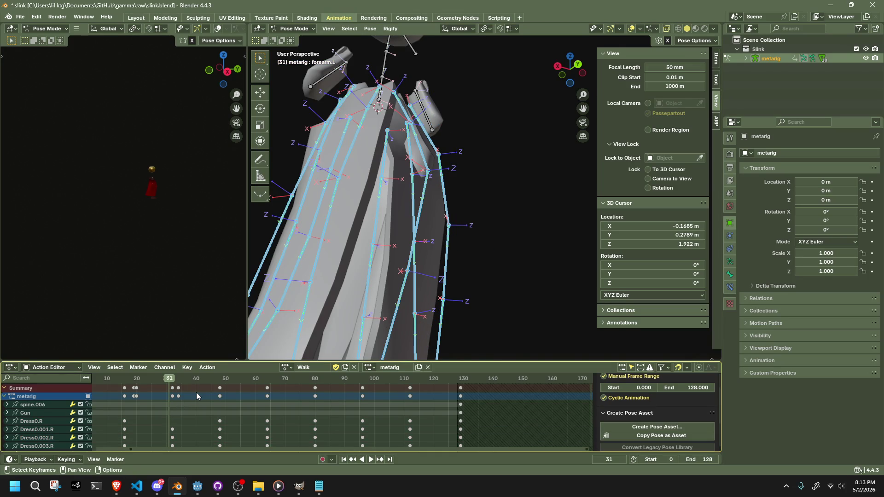
click(173, 381)
drag(173, 382, 184, 378)
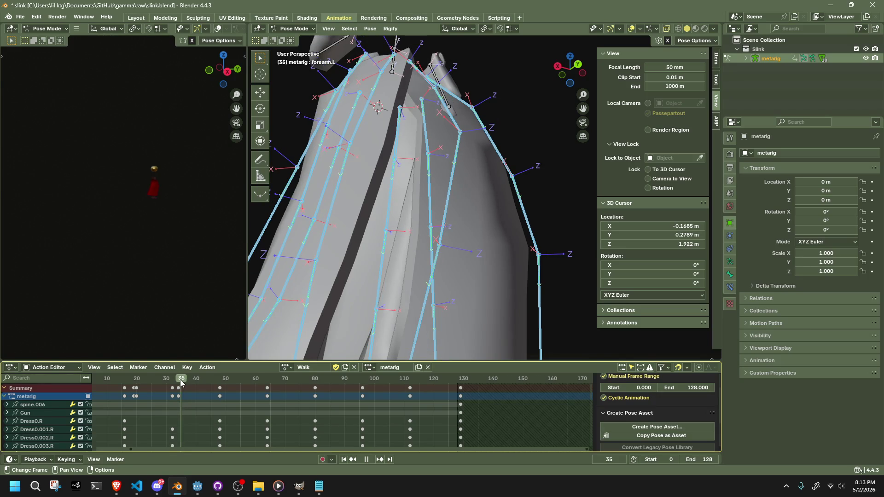
key(Escape)
mouse_move(349, 299)
middle_down()
mouse_move(317, 330)
mouse_move(375, 350)
middle_up()
click(464, 210)
mouse_move(465, 211)
middle_down()
mouse_move(289, 217)
mouse_move(355, 192)
mouse_move(344, 230)
mouse_move(488, 159)
middle_up()
Step: Select bones Dress0.L through Dress0.003.L at frame 32 and reset their pose transforms
click(493, 113)
shift+click(508, 144)
shift+click(516, 212)
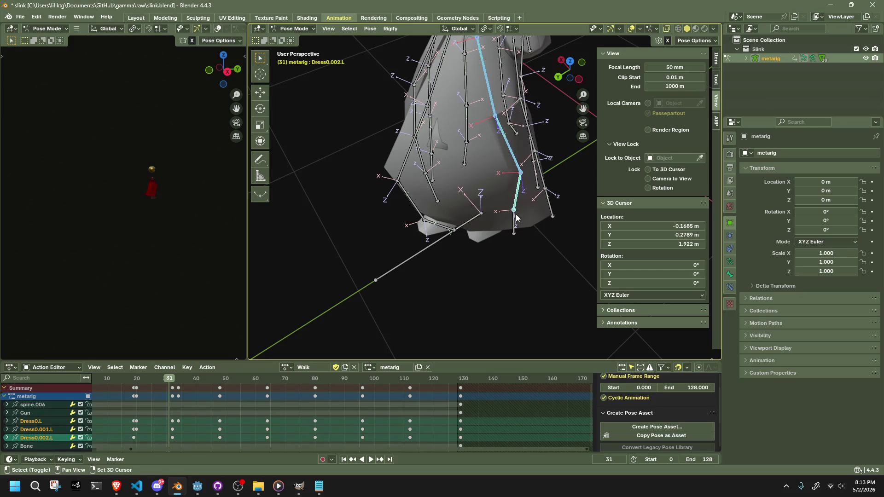
shift+click(513, 231)
key(space)
mouse_move(405, 304)
middle_down()
mouse_move(446, 291)
mouse_move(426, 211)
mouse_move(369, 80)
middle_up()
click(368, 28)
mouse_move(385, 50)
click(483, 48)
mouse_move(489, 54)
middle_down()
mouse_move(501, 197)
mouse_move(444, 216)
mouse_move(498, 253)
mouse_move(500, 304)
middle_up()
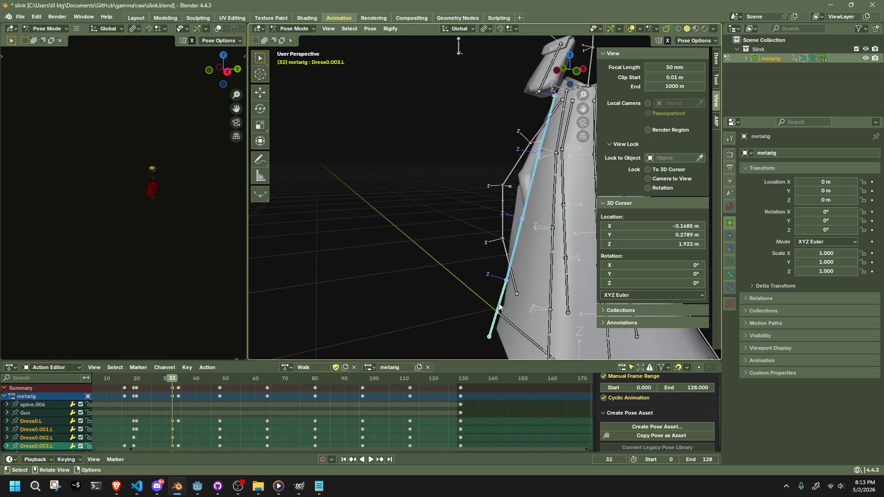
mouse_move(548, 161)
middle_down()
mouse_move(575, 185)
mouse_move(556, 189)
mouse_move(485, 138)
middle_up()
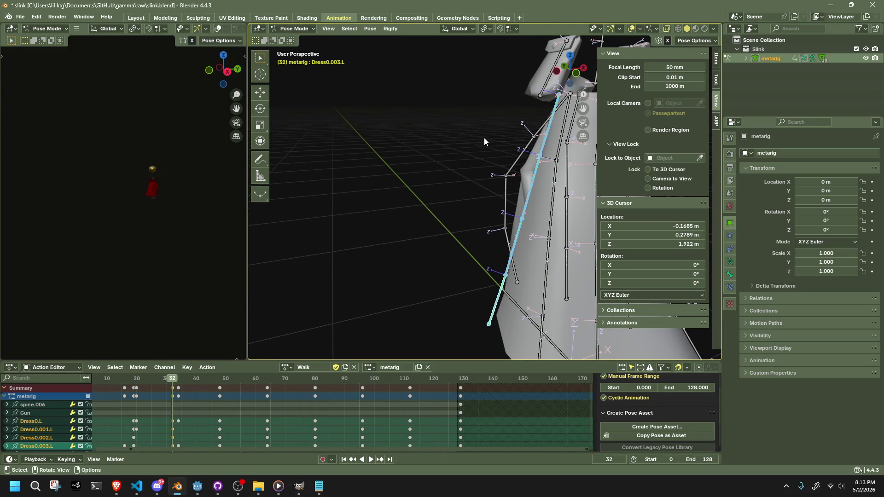
Step: Rotate Dress0.003.L about -7° around global Y, leaving only that bone selected
key(r)
key(x)
key(z)
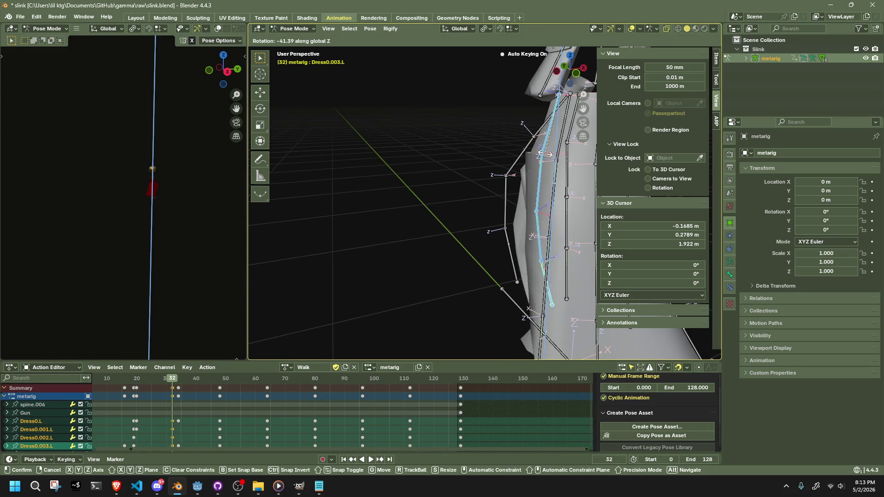
key(y)
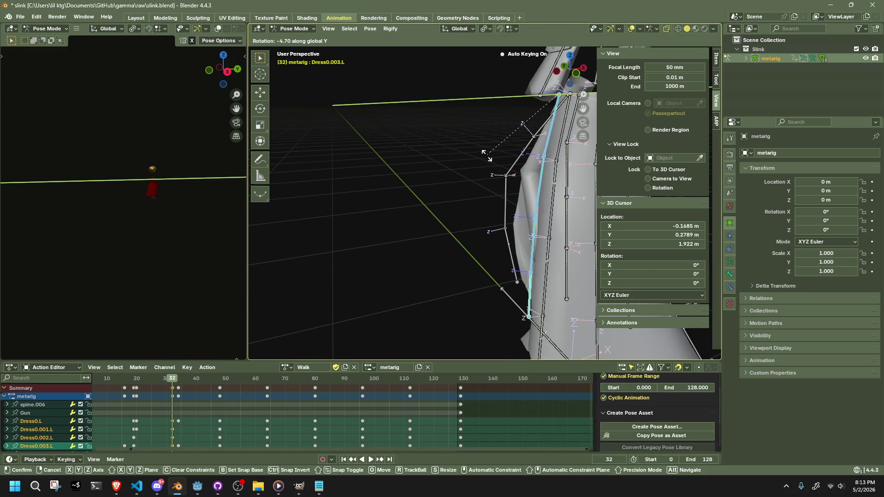
click(533, 197)
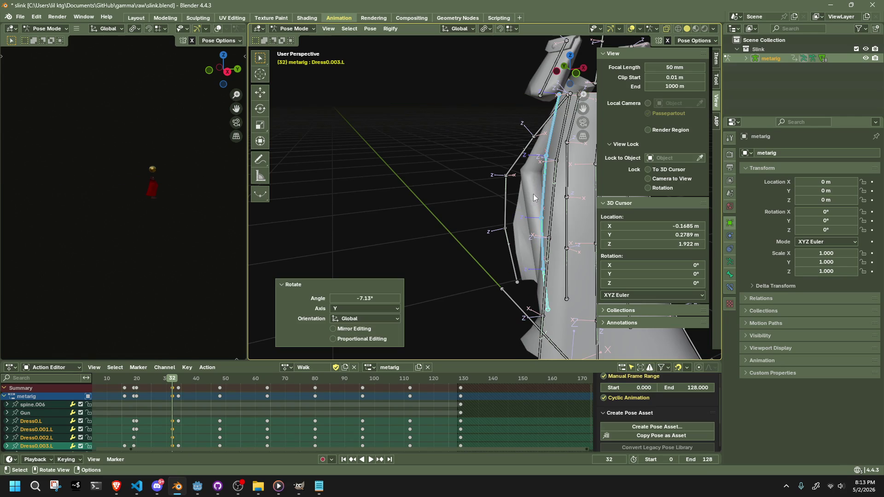
click(542, 273)
middle_drag(541, 276, 552, 276)
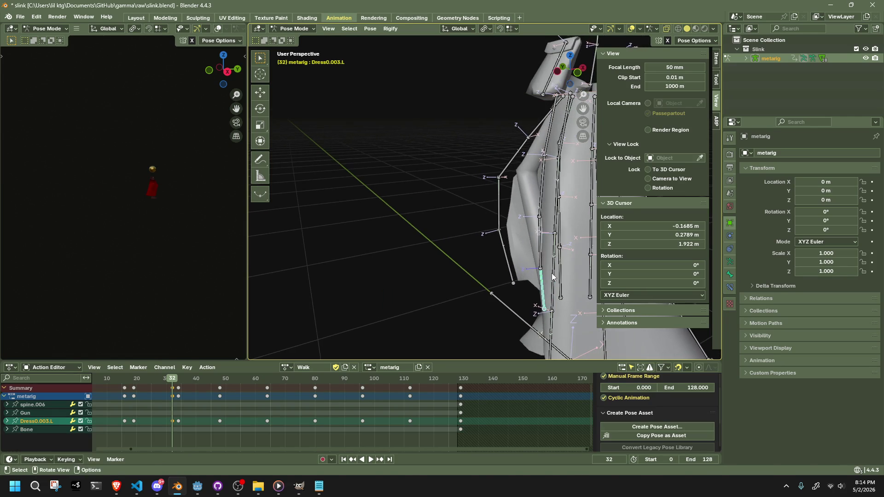
Step: Move the Dress0.003.L skirt bone outward in several grab passes at frame 32
key(g)
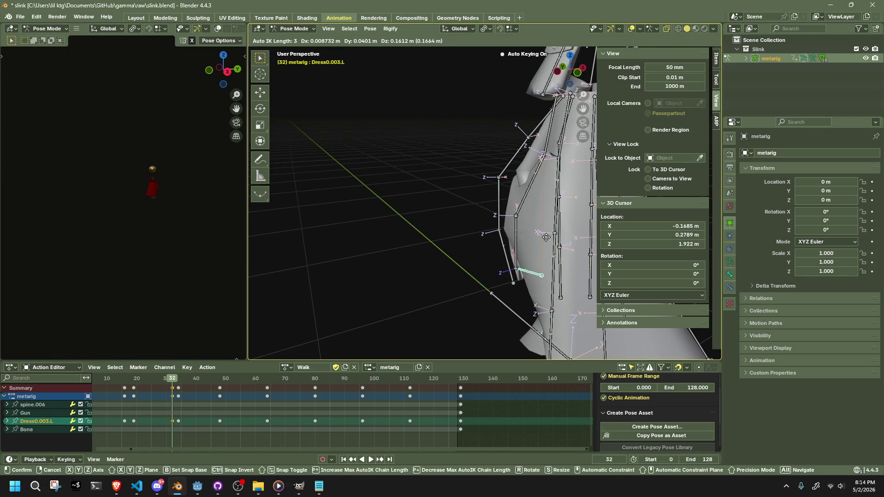
click(538, 221)
key(g)
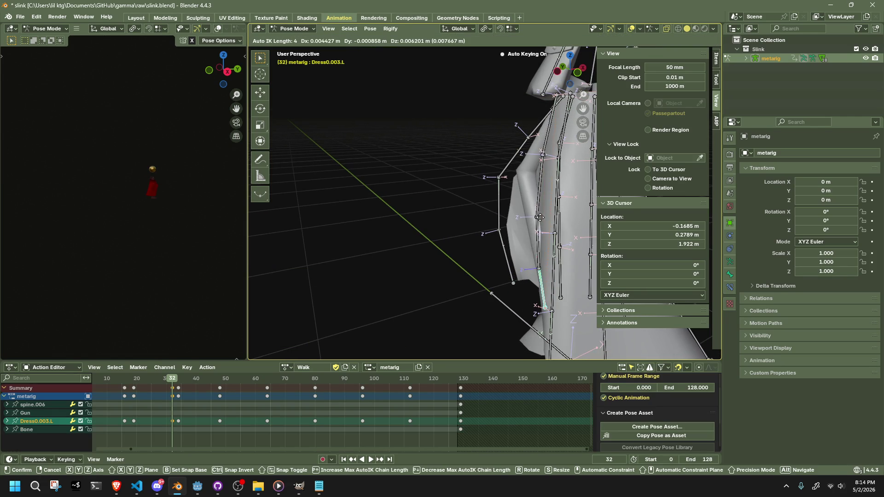
click(536, 220)
mouse_move(536, 220)
middle_down()
mouse_move(603, 212)
mouse_move(606, 184)
mouse_move(551, 231)
mouse_move(570, 213)
mouse_move(579, 167)
mouse_move(570, 140)
middle_up()
key(g)
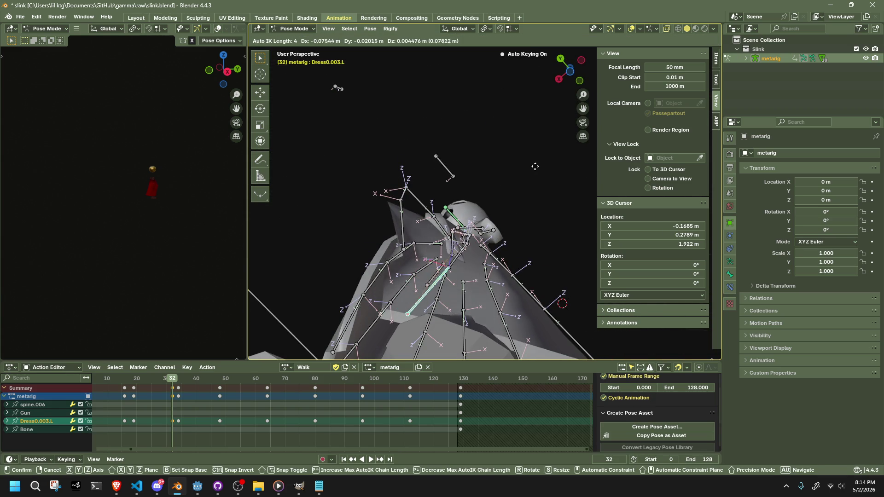
click(534, 168)
mouse_move(533, 168)
middle_down()
mouse_move(486, 152)
mouse_move(520, 179)
middle_up()
Step: Rotate the Dress0.L bone about Z, then add a further 8.78° rotation
click(455, 129)
key(r)
key(z)
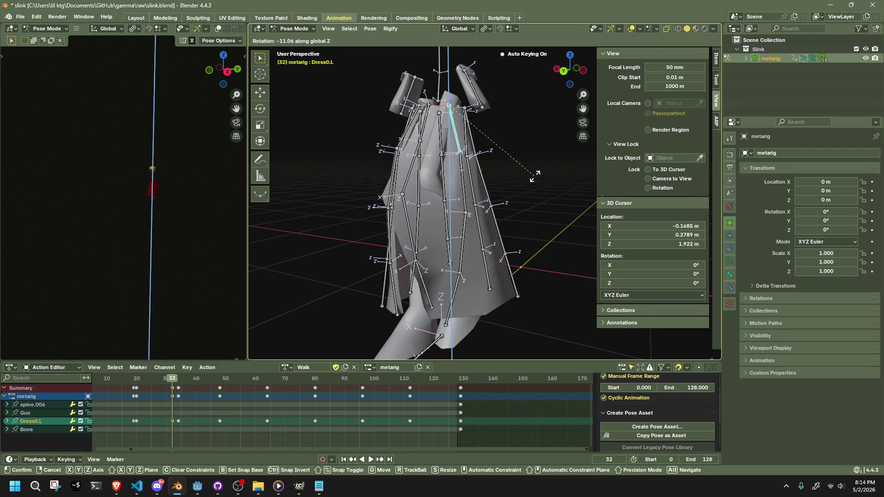
click(489, 120)
mouse_move(489, 120)
middle_down()
mouse_move(430, 173)
mouse_move(341, 167)
mouse_move(476, 248)
mouse_move(556, 267)
mouse_move(609, 229)
mouse_move(616, 175)
mouse_move(603, 193)
mouse_move(634, 225)
mouse_move(661, 208)
mouse_move(666, 262)
middle_up()
key(r)
click(438, 256)
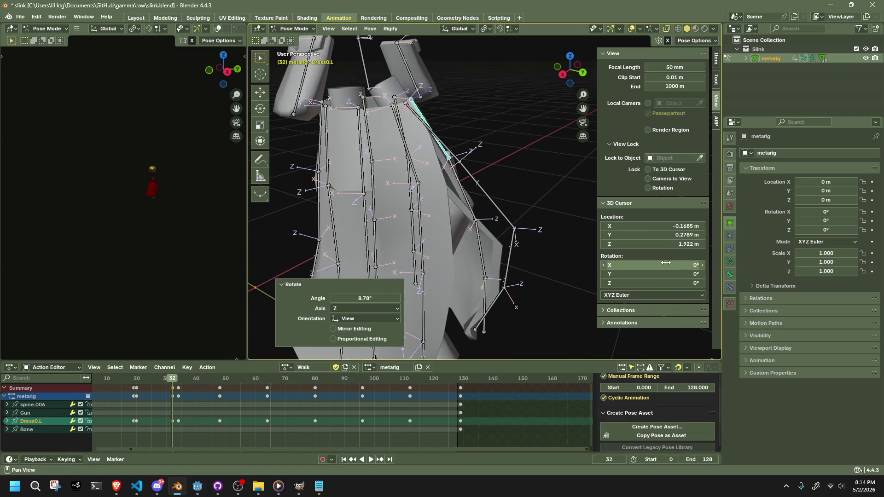
Step: Raise the Dress4.001.L bone, then move it along X
click(493, 195)
key(g)
click(489, 179)
mouse_move(489, 180)
middle_down()
mouse_move(360, 201)
mouse_move(492, 225)
mouse_move(572, 192)
middle_up()
key(g)
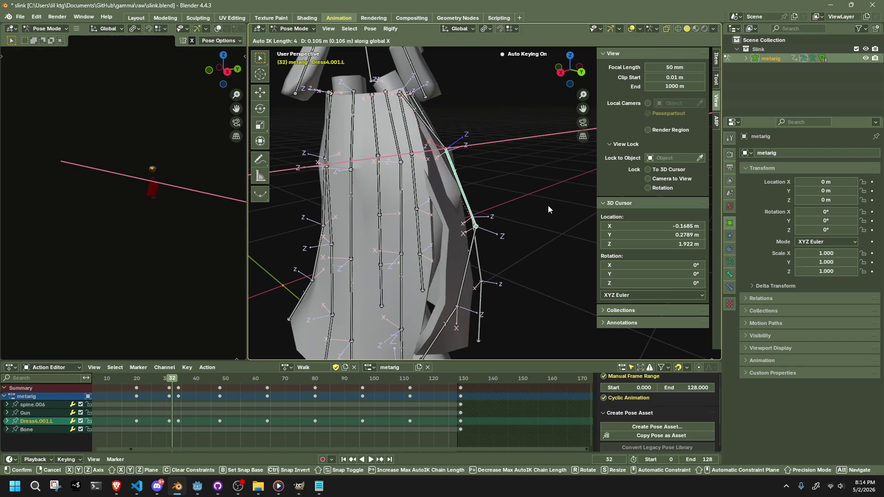
click(560, 210)
Step: Rotate Dress4.001.L -25.3° about global X, reposition it, and deselect the skirt bones
key(r)
key(x)
click(529, 260)
mouse_move(529, 261)
middle_down()
mouse_move(338, 258)
mouse_move(458, 277)
middle_up()
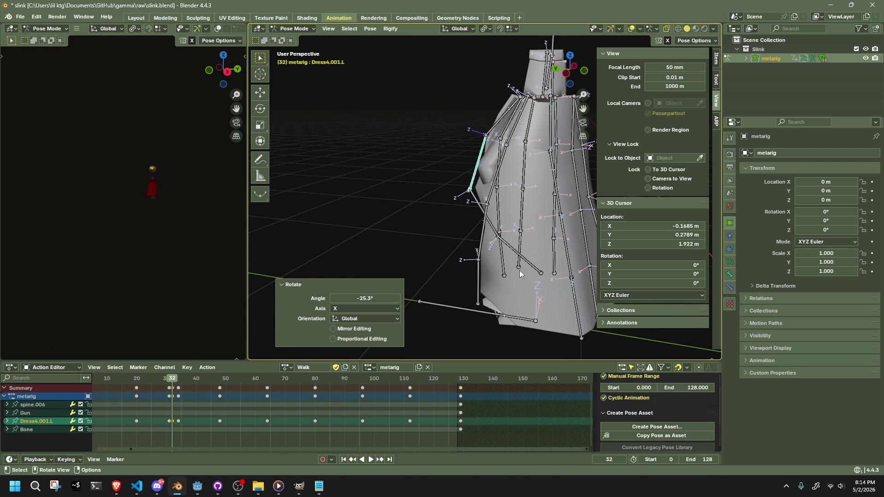
key(g)
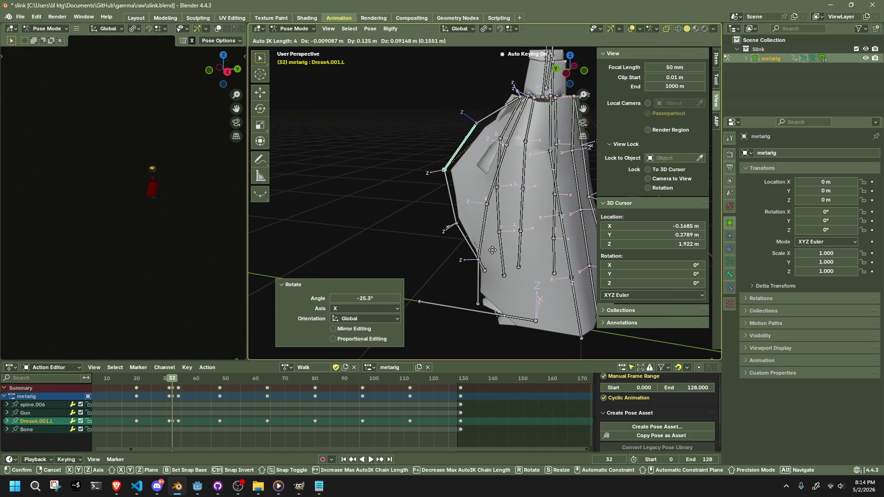
click(492, 250)
mouse_move(493, 249)
middle_down()
mouse_move(620, 255)
mouse_move(656, 233)
mouse_move(535, 214)
mouse_move(481, 228)
mouse_move(515, 218)
mouse_move(539, 187)
middle_up()
click(539, 187)
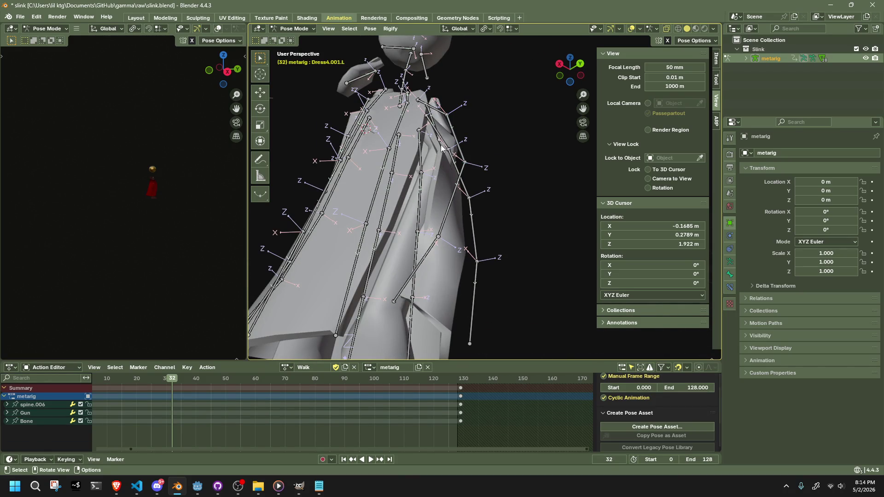
Step: In Object Mode, select the metarig and Dress mesh and enter Weight Paint
click(294, 28)
click(289, 38)
click(498, 159)
click(441, 181)
click(441, 181)
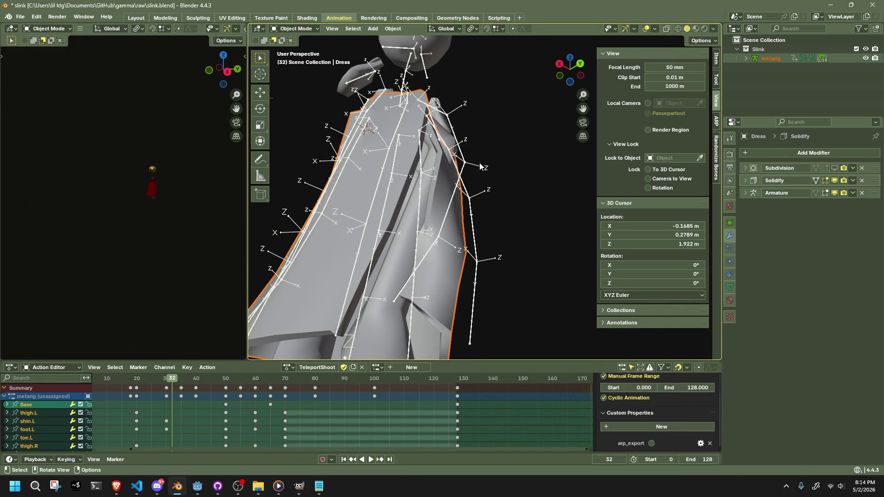
click(294, 29)
click(295, 78)
middle_drag(405, 184, 429, 189)
shift+middle_drag(674, 48, 668, 55)
scroll(422, 203, down, 5)
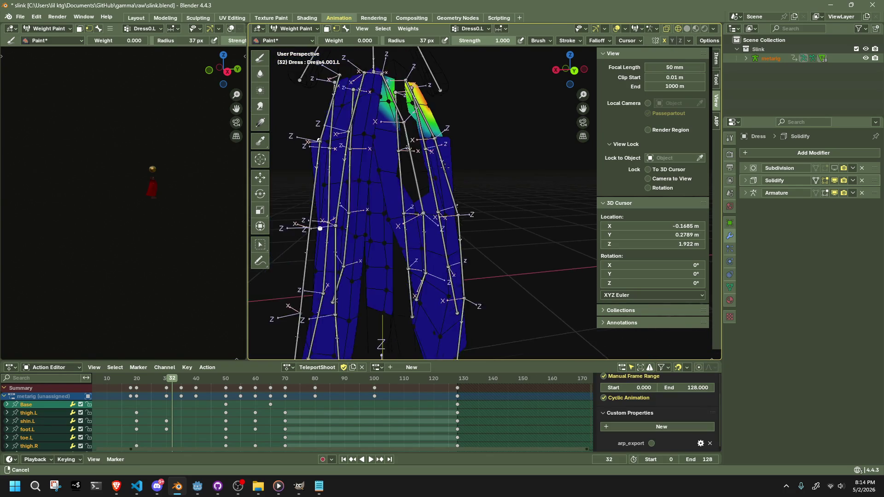
mouse_move(447, 212)
middle_down()
mouse_move(495, 237)
mouse_move(410, 228)
middle_up()
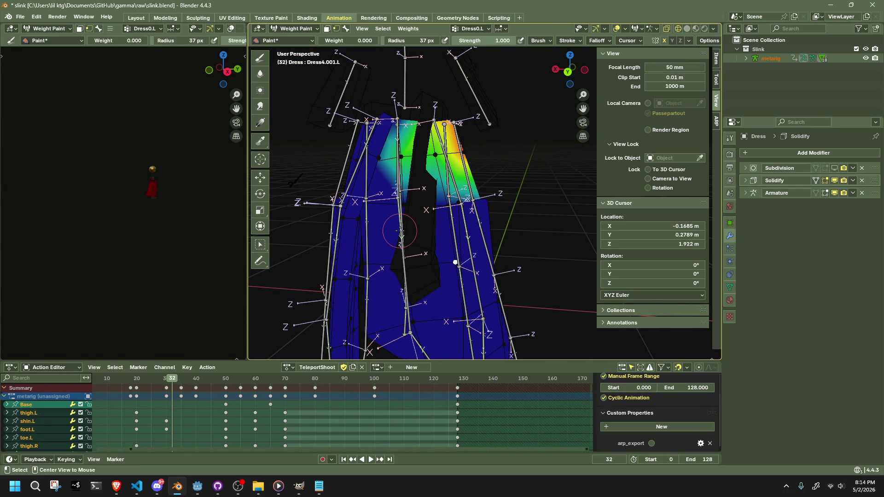
Step: Return to Object Mode, put the metarig in Pose Mode and clear its bone selection
click(316, 30)
click(295, 41)
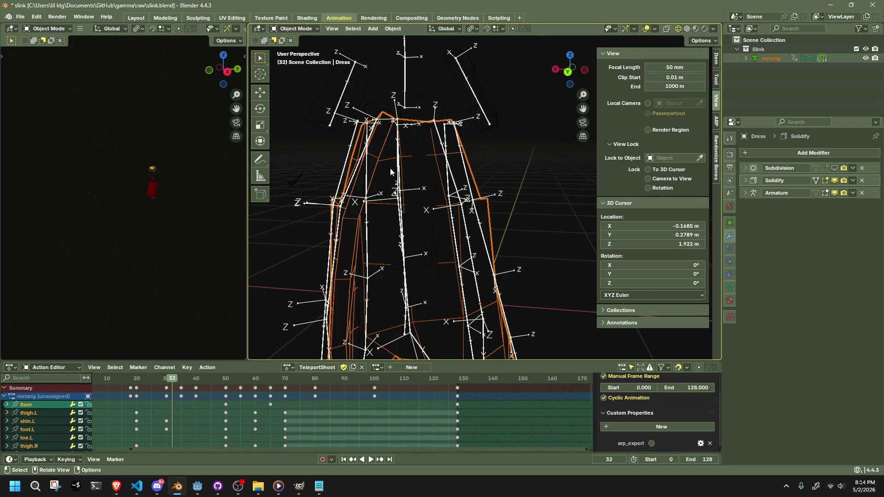
click(352, 72)
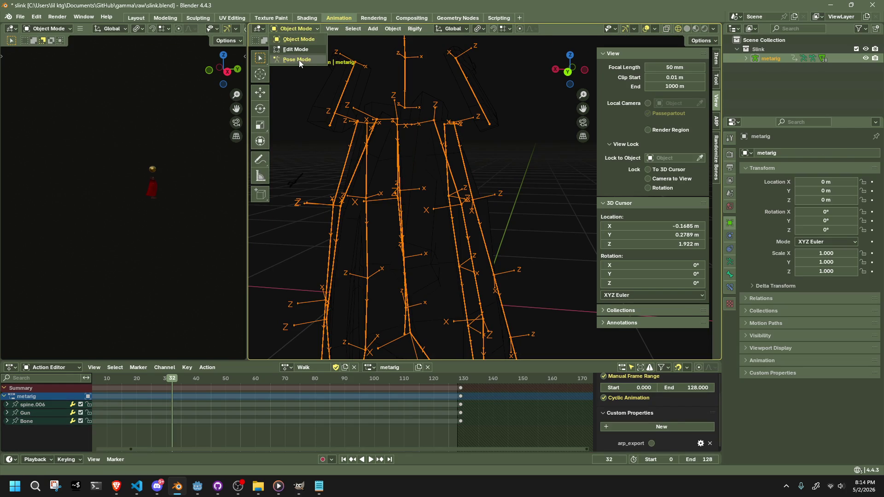
click(299, 60)
key(a)
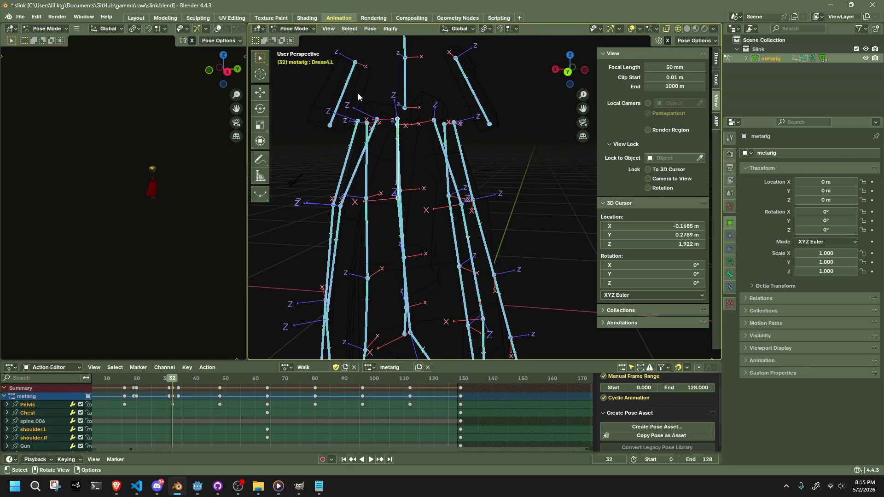
key(alt+a)
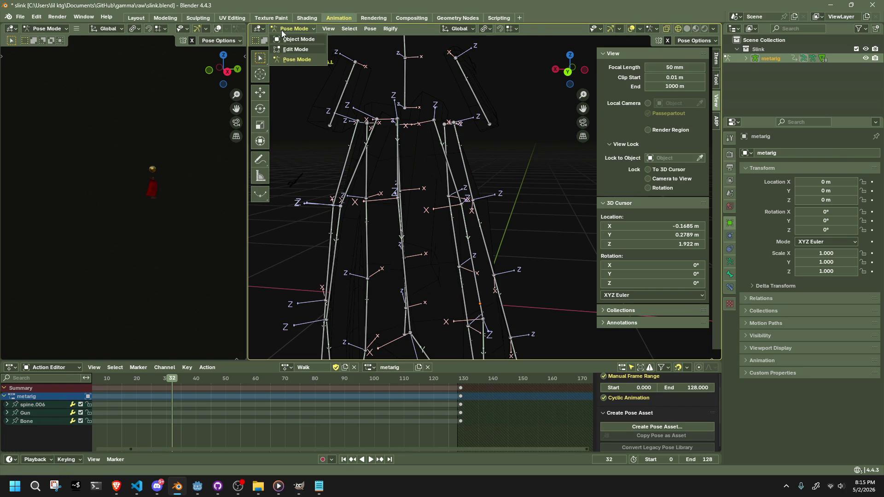
click(282, 28)
click(290, 39)
Step: Back in Object Mode, make the Dress mesh active and switch it to Weight Paint
scroll(434, 172, up, 2)
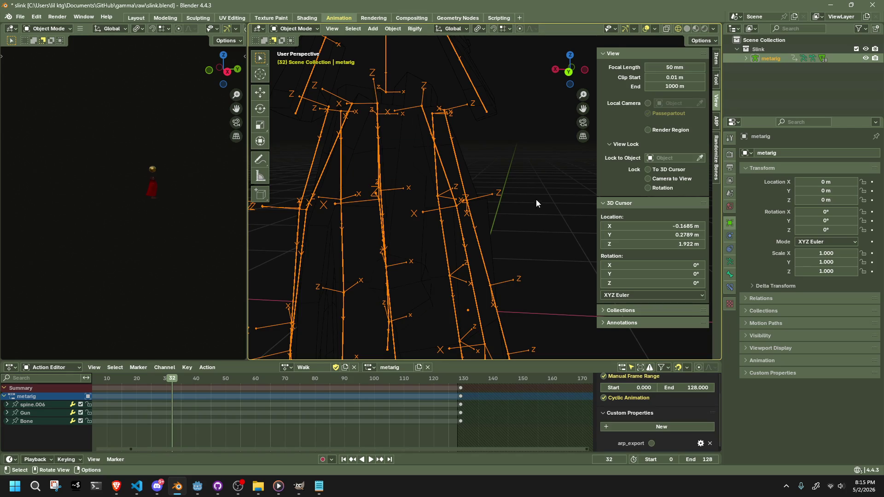
shift+click(428, 235)
shift+click(435, 233)
shift+click(465, 230)
click(300, 28)
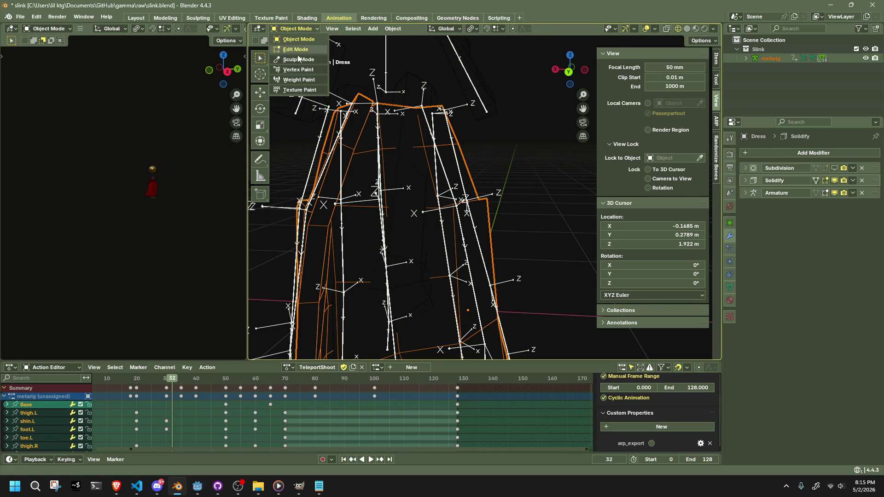
click(304, 80)
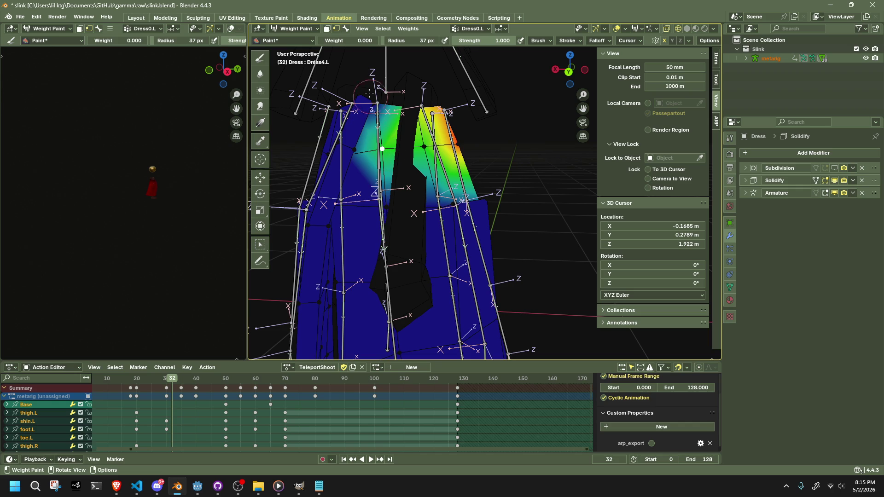
mouse_move(384, 169)
middle_down()
mouse_move(429, 136)
mouse_move(466, 176)
mouse_move(447, 183)
middle_up()
Step: Show Dress4.001.L's weights and hide the Subdivision modifier in the viewport
alt+click(423, 133)
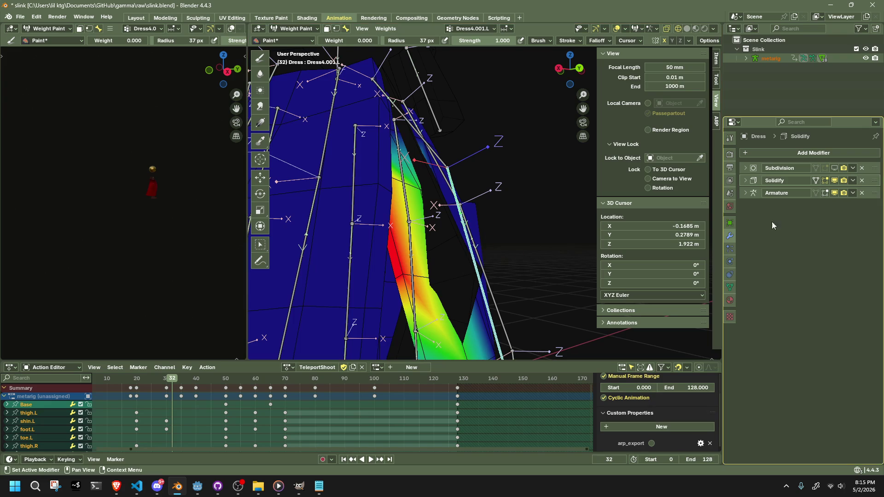
click(835, 169)
click(834, 169)
click(835, 169)
click(835, 170)
click(834, 169)
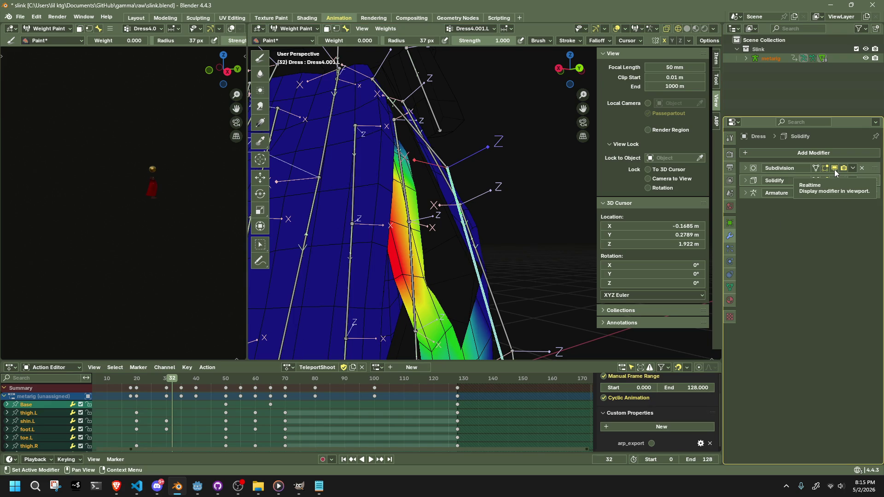
click(834, 170)
Step: Hide the Solidify modifier in the viewport as well
click(834, 180)
click(833, 180)
click(834, 181)
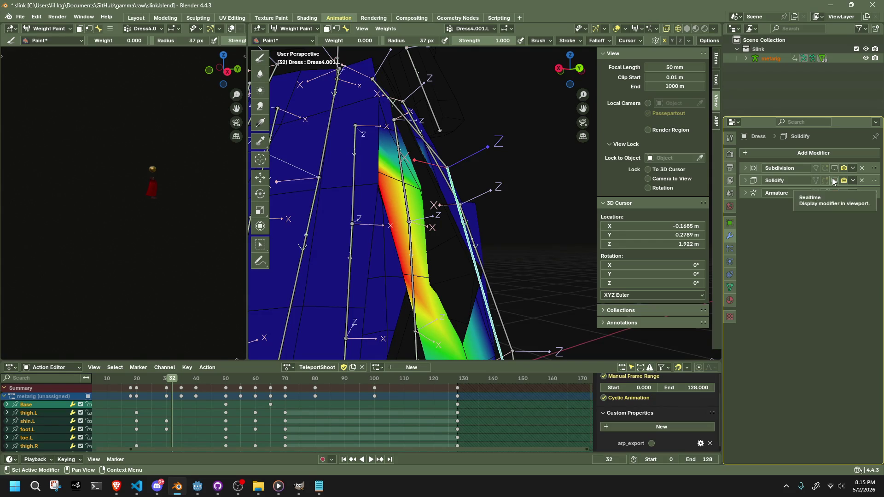
middle_drag(387, 221, 417, 296)
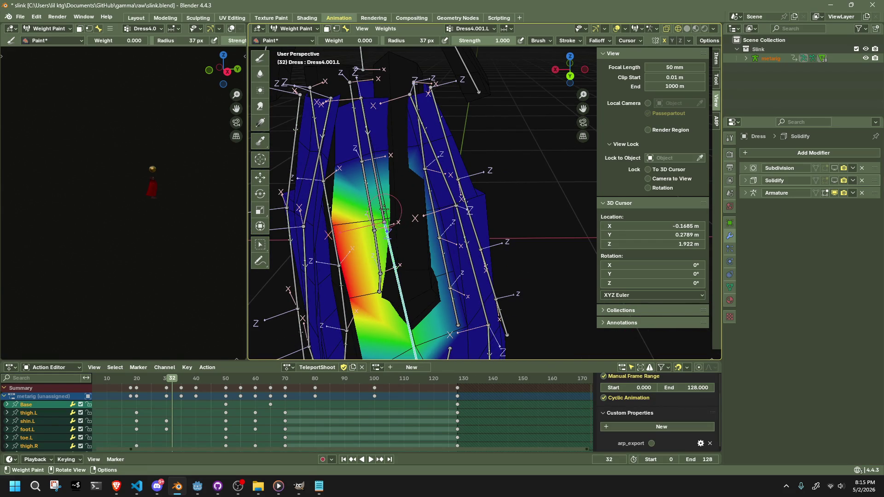
Step: Set paint weight to 1.0, paint the front dress panel, then select the Dress4.L group
drag(350, 40, 379, 42)
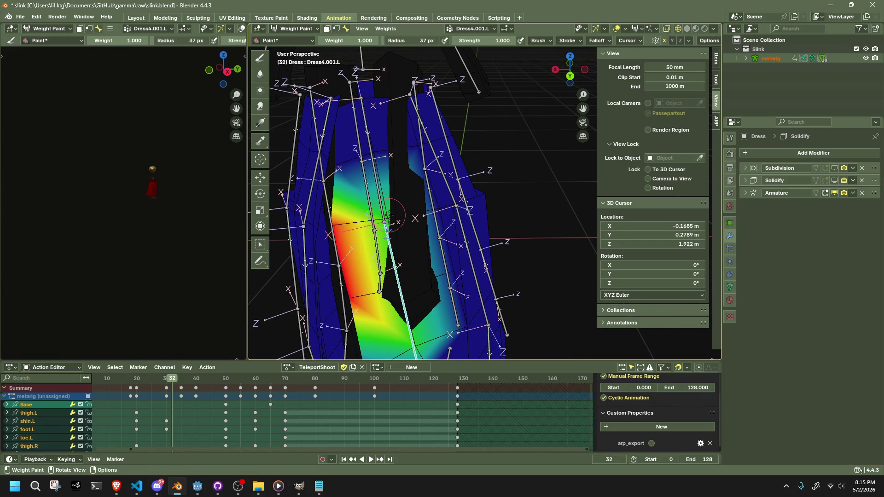
drag(387, 235, 408, 276)
mouse_move(413, 290)
middle_down()
mouse_move(431, 212)
mouse_move(352, 130)
mouse_move(326, 164)
mouse_move(354, 159)
middle_up()
ctrl+click(359, 152)
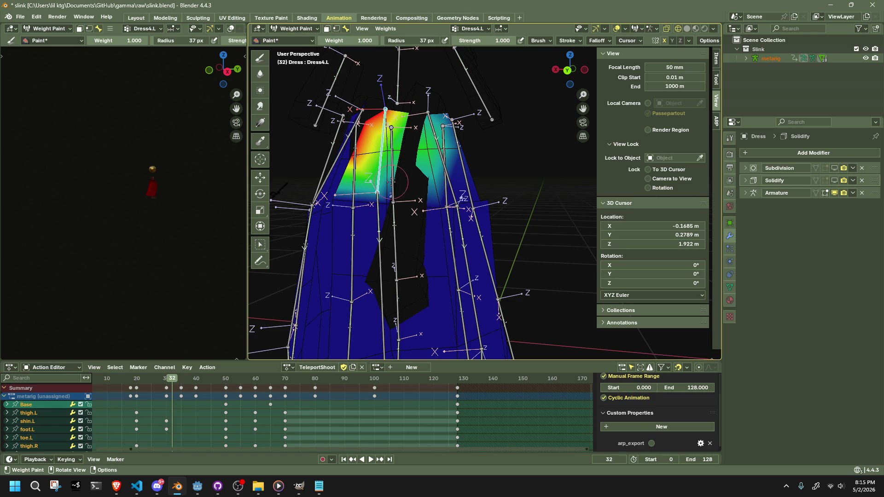
mouse_move(403, 156)
middle_down()
mouse_move(363, 191)
mouse_move(441, 214)
mouse_move(390, 181)
middle_up()
Step: Switch back to Dress4.001.L, adjust brush stroke settings, and paint the upper dress panel
alt+click(456, 218)
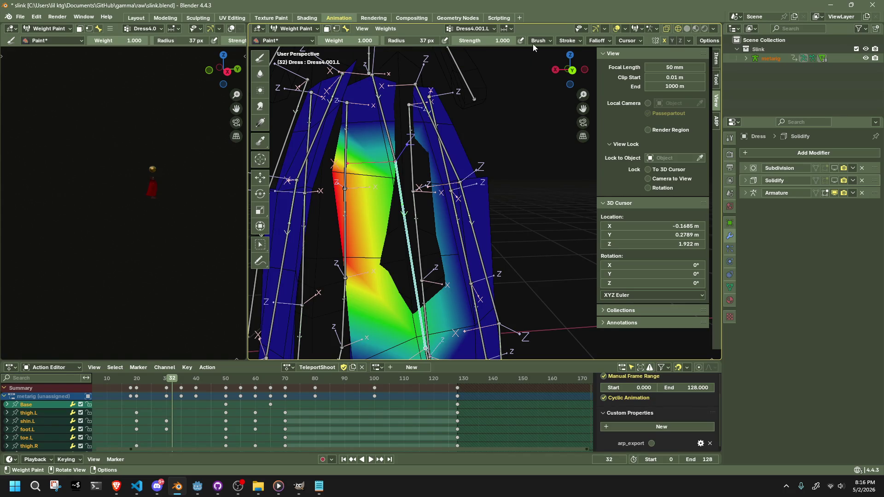
click(558, 40)
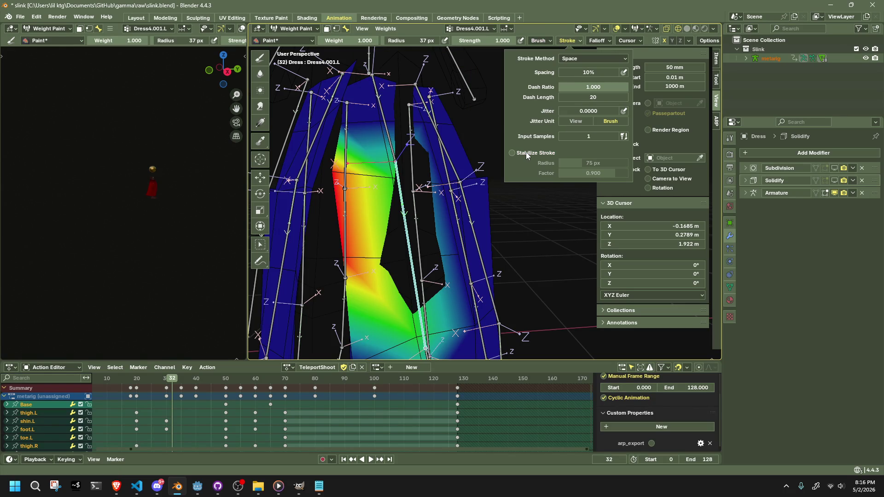
mouse_move(598, 42)
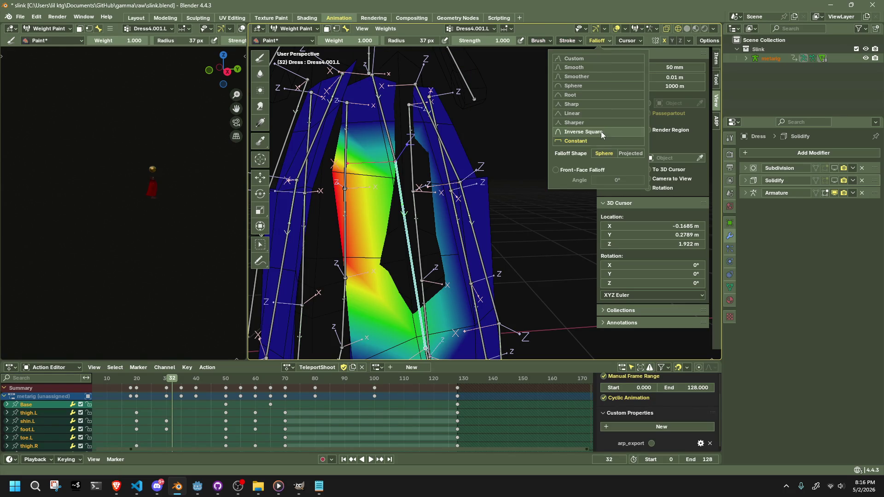
drag(398, 183, 391, 174)
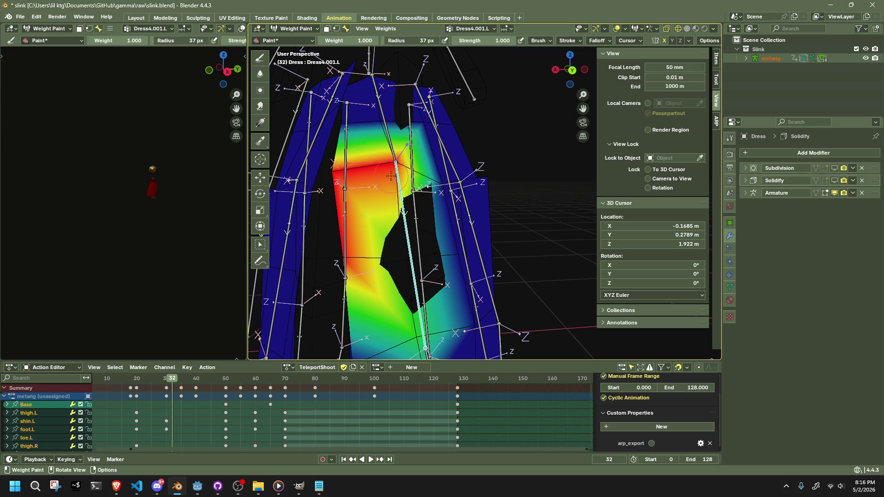
mouse_move(392, 194)
middle_down()
mouse_move(433, 184)
mouse_move(381, 194)
mouse_move(493, 277)
mouse_move(516, 231)
mouse_move(451, 206)
middle_up()
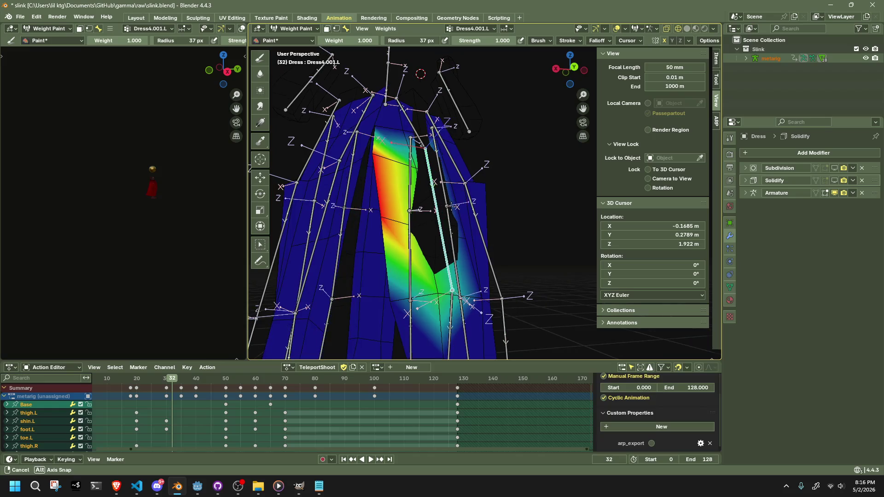
mouse_move(389, 217)
middle_down()
mouse_move(409, 181)
mouse_move(352, 147)
middle_up()
scroll(409, 181, up, 3)
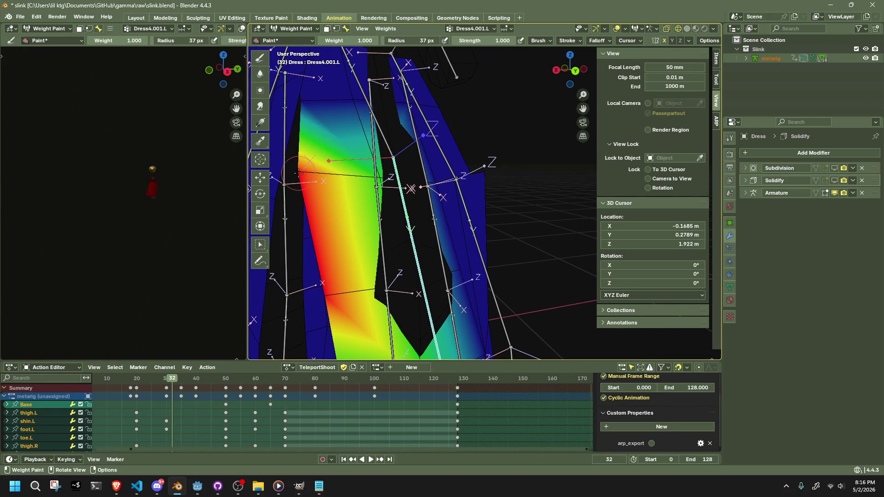
Step: Move a skirt bone about 0.08 m to test the painted weights
mouse_move(321, 203)
middle_down()
mouse_move(366, 205)
mouse_move(440, 178)
mouse_move(483, 194)
mouse_move(398, 218)
mouse_move(476, 241)
mouse_move(545, 187)
mouse_move(571, 180)
middle_up()
key(g)
click(469, 188)
Step: Move the Dress4.003.L bone about 0.19 m along Y to check the panel follows
key(g)
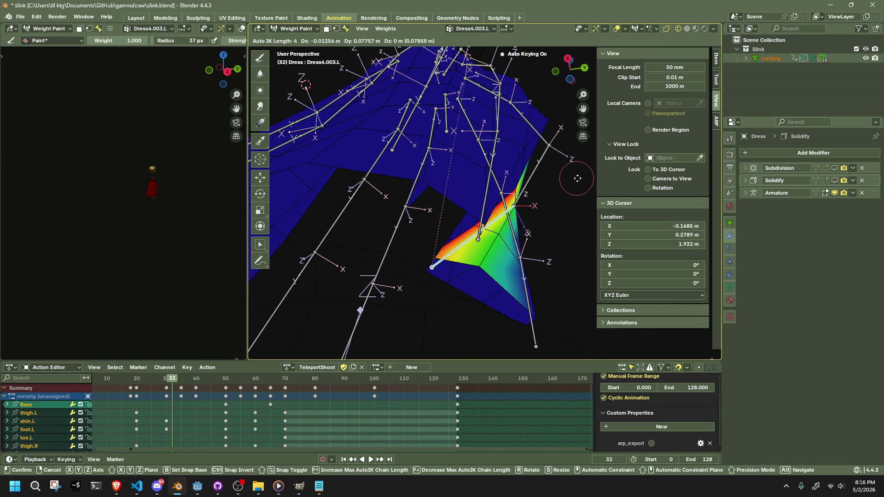
click(660, 186)
mouse_move(529, 217)
middle_down()
mouse_move(408, 257)
mouse_move(402, 248)
middle_up()
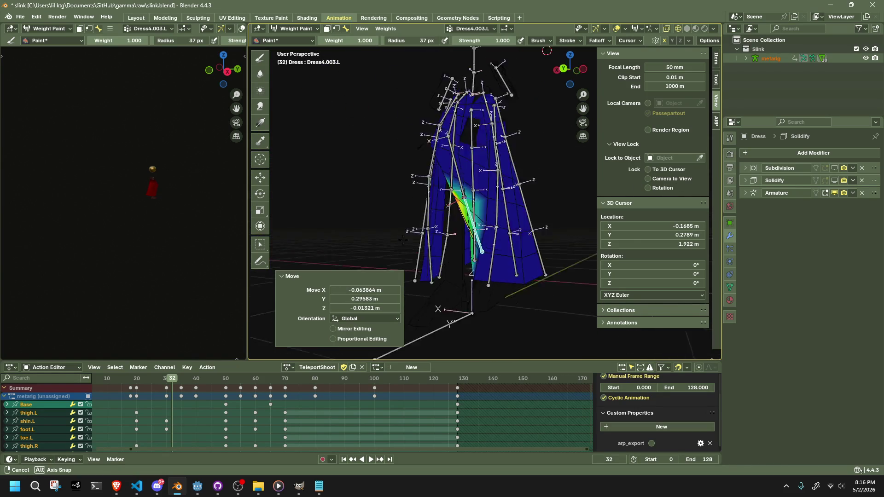
middle_drag(347, 253, 340, 253)
key(g)
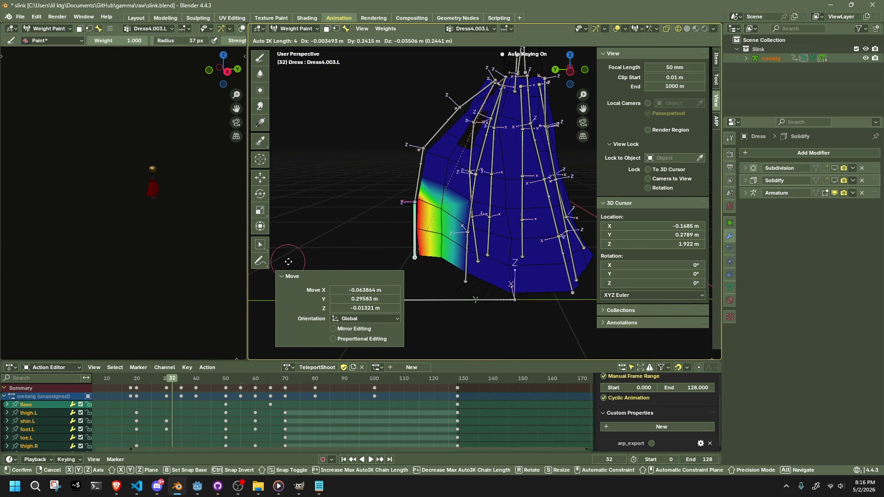
click(299, 255)
Step: Play the animation, scrub back to frame 20, and stop playback at frame 30
key(space)
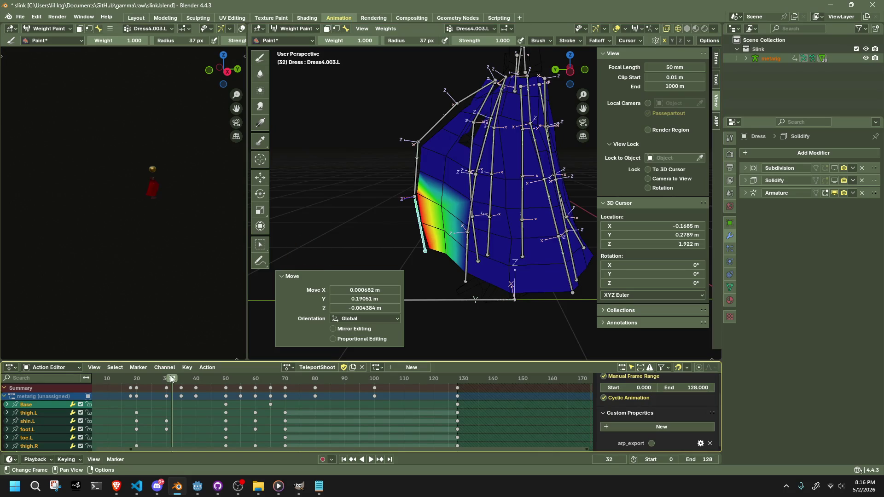
click(170, 381)
mouse_move(169, 380)
mouse_down()
mouse_move(128, 390)
mouse_move(137, 391)
mouse_up()
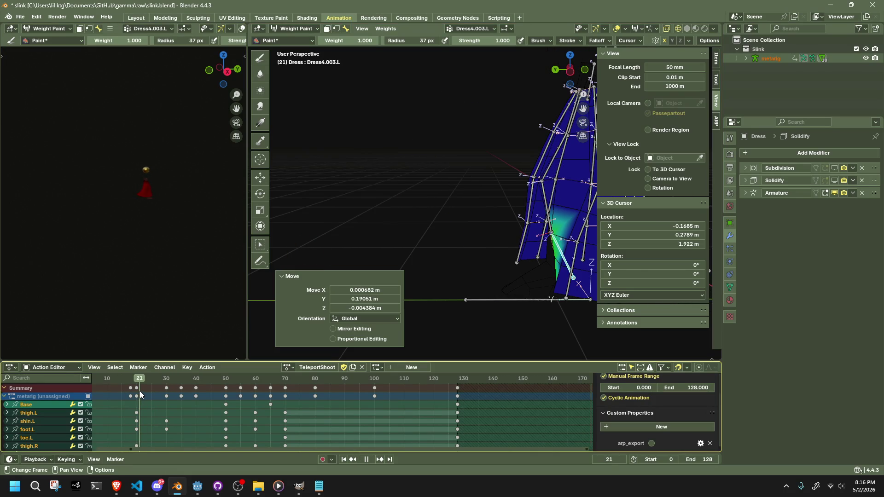
key(space)
middle_drag(391, 253, 368, 258)
mouse_move(472, 261)
middle_down()
mouse_move(542, 266)
mouse_move(552, 203)
mouse_move(529, 221)
middle_up()
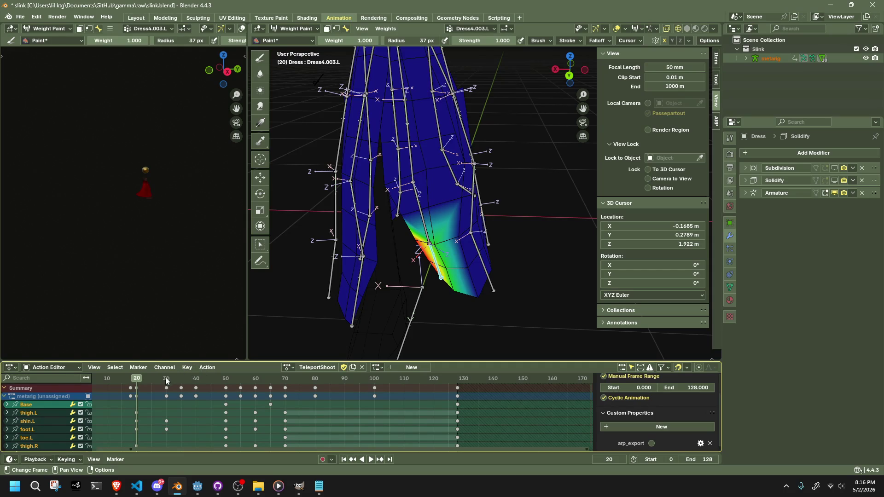
key(space)
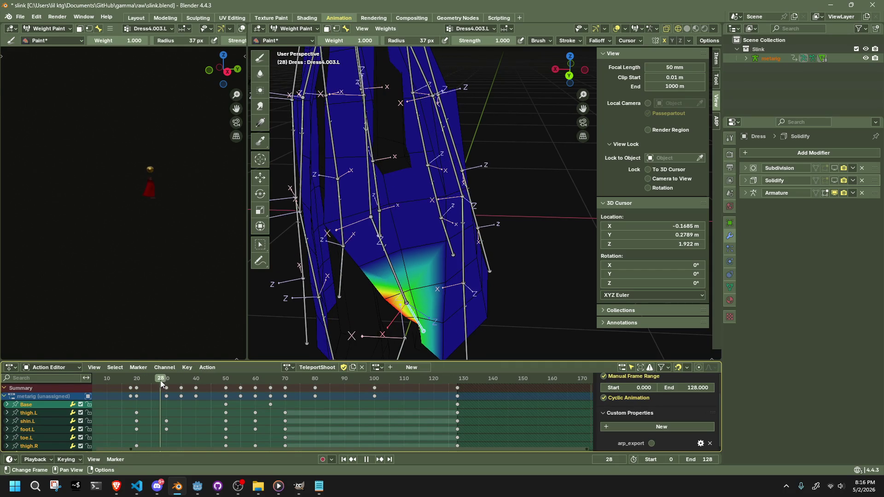
key(space)
mouse_move(392, 230)
middle_down()
mouse_move(478, 212)
mouse_move(379, 202)
middle_up()
click(285, 30)
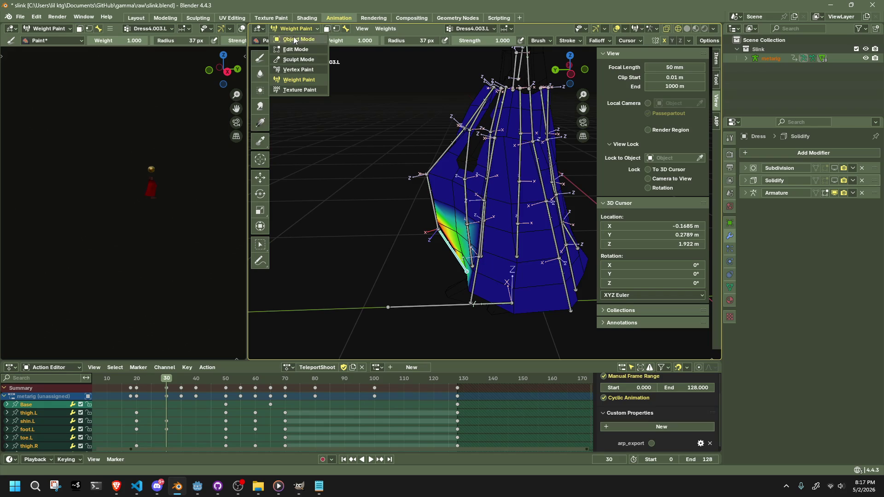
Step: Return the dress to Object Mode, select the metarig and put it in Pose Mode
click(291, 38)
click(291, 30)
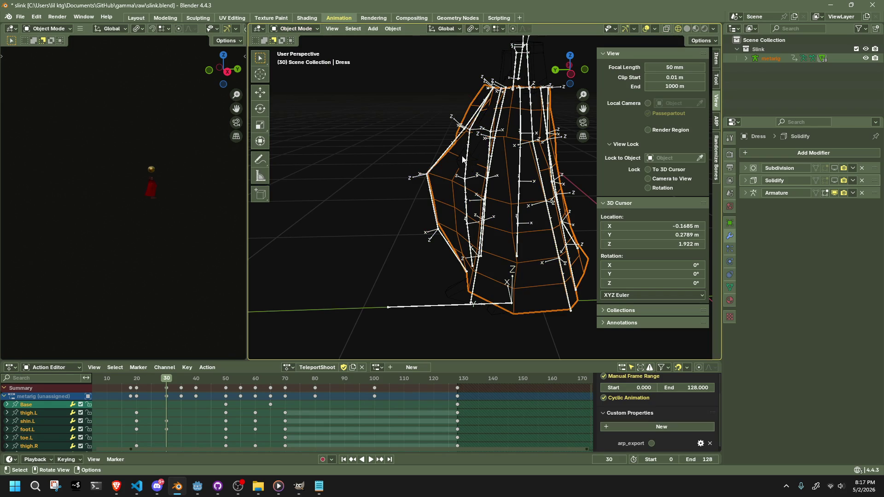
click(443, 154)
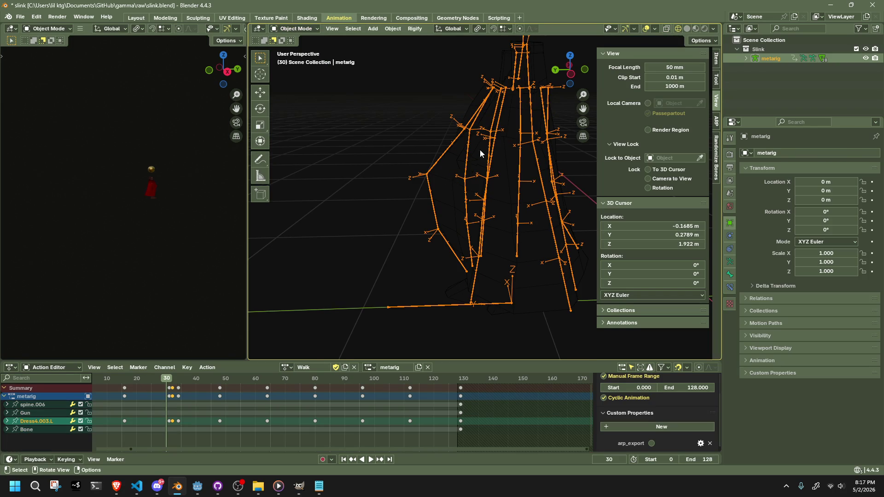
middle_drag(462, 148, 315, 40)
click(308, 59)
mouse_move(343, 200)
middle_down()
mouse_move(414, 193)
mouse_move(462, 171)
middle_up()
Step: Select the Dress4 and Dress0 left bone chains and clear all their transforms
click(413, 190)
key(l)
shift+click(497, 180)
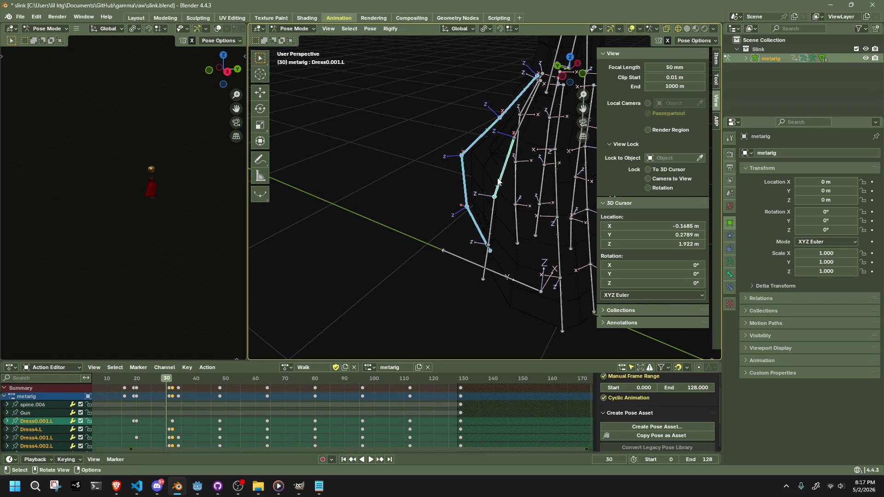
key(l)
click(372, 29)
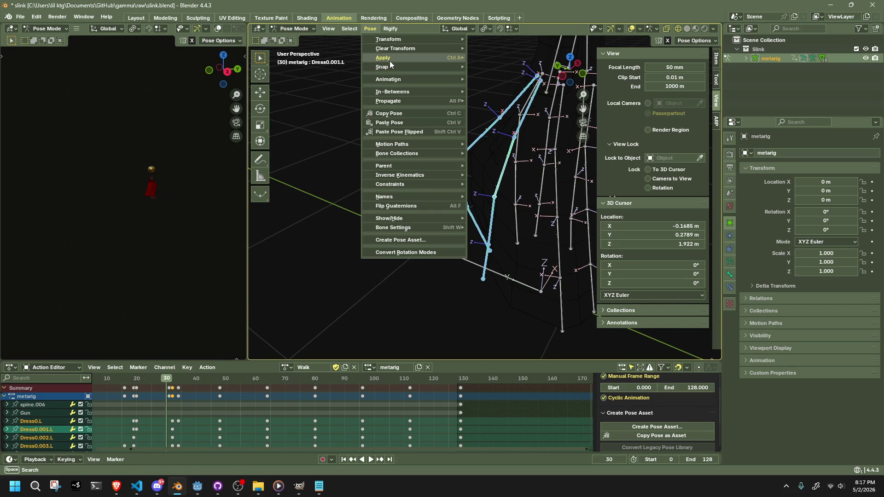
mouse_move(387, 51)
click(471, 46)
Step: Select only the Dress4.002.L bone and clear its transforms
mouse_move(496, 117)
middle_down()
mouse_move(637, 120)
mouse_move(699, 108)
middle_up()
click(436, 157)
shift+click(449, 162)
mouse_move(479, 161)
middle_down()
mouse_move(430, 144)
mouse_move(473, 129)
mouse_move(488, 85)
mouse_move(469, 149)
mouse_move(550, 247)
mouse_move(533, 240)
mouse_move(479, 261)
middle_up()
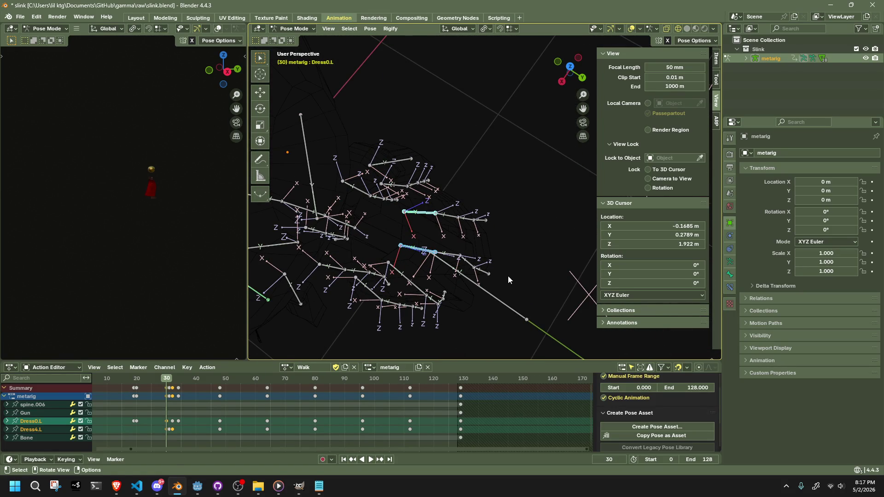
drag(470, 211, 471, 211)
click(469, 261)
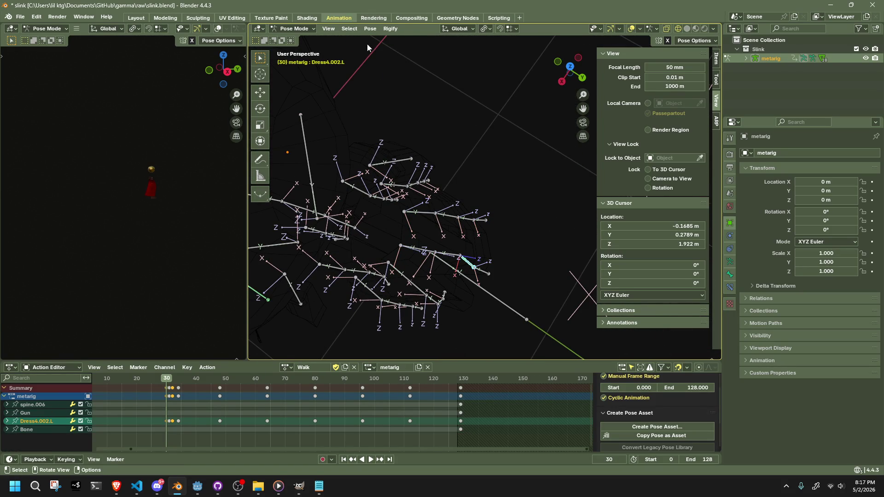
click(370, 29)
mouse_move(424, 49)
click(475, 51)
Step: Select Dress0.L and Dress4.L and rotate them about the global X axis
mouse_move(556, 258)
middle_down()
mouse_move(492, 249)
mouse_move(483, 221)
mouse_move(498, 189)
mouse_move(402, 208)
mouse_move(350, 204)
mouse_move(444, 220)
mouse_move(509, 199)
mouse_move(458, 138)
mouse_move(489, 233)
mouse_move(518, 195)
mouse_move(509, 182)
mouse_move(493, 206)
middle_up()
click(404, 180)
mouse_move(404, 181)
middle_down()
mouse_move(350, 198)
mouse_move(402, 219)
mouse_move(343, 222)
middle_up()
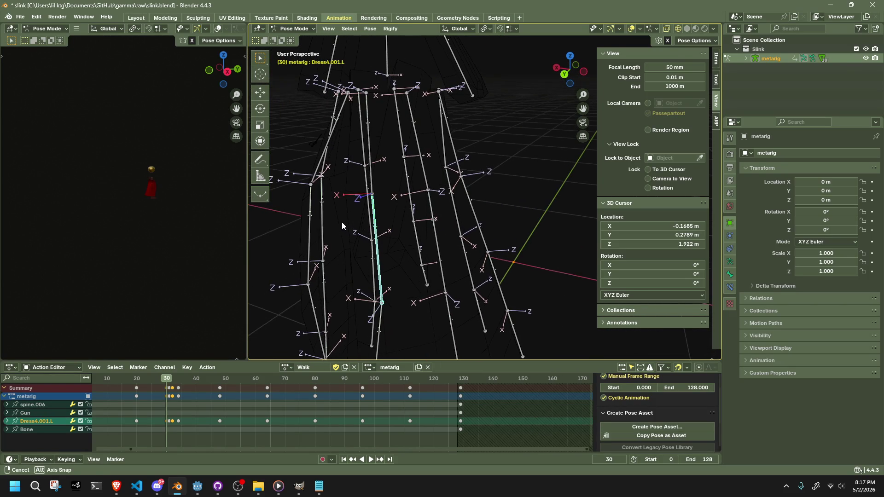
mouse_move(373, 252)
middle_down()
mouse_move(418, 264)
mouse_move(454, 253)
mouse_move(445, 215)
mouse_move(446, 238)
mouse_move(383, 256)
middle_up()
click(441, 213)
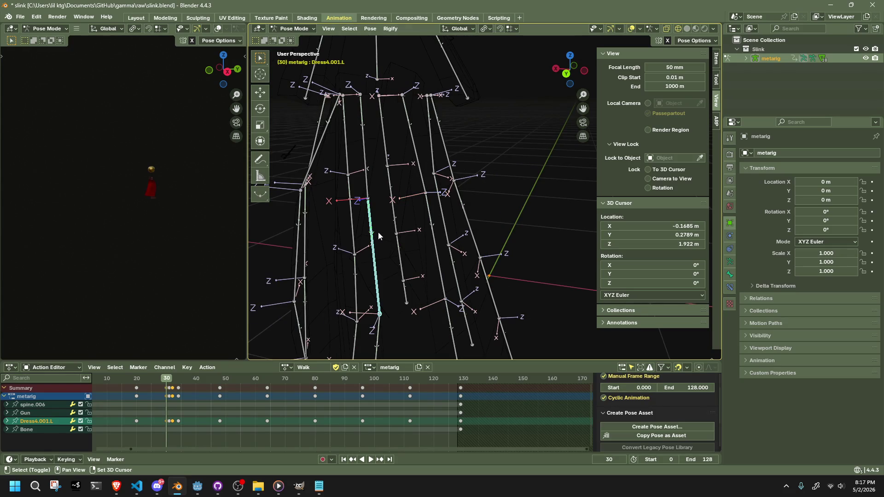
shift+click(363, 183)
click(423, 177)
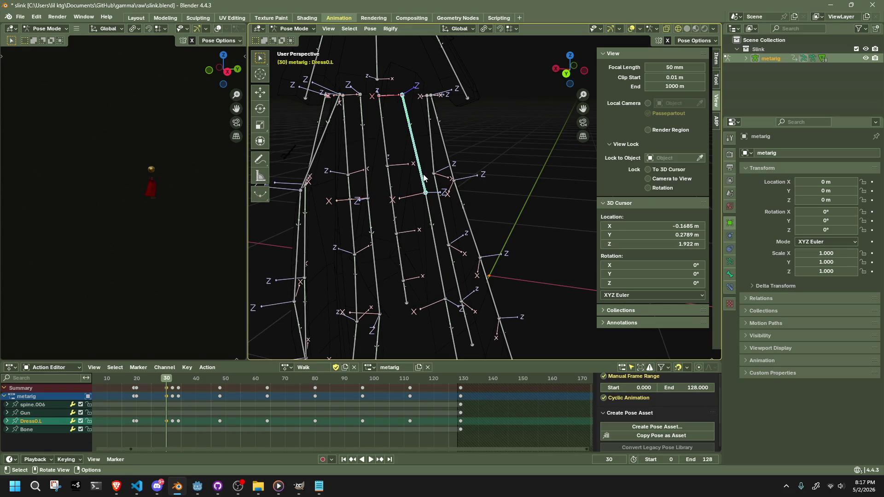
shift+click(365, 180)
mouse_move(368, 181)
middle_down()
mouse_move(457, 186)
mouse_move(479, 174)
middle_up()
key(r)
key(x)
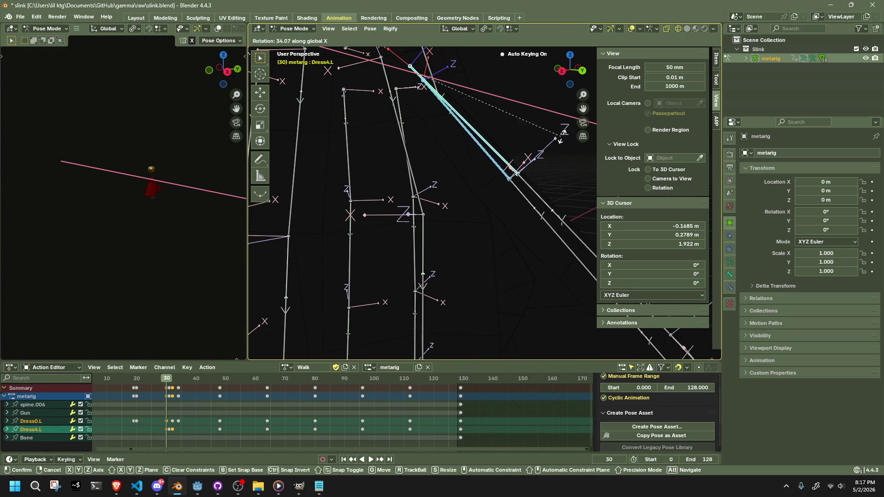
click(554, 143)
Step: Adjust Dress4.L's X rotation, swinging it back and then slightly further
mouse_move(530, 126)
middle_down()
mouse_move(523, 93)
mouse_move(527, 132)
mouse_move(547, 129)
middle_up()
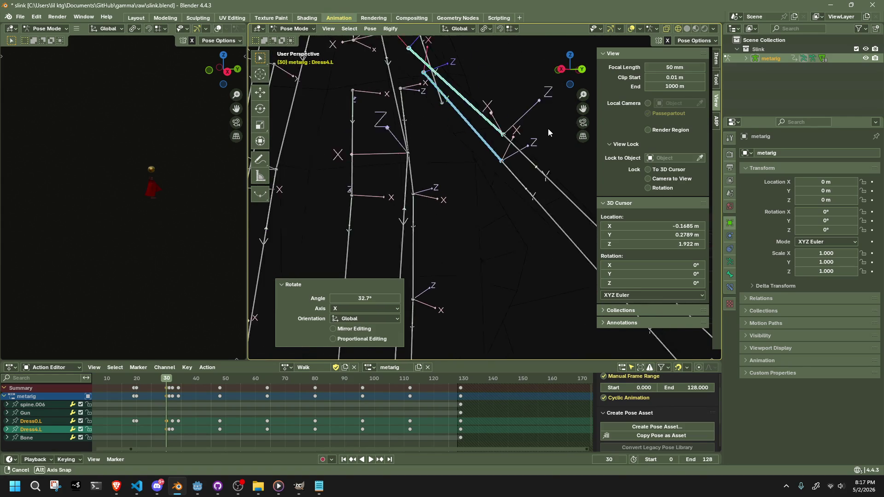
key(r)
key(x)
click(536, 143)
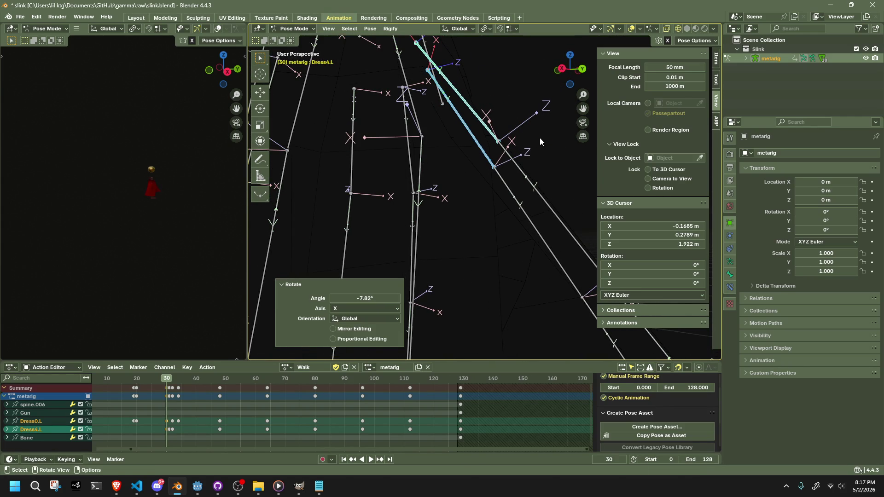
key(r)
key(x)
click(545, 135)
mouse_move(545, 135)
middle_down()
mouse_move(492, 162)
mouse_move(529, 175)
mouse_move(590, 164)
mouse_move(575, 192)
mouse_move(542, 220)
mouse_move(509, 186)
middle_up()
Step: Swing the two long dress bones about X by -14.4°, -10.4° and 8.78°
mouse_move(446, 178)
mouse_down()
mouse_move(603, 324)
mouse_move(610, 360)
mouse_up()
middle_drag(554, 201, 553, 171)
key(r)
key(z)
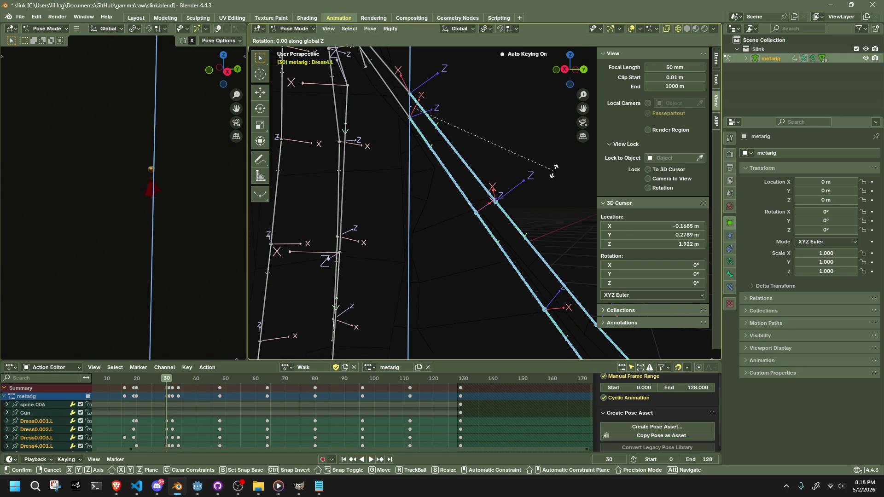
key(x)
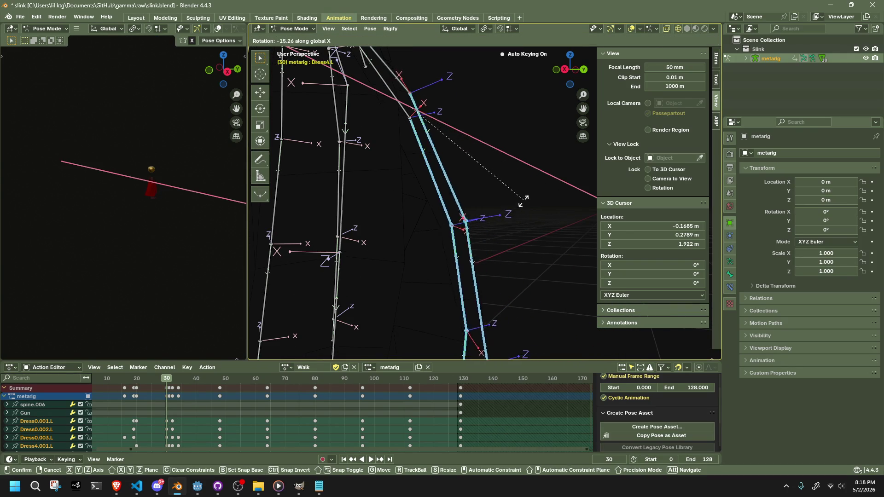
click(644, 115)
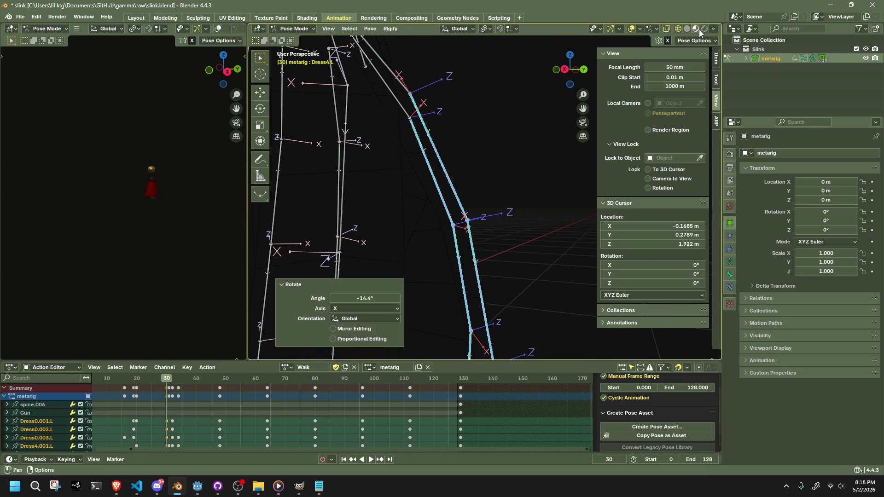
mouse_move(543, 162)
middle_down()
mouse_move(493, 170)
mouse_move(549, 106)
mouse_move(542, 111)
middle_up()
click(513, 142)
mouse_move(513, 143)
middle_down()
mouse_move(491, 170)
mouse_move(449, 195)
mouse_move(380, 206)
mouse_move(469, 229)
mouse_move(561, 286)
middle_up()
key(r)
key(x)
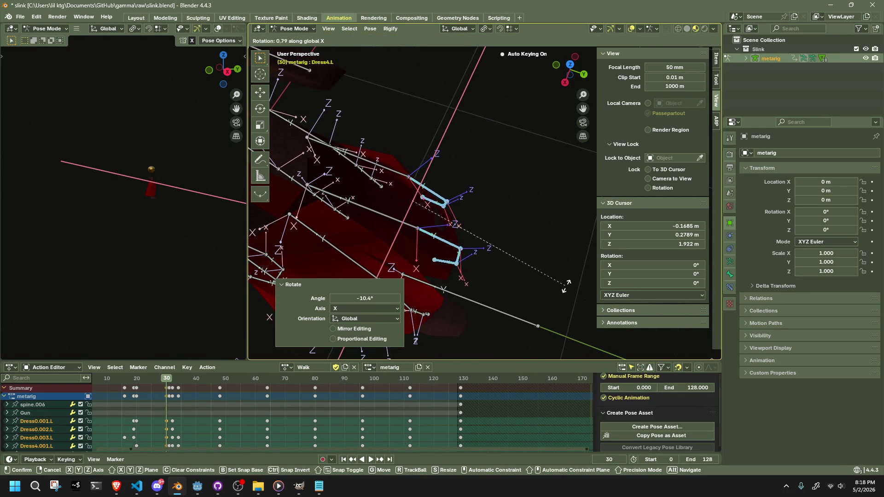
click(595, 277)
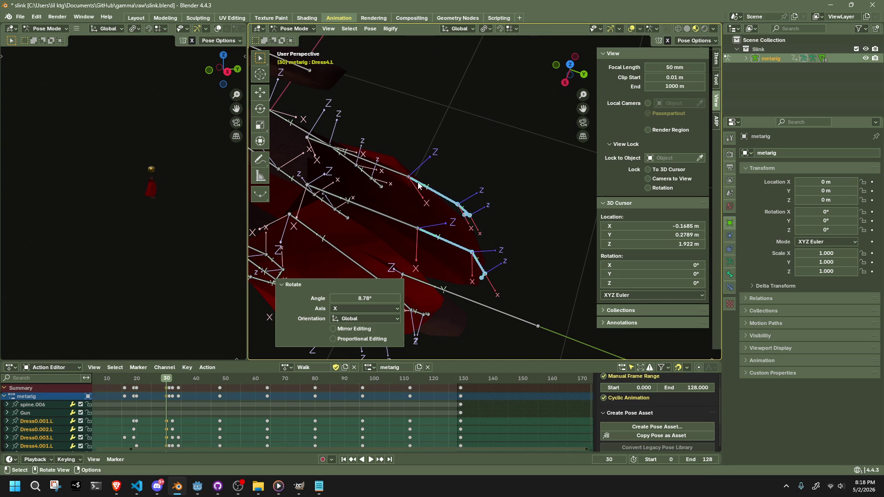
middle_drag(594, 277, 449, 266)
Step: Rotate the Dress0.L bone about the global Z axis
click(414, 267)
key(r)
key(z)
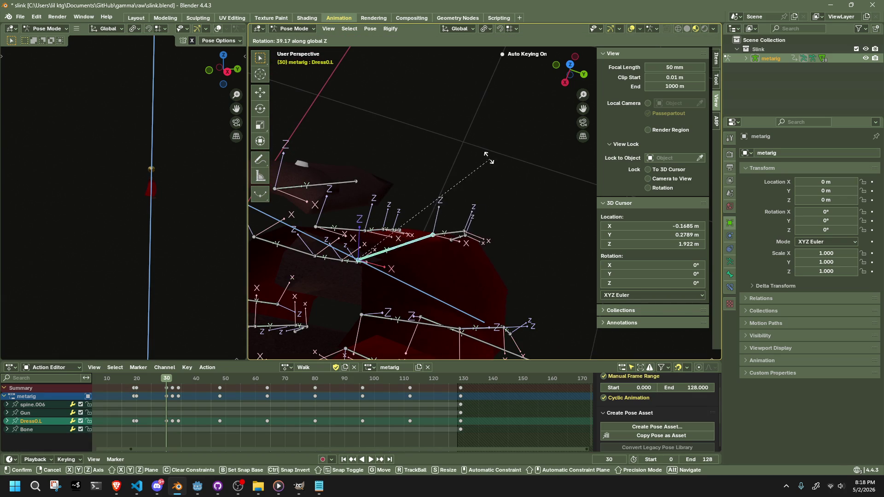
click(508, 189)
mouse_move(509, 189)
middle_down()
mouse_move(517, 201)
mouse_move(435, 188)
mouse_move(456, 145)
mouse_move(446, 190)
mouse_move(458, 205)
mouse_move(490, 189)
mouse_move(492, 158)
mouse_move(507, 223)
mouse_move(476, 226)
middle_up()
Step: Rotate the Dress4.R bone -6.22° about global Z at frame 30
click(432, 198)
middle_drag(432, 198, 485, 211)
key(r)
key(z)
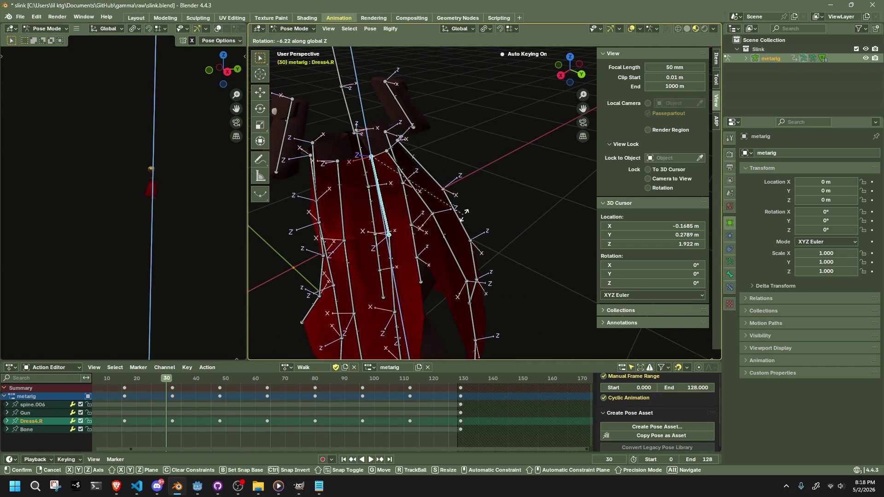
click(463, 212)
Step: Move the timeline back toward frame 16 and select the Dress4.003.L skirt bone
mouse_move(165, 379)
mouse_down()
mouse_move(105, 380)
mouse_move(153, 388)
mouse_move(126, 392)
mouse_up()
scroll(477, 231, up, 4)
mouse_move(477, 232)
middle_down()
mouse_move(344, 247)
mouse_move(314, 222)
mouse_move(393, 288)
middle_up()
click(439, 309)
mouse_move(438, 308)
shift+middle_down()
mouse_move(421, 266)
mouse_move(600, 81)
shift+middle_up()
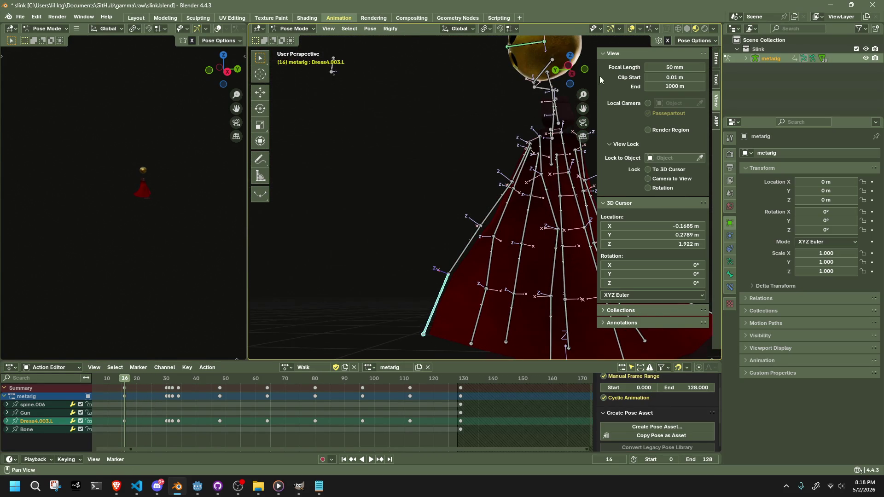
Step: In Left Ortho view, move Dress4.003.L to a new position
click(572, 71)
key(g)
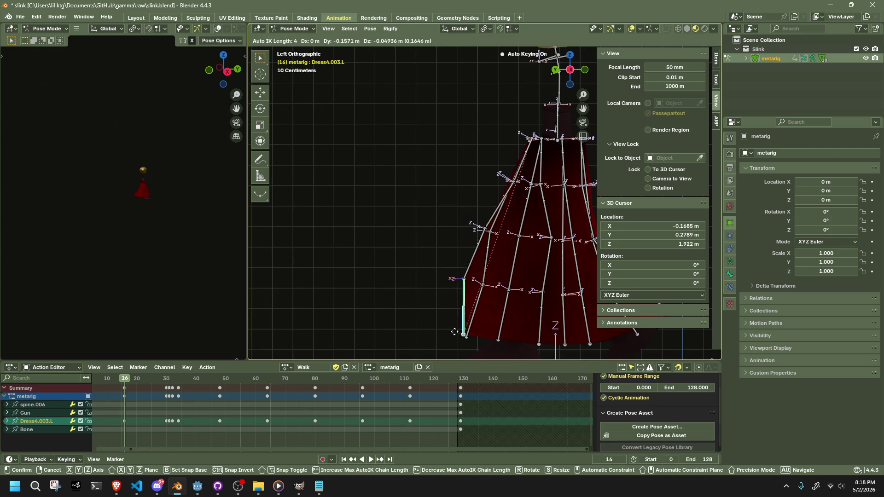
click(484, 342)
mouse_move(485, 342)
middle_down()
mouse_move(553, 308)
mouse_move(603, 302)
mouse_move(596, 245)
mouse_move(551, 200)
mouse_move(559, 258)
middle_up()
scroll(174, 391, down, 2)
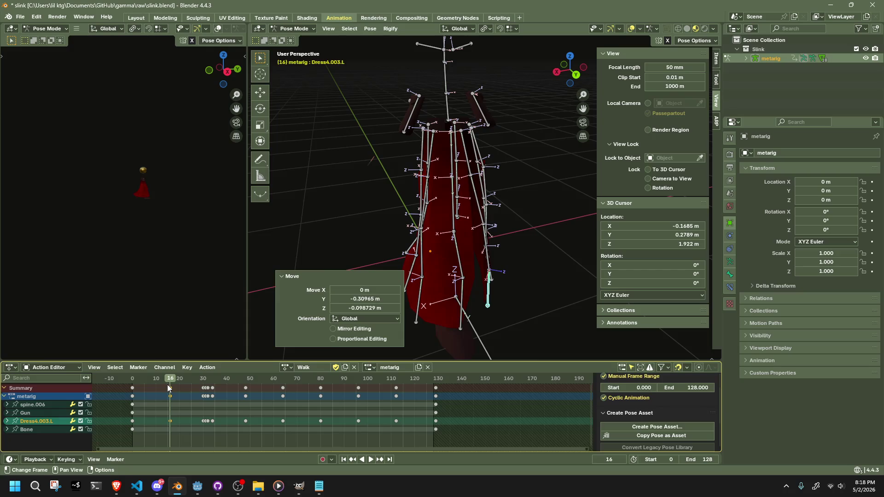
Step: Play the Walk action from the frame 16 and 31 keys to check the skirt's sway
click(169, 388)
key(space)
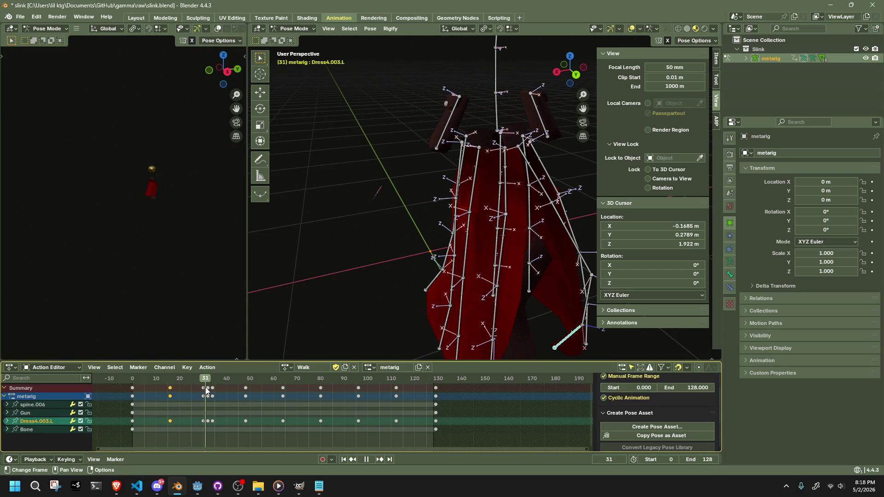
key(Escape)
middle_drag(313, 345, 461, 298)
click(206, 389)
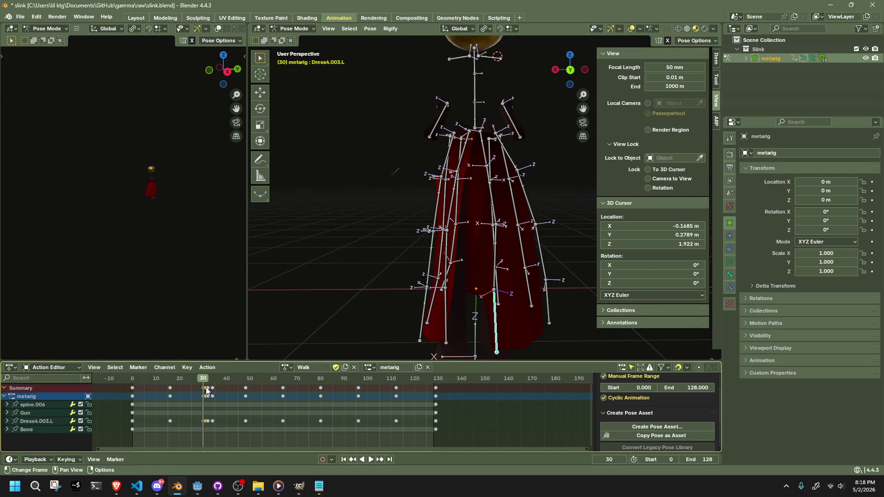
key(space)
mouse_move(199, 382)
mouse_down()
mouse_move(154, 378)
mouse_move(206, 382)
mouse_up()
key(a)
key(space)
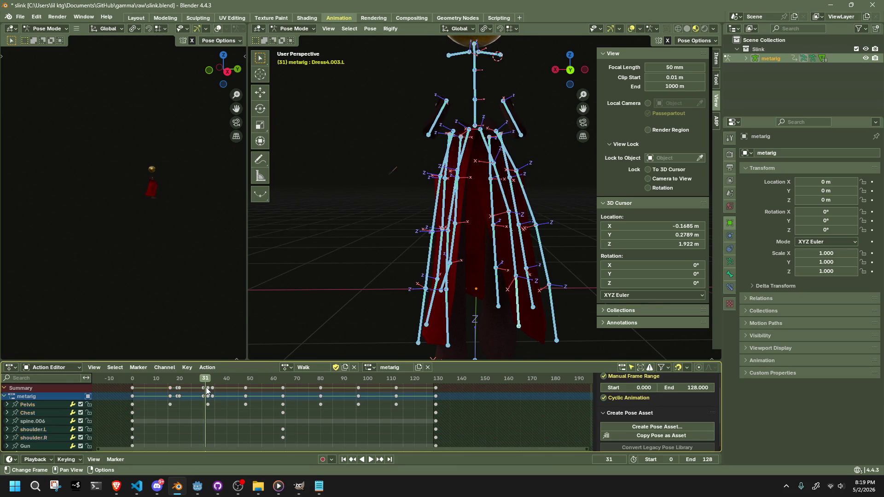
mouse_move(474, 304)
middle_down()
mouse_move(534, 317)
mouse_move(429, 314)
mouse_move(474, 279)
middle_up()
click(534, 249)
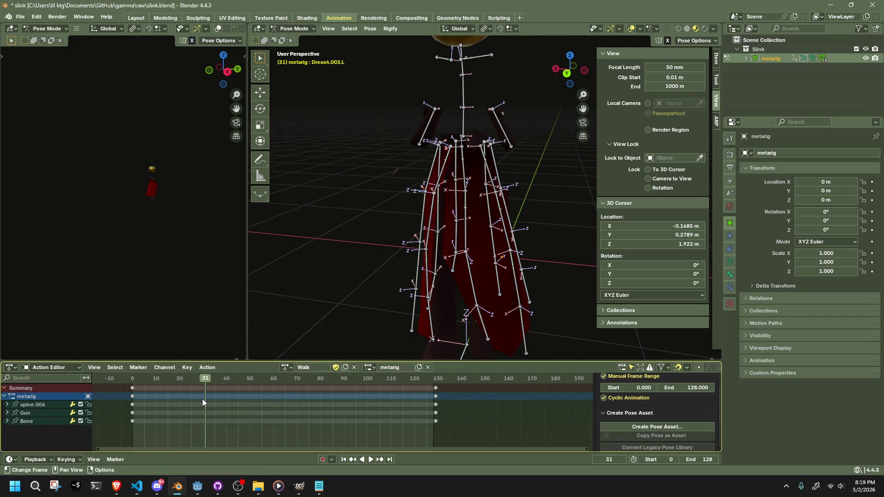
Step: Select all bones and select the keyframes at frame 31
key(a)
drag(206, 380, 203, 379)
mouse_move(368, 300)
middle_down()
mouse_move(425, 304)
mouse_move(435, 290)
mouse_move(388, 261)
mouse_move(332, 304)
middle_up()
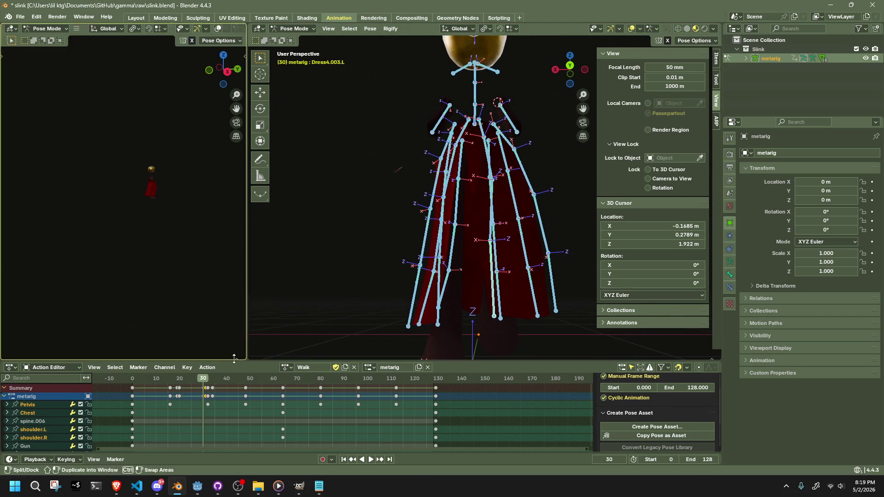
drag(203, 380, 206, 382)
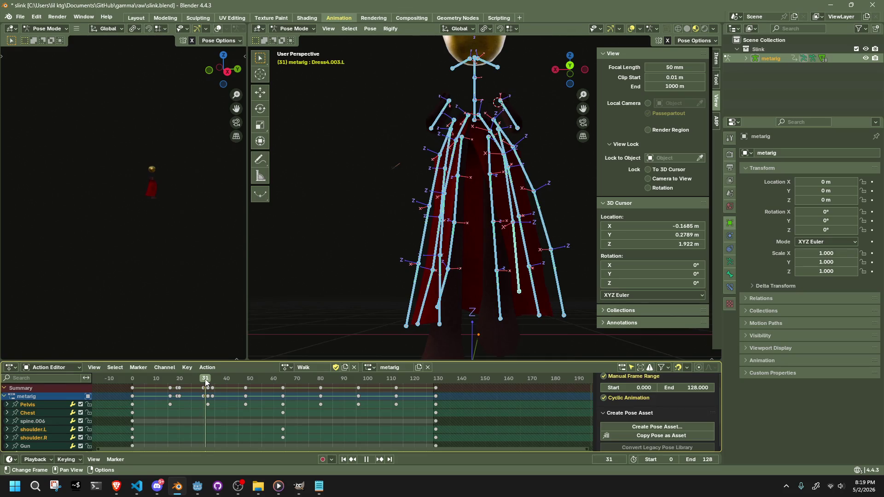
click(205, 389)
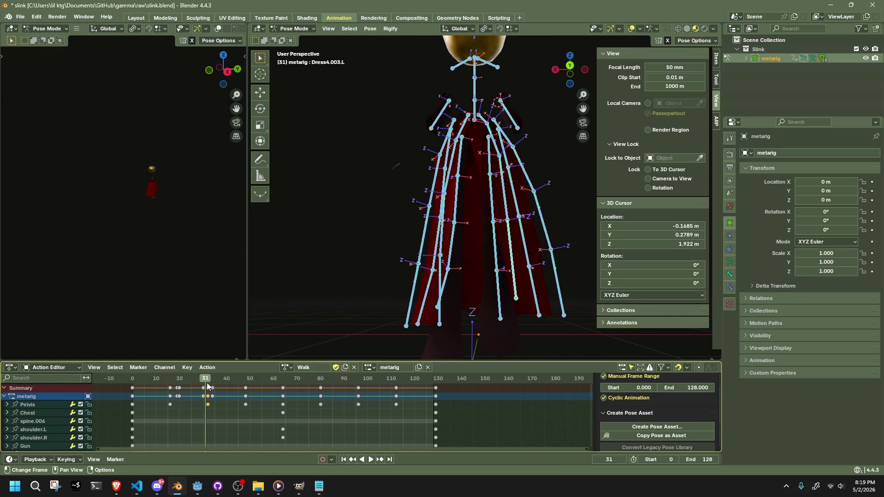
Step: Advance to frame 32, play and stop the animation, then select a front dress bone
key(Right)
mouse_move(431, 303)
middle_down()
mouse_move(436, 328)
mouse_move(483, 288)
mouse_move(490, 262)
mouse_move(473, 234)
mouse_move(354, 323)
middle_up()
key(space)
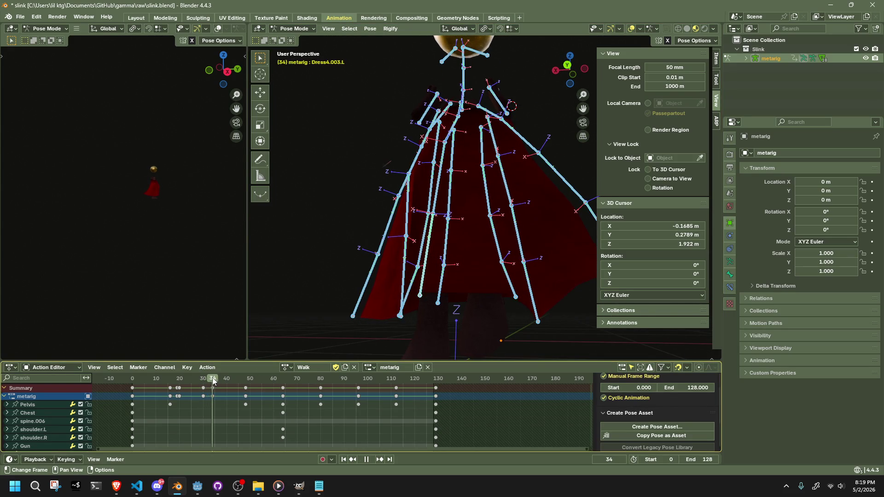
key(space)
mouse_move(414, 322)
middle_down()
mouse_move(471, 319)
mouse_move(377, 324)
mouse_move(350, 278)
mouse_move(413, 217)
mouse_move(461, 120)
middle_up()
click(456, 123)
Step: Raise the front dress bone, rotate it 38.1° about Z, then rotate it about X
key(g)
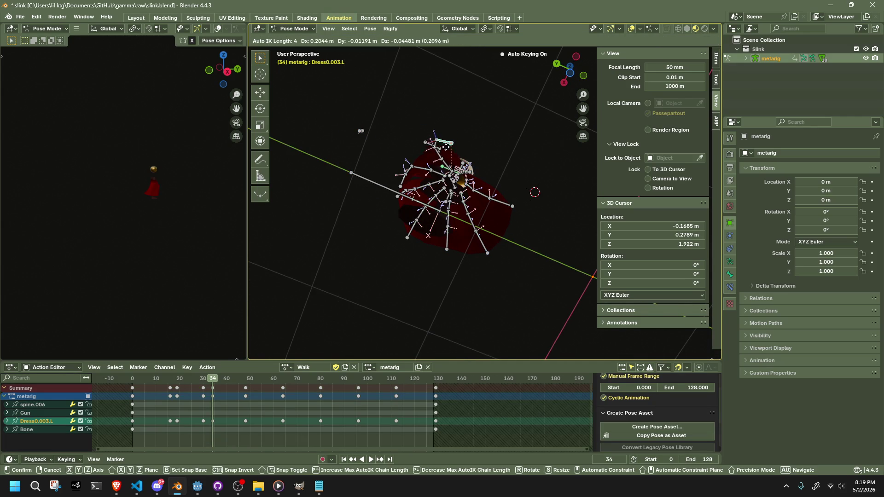
click(450, 164)
key(r)
key(z)
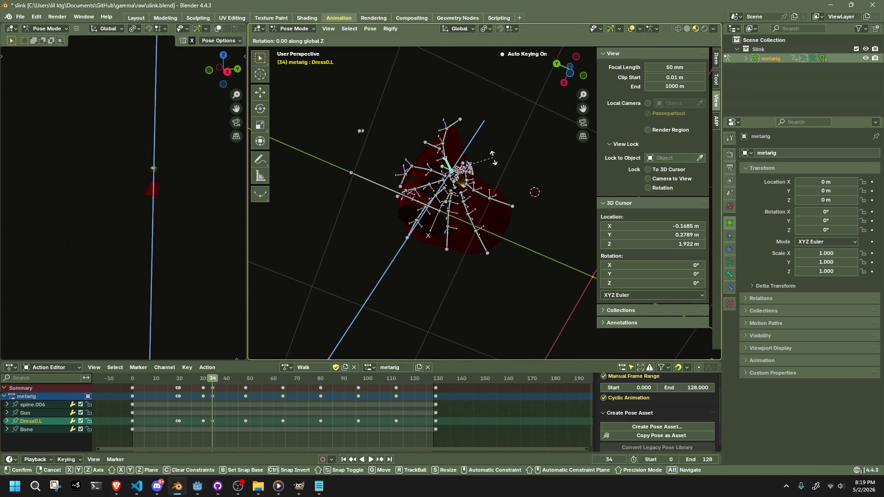
click(505, 190)
key(r)
key(x)
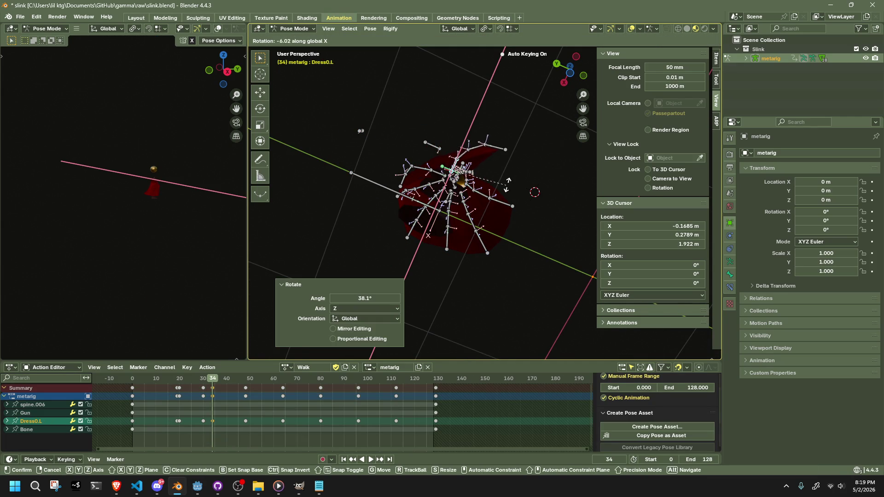
click(476, 199)
Step: Move Dress0.003.L into a new frame-34 position with a few small nudges
click(455, 134)
key(g)
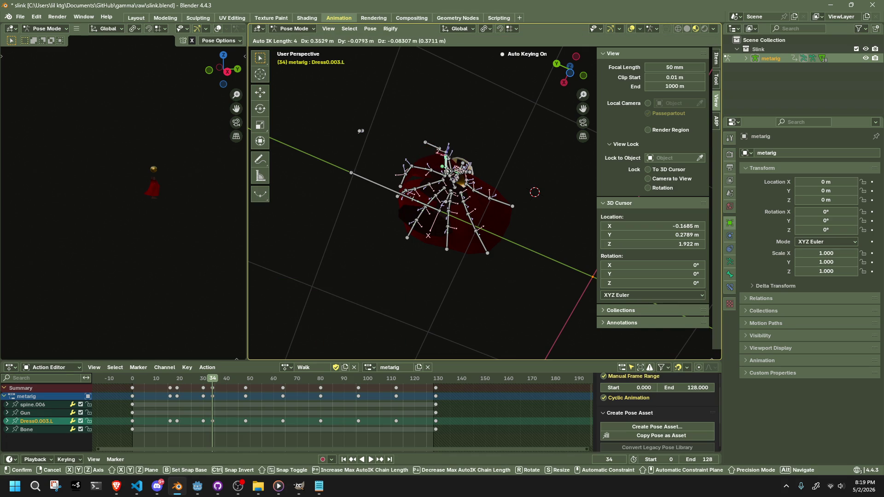
click(361, 130)
mouse_move(361, 130)
middle_down()
mouse_move(526, 276)
mouse_move(553, 290)
mouse_move(568, 282)
mouse_move(549, 255)
mouse_move(445, 243)
mouse_move(431, 215)
mouse_move(470, 233)
mouse_move(393, 227)
mouse_move(463, 215)
mouse_move(515, 228)
mouse_move(516, 245)
middle_up()
key(g)
click(553, 263)
key(g)
click(392, 223)
Step: Play the animation, then hide all bones and replay it to watch the red skirt
key(space)
drag(135, 379, 219, 388)
key(space)
key(a)
key(a)
key(h)
key(space)
key(space)
scroll(455, 273, down, 3)
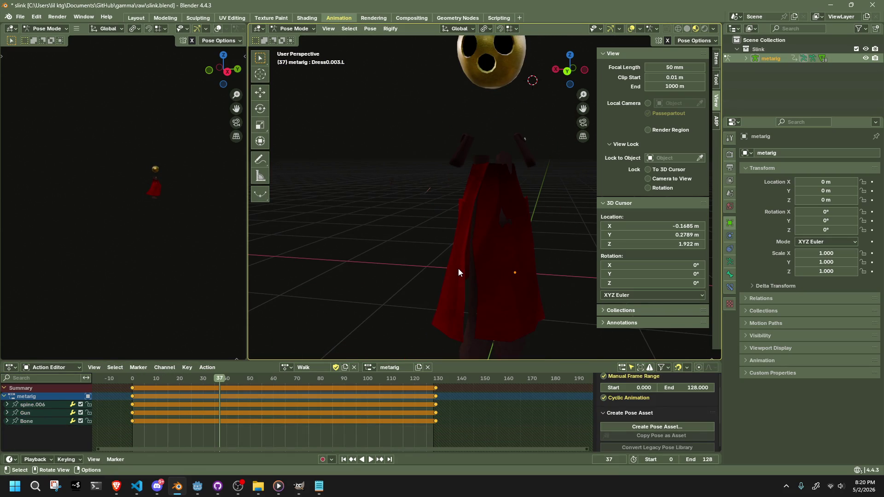
Step: Reveal the hidden bones, then box-select and hide the upper-body bones
key(alt+h)
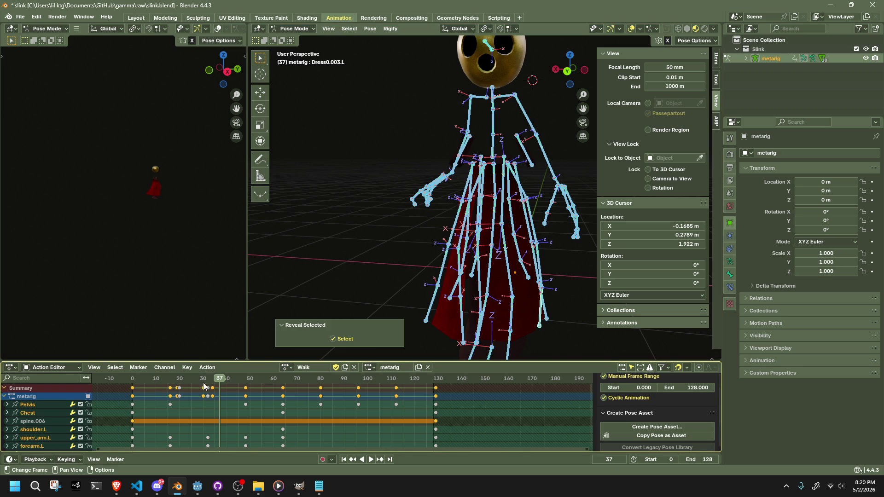
click(497, 225)
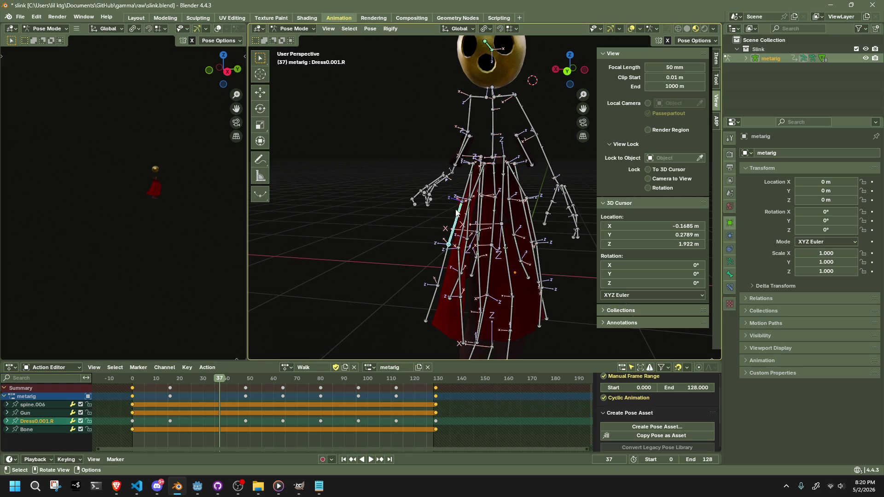
key(a)
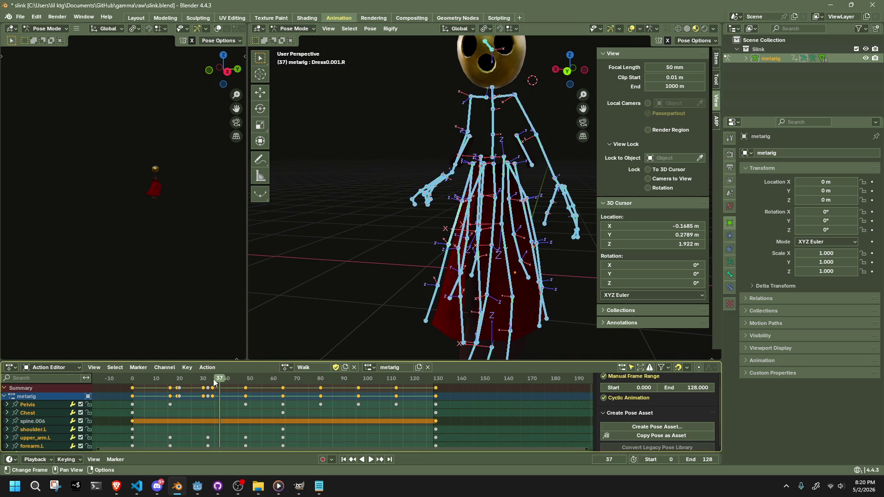
click(366, 268)
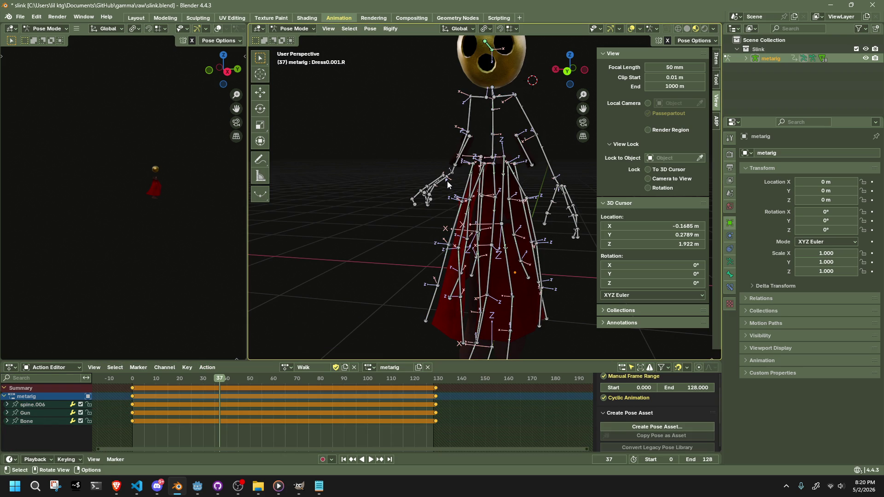
key(ctrl+z)
key(ctrl+z)
key(ctrl+z)
key(ctrl+z)
key(ctrl+z)
key(ctrl+z)
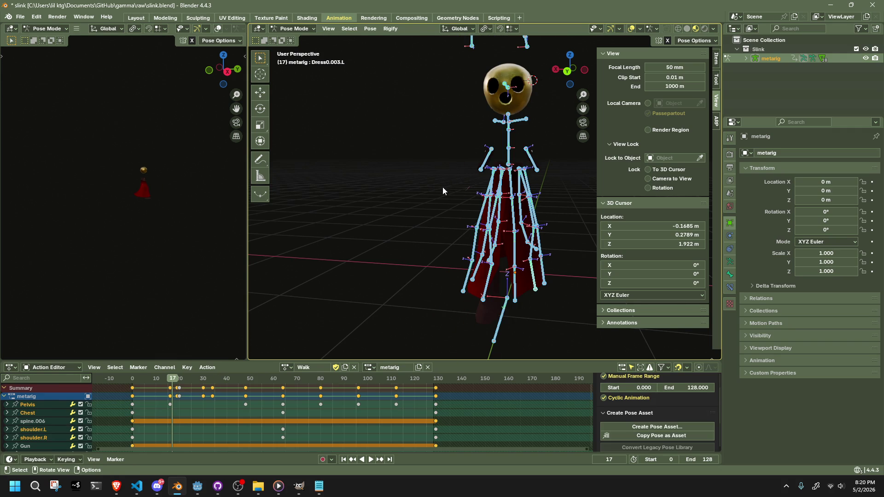
key(ctrl+z)
key(ctrl+z)
drag(428, 60, 554, 167)
key(h)
mouse_move(556, 177)
middle_down()
mouse_move(526, 235)
mouse_move(442, 230)
middle_up()
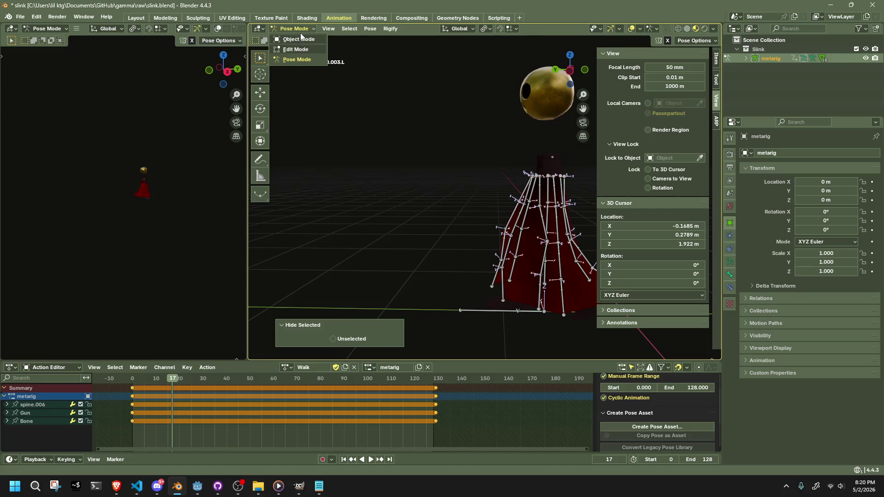
Step: Hide the Pockets object in Object Mode, then put the metarig back in Pose Mode
click(299, 39)
drag(567, 167, 567, 168)
key(h)
mouse_move(542, 159)
middle_down()
mouse_move(543, 236)
mouse_move(393, 245)
mouse_move(469, 263)
mouse_move(483, 233)
middle_up()
click(477, 231)
click(477, 233)
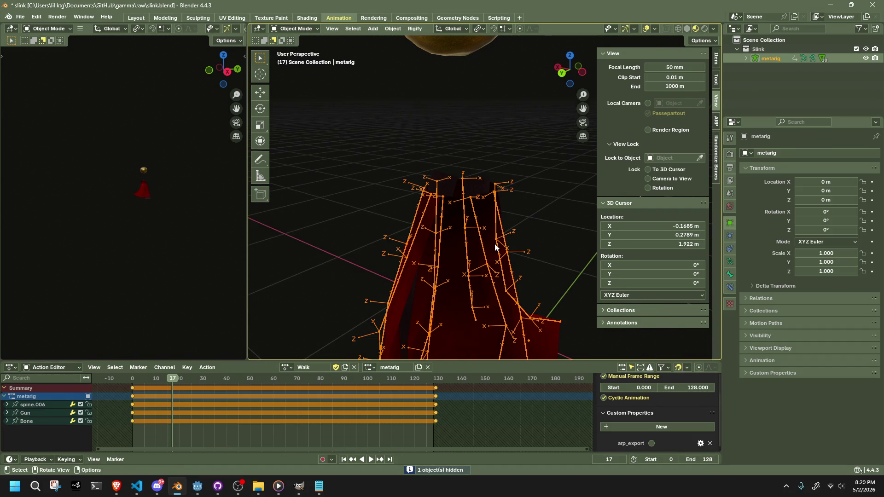
click(286, 32)
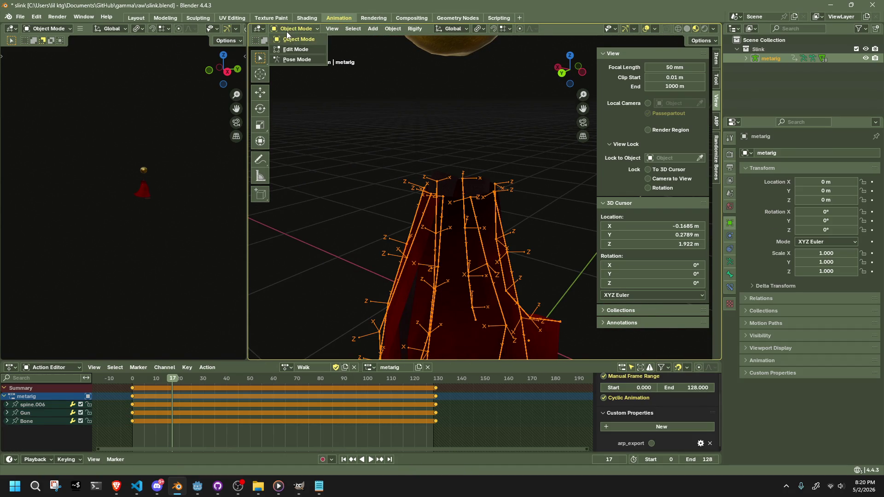
click(288, 58)
mouse_move(397, 134)
middle_down()
mouse_move(523, 202)
mouse_move(491, 129)
mouse_move(519, 205)
mouse_move(521, 229)
mouse_move(501, 240)
middle_up()
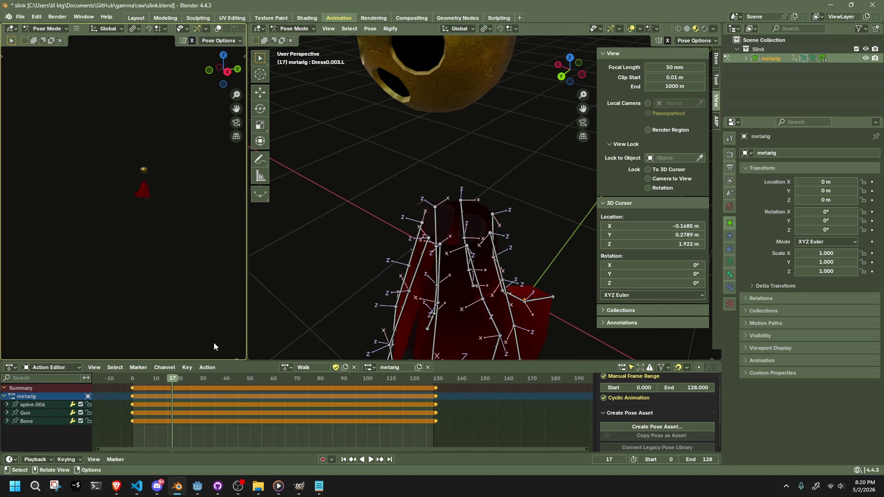
Step: Play the Walk cycle with the bones hidden to inspect the skirt's sway
key(a)
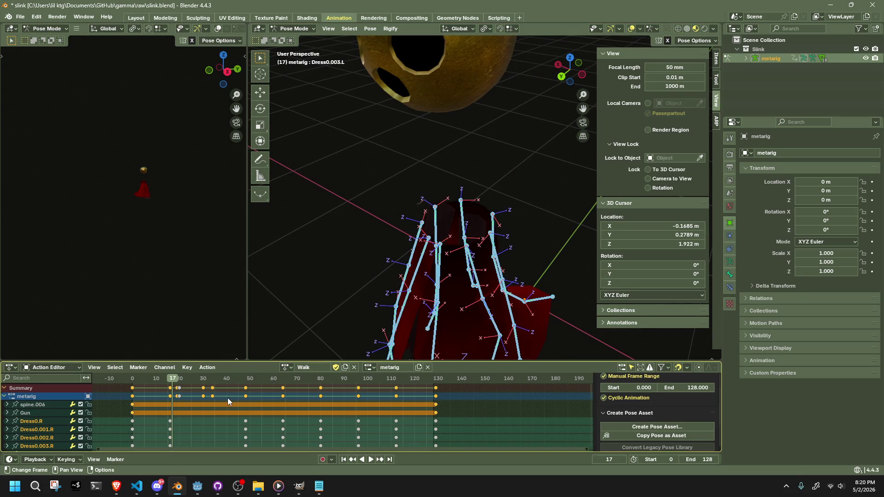
click(132, 382)
key(space)
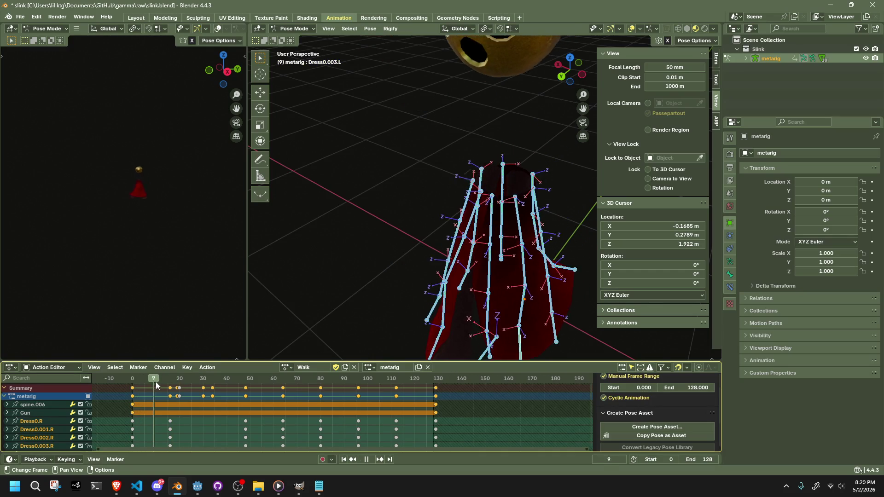
key(space)
middle_drag(379, 253, 398, 183)
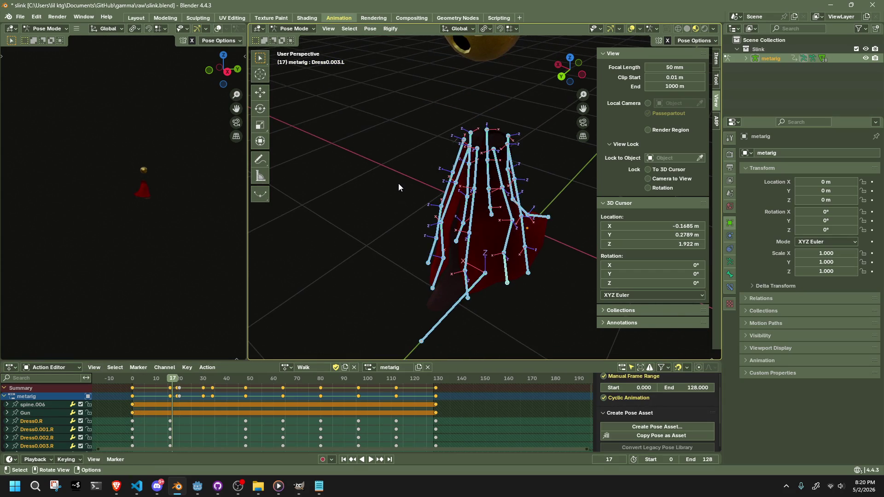
key(h)
drag(174, 381, 222, 386)
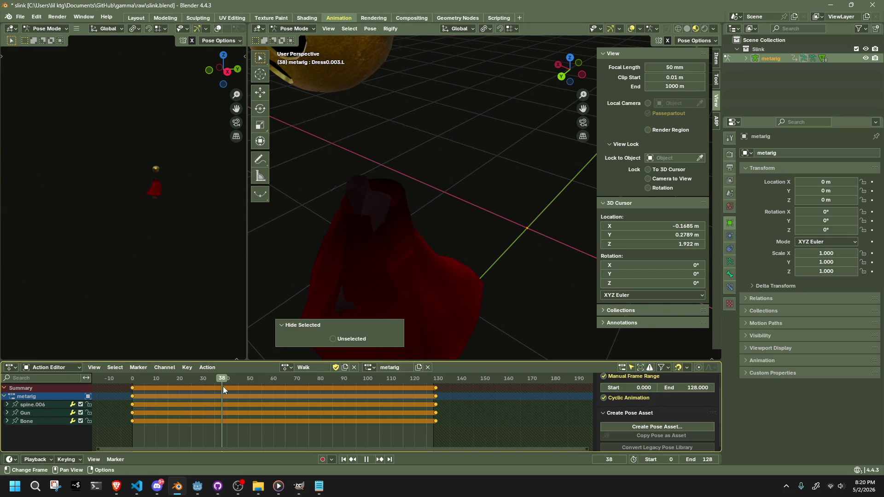
key(Escape)
key(alt+h)
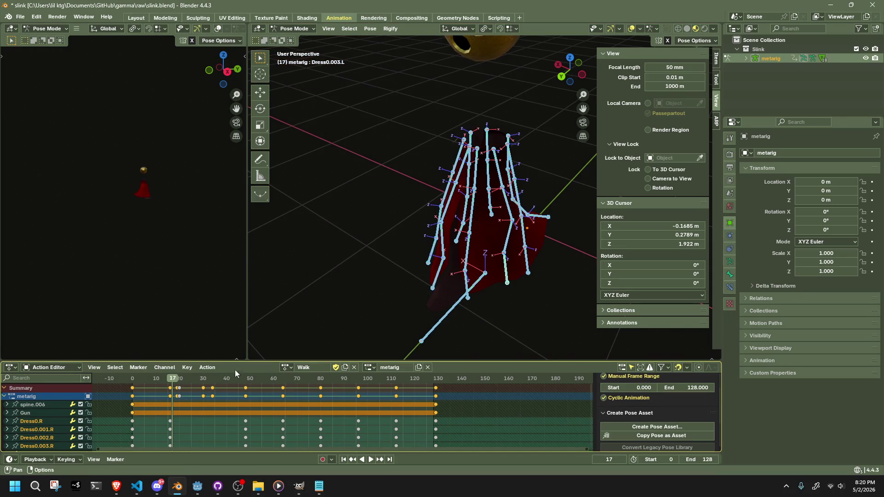
key(space)
shift+middle_drag(340, 300, 391, 258)
Step: At frame 38, rotate Dress0.L about the global Z axis and reposition Dress0.003.L
click(223, 380)
key(space)
mouse_move(338, 310)
middle_down()
mouse_move(458, 254)
mouse_move(457, 236)
mouse_move(438, 298)
mouse_move(497, 252)
middle_up()
click(474, 232)
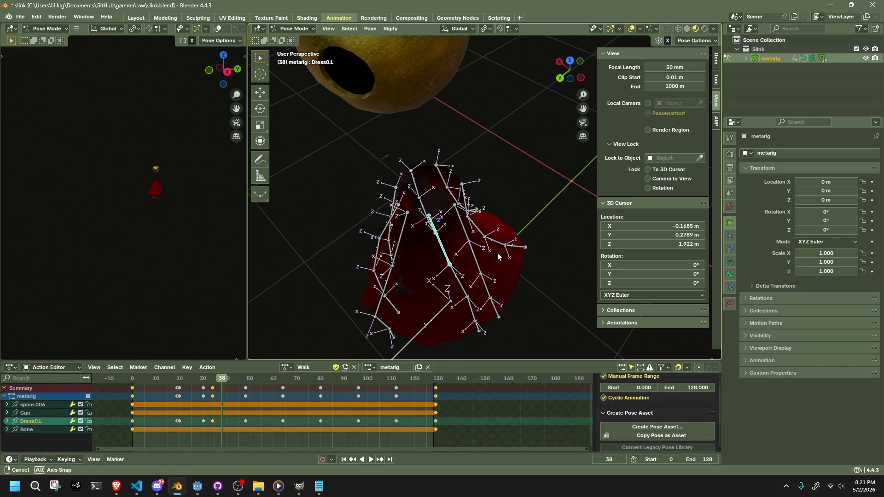
key(r)
key(shift+z)
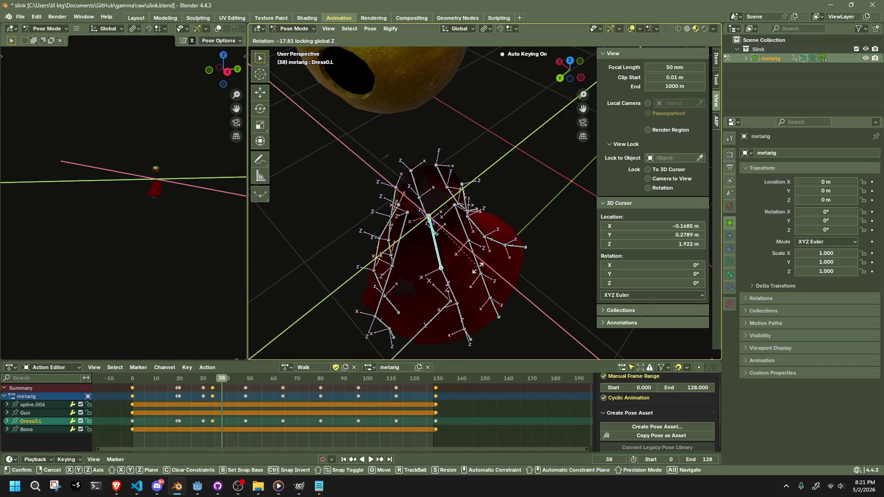
click(472, 275)
mouse_move(473, 275)
middle_down()
mouse_move(443, 264)
mouse_move(407, 226)
mouse_move(353, 212)
middle_up()
click(344, 208)
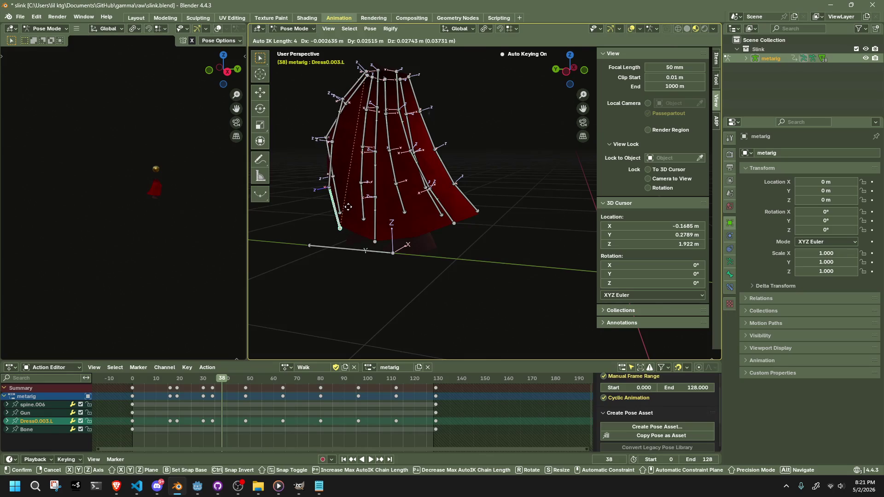
click(349, 207)
Step: Move Dress4.003.L to a new keyed position
mouse_move(352, 206)
middle_down()
mouse_move(471, 220)
mouse_move(548, 203)
mouse_move(449, 196)
mouse_move(492, 195)
mouse_move(487, 208)
middle_up()
click(469, 188)
key(g)
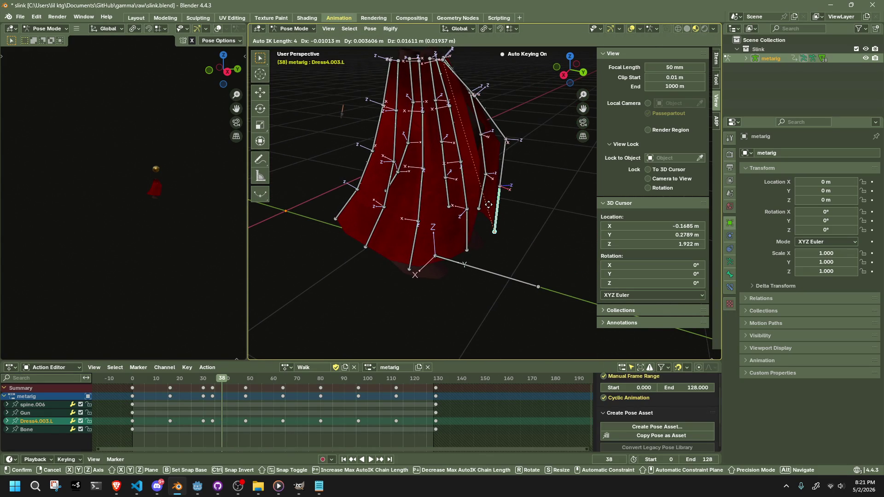
click(489, 208)
Step: Replay the Walk cycle from frame 14 with the bones hidden to check the new poses
drag(134, 376, 165, 379)
key(space)
mouse_move(357, 252)
middle_down()
mouse_move(394, 244)
mouse_move(393, 231)
mouse_move(421, 234)
mouse_move(416, 251)
mouse_move(452, 205)
mouse_move(512, 194)
mouse_move(502, 196)
middle_up()
key(h)
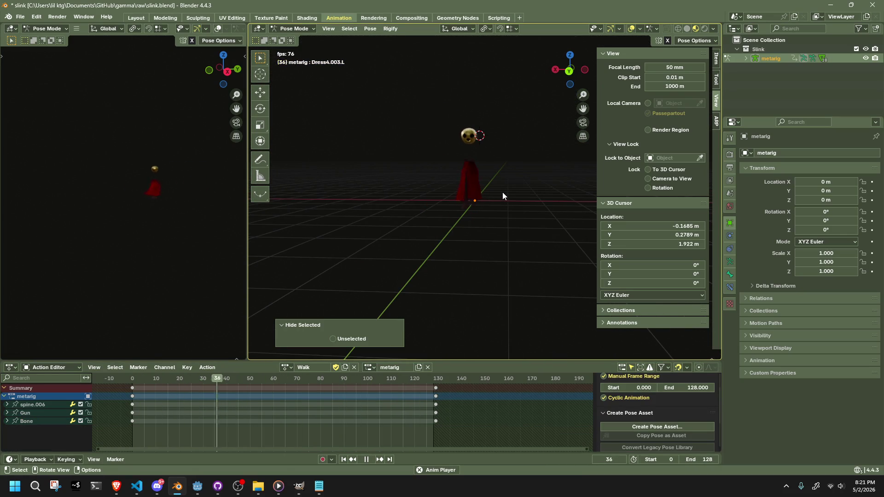
key(space)
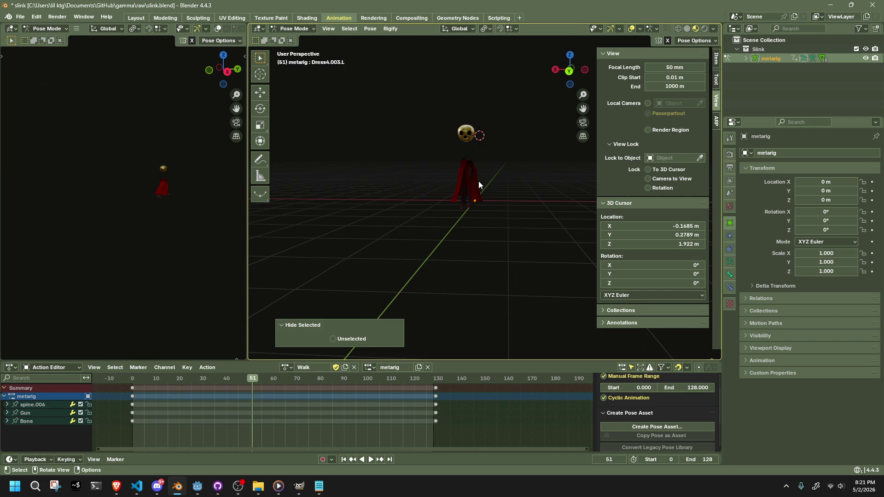
key(ctrl+z)
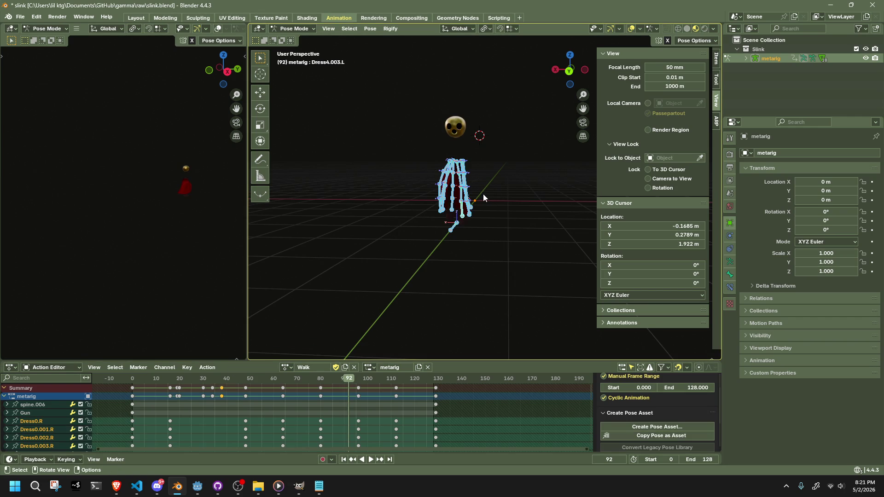
click(482, 193)
scroll(482, 193, up, 5)
scroll(452, 184, down, 5)
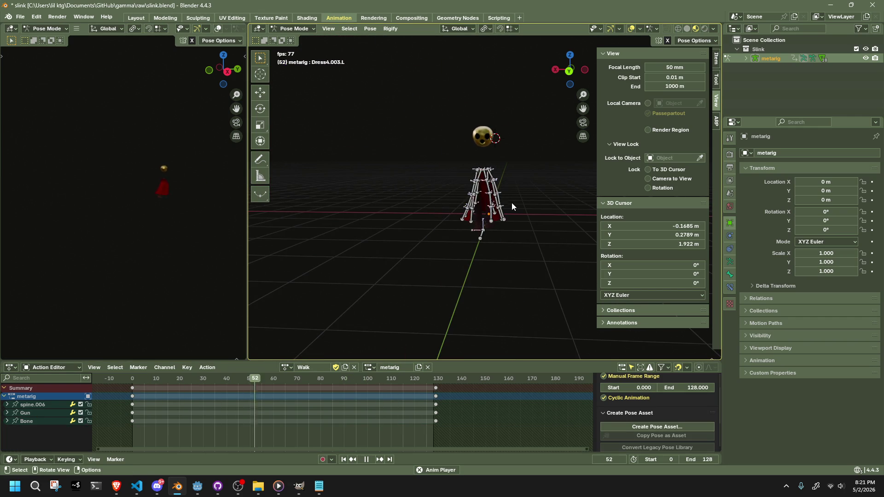
scroll(512, 203, up, 8)
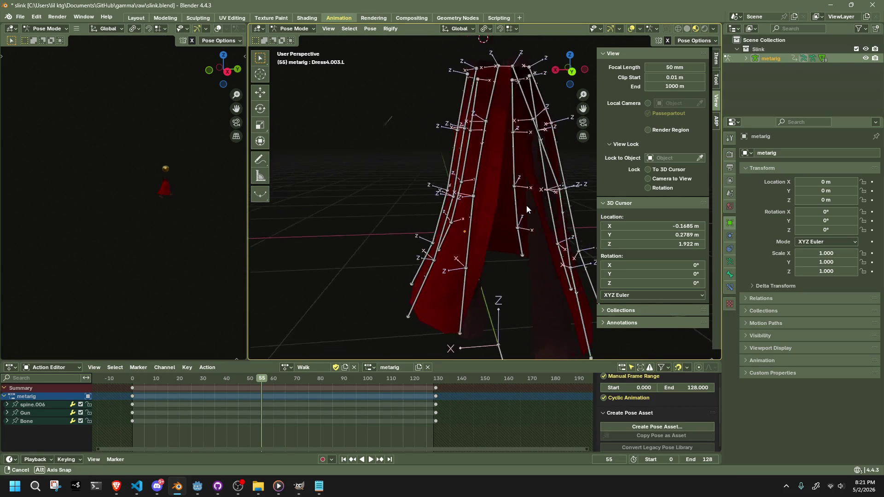
Step: Pull Dress4.002.L to a new keyed position
mouse_move(559, 205)
middle_down()
mouse_move(460, 195)
mouse_move(490, 203)
middle_up()
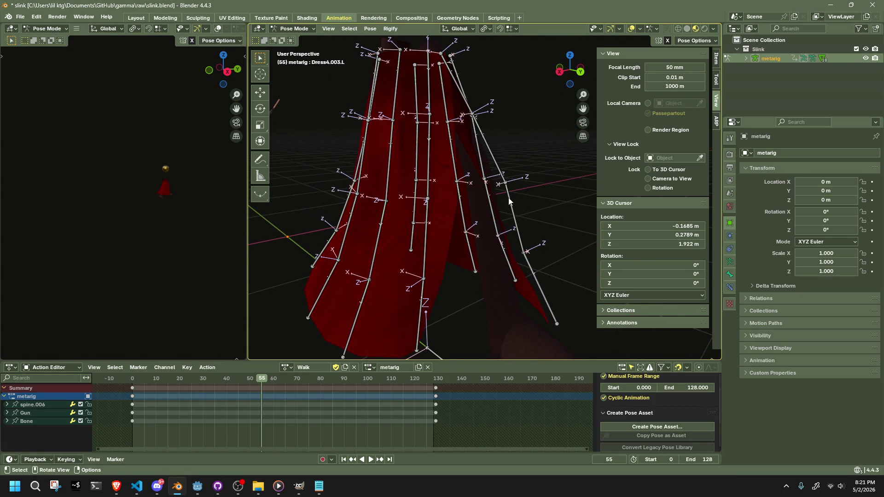
click(508, 201)
drag(522, 230, 520, 210)
mouse_move(520, 209)
middle_down()
mouse_move(441, 223)
mouse_move(315, 226)
mouse_move(437, 221)
mouse_move(482, 207)
mouse_move(461, 249)
mouse_move(482, 231)
middle_up()
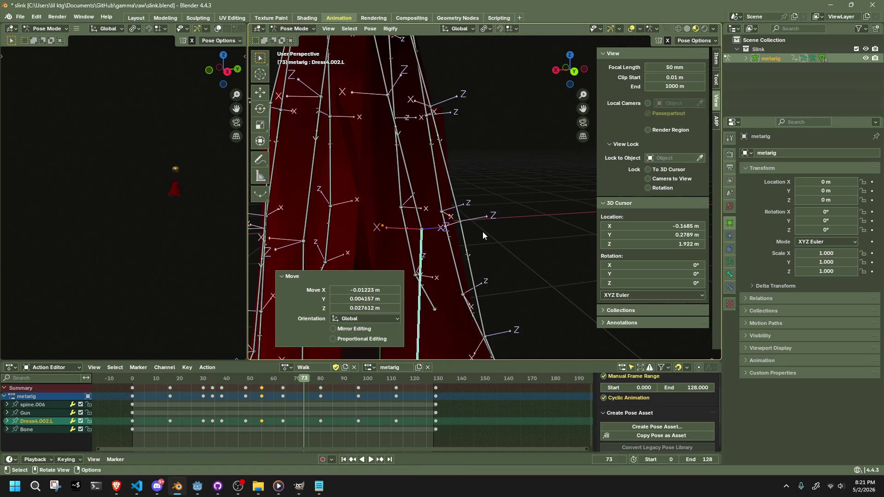
scroll(482, 231, down, 3)
Step: Preview the Walk cycle with all bones hidden, then reveal them
key(a)
key(h)
key(space)
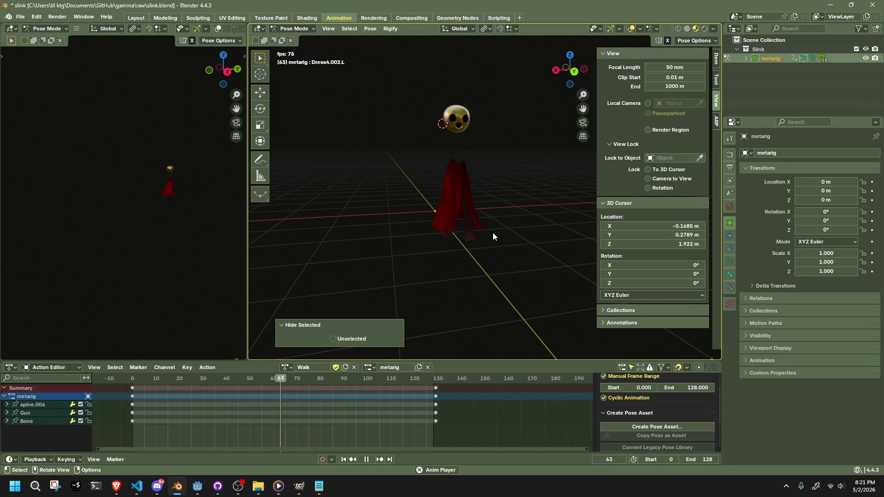
key(space)
key(alt+h)
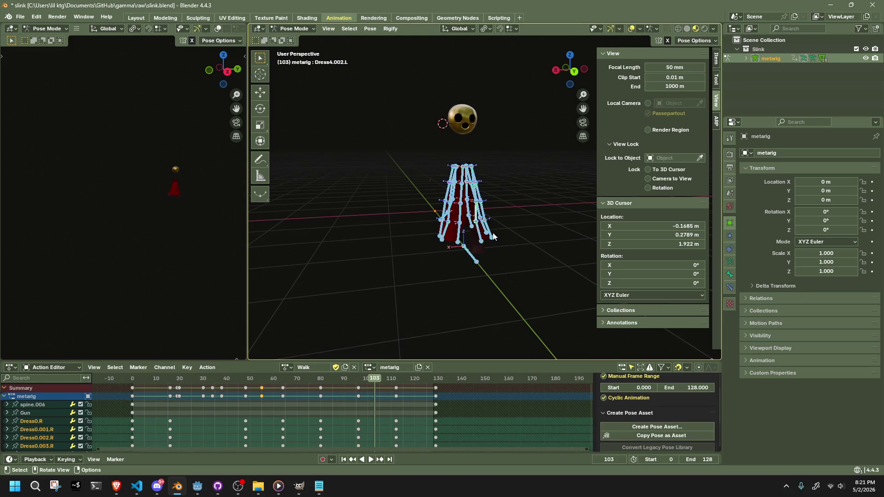
key(space)
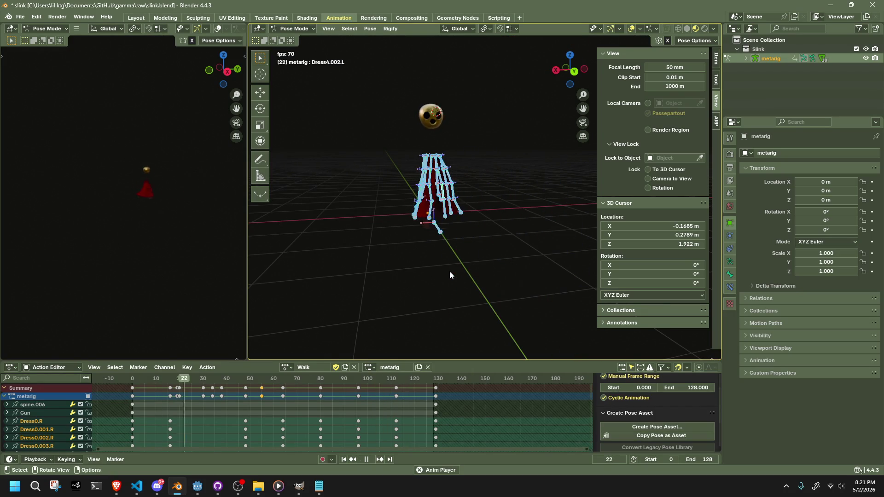
key(space)
Step: Replay a short stretch of the cycle and select Dress4.001.L
middle_drag(529, 236, 483, 229)
scroll(413, 190, up, 6)
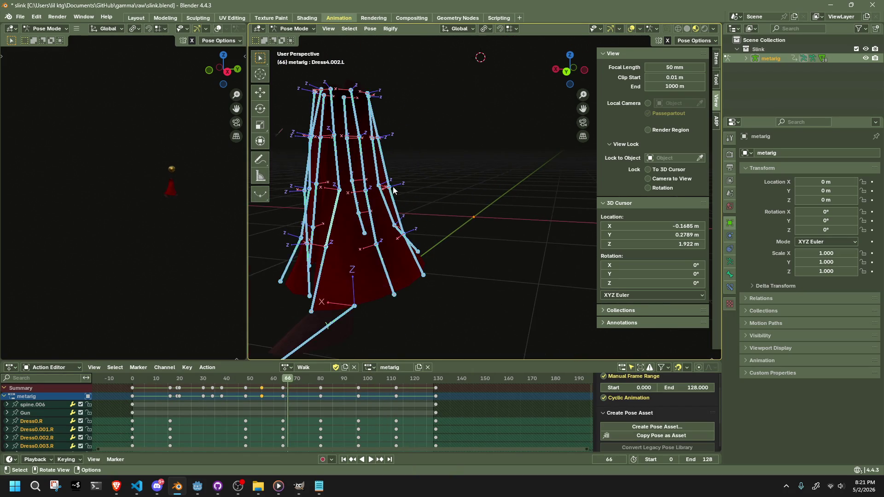
key(space)
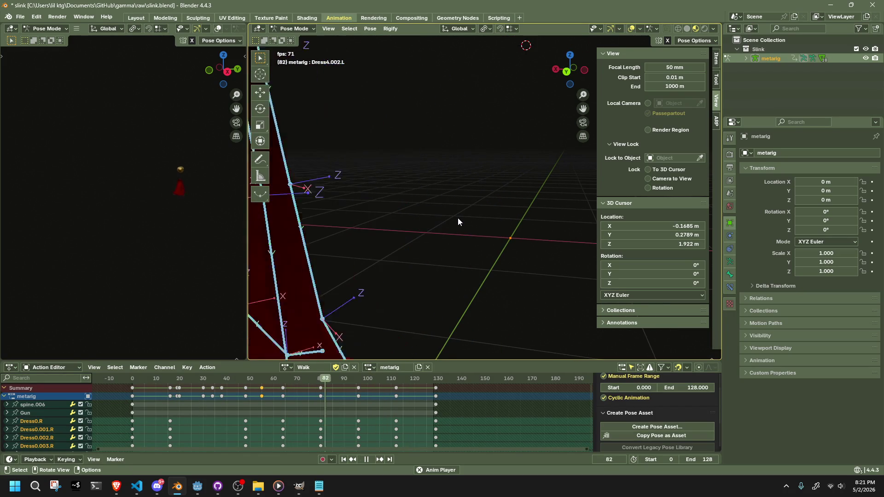
key(space)
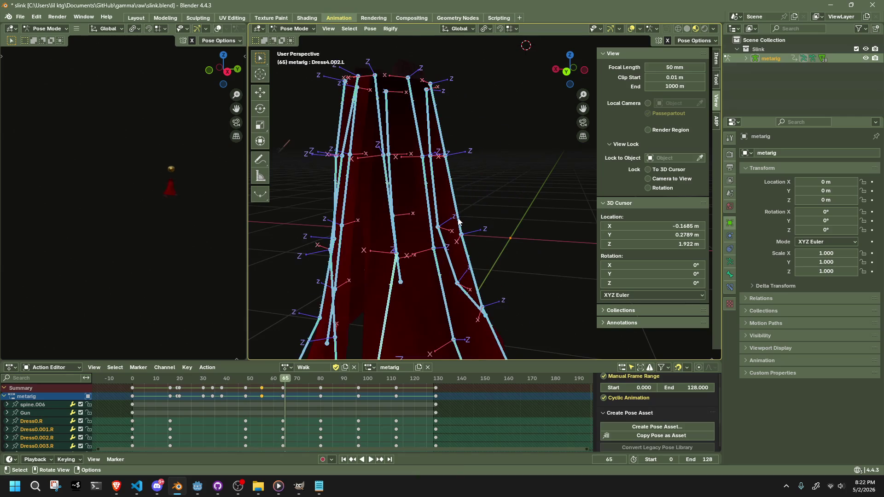
key(space)
key(space)
key(space)
key(space)
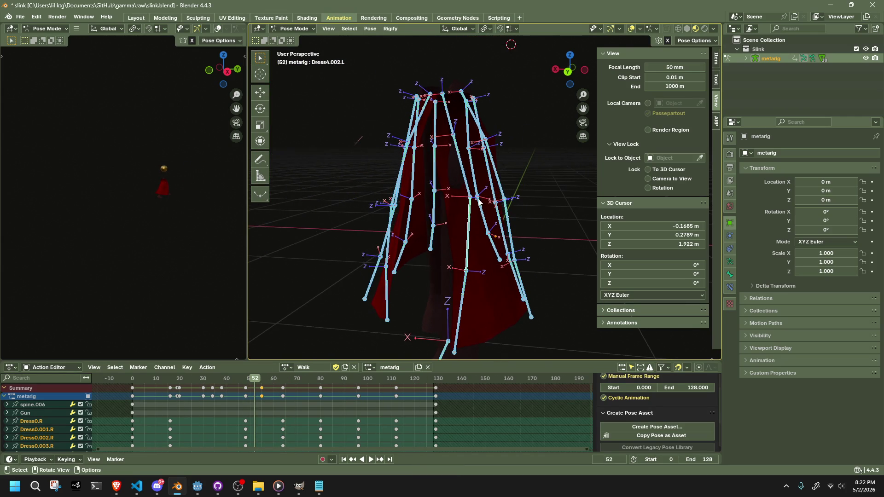
click(469, 197)
mouse_move(468, 197)
middle_down()
mouse_move(476, 170)
mouse_move(466, 158)
mouse_move(402, 196)
mouse_move(448, 189)
mouse_move(441, 134)
mouse_move(545, 217)
mouse_move(563, 246)
mouse_move(331, 225)
mouse_move(310, 206)
mouse_move(320, 191)
mouse_move(269, 302)
middle_up()
Step: Move Dress4.001.L and Dress0.001.L, keying their new positions at frame 52
key(g)
click(477, 165)
click(449, 188)
key(g)
click(437, 131)
Step: Rewind to frame 19, hide all bones and play the Walk cycle to watch the dress
mouse_move(135, 377)
mouse_down()
mouse_move(191, 391)
mouse_move(178, 398)
mouse_up()
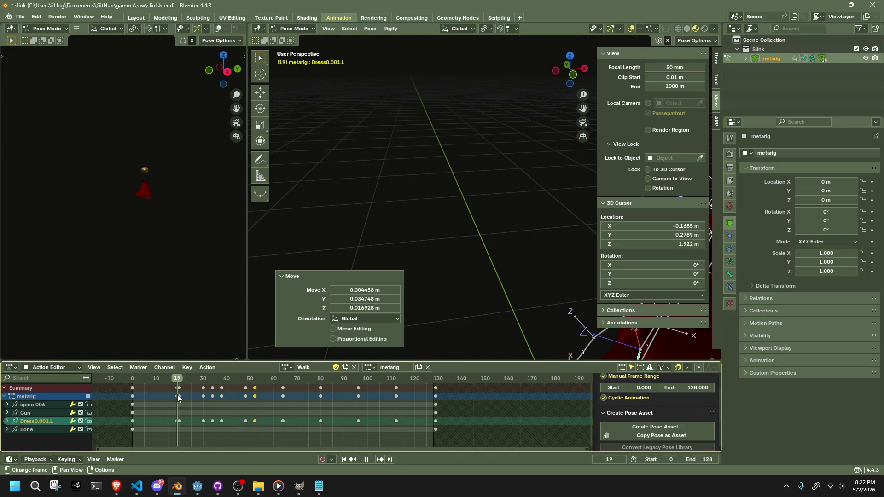
click(177, 396)
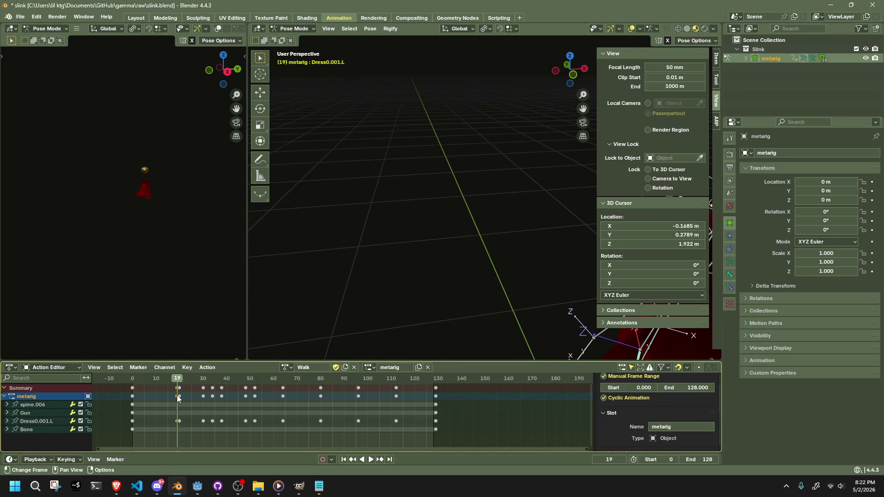
mouse_move(285, 317)
middle_down()
mouse_move(387, 259)
mouse_move(504, 243)
mouse_move(486, 297)
mouse_move(459, 297)
middle_up()
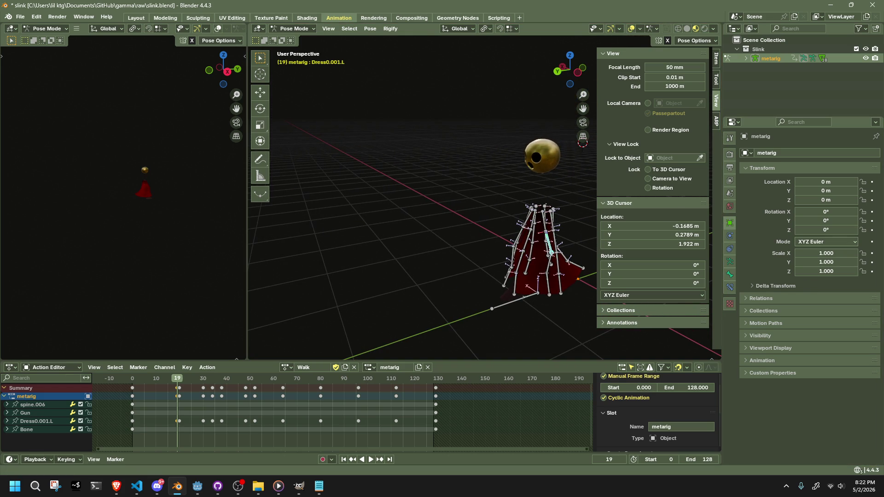
key(alt+Tab)
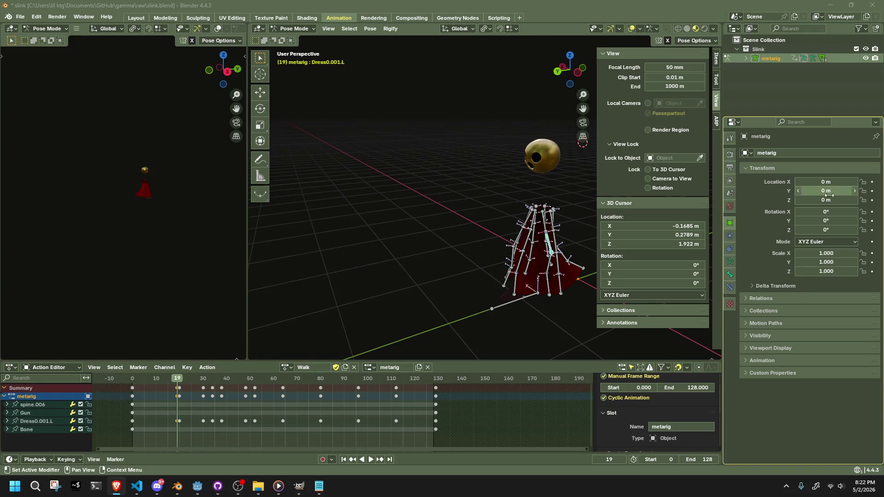
click(449, 212)
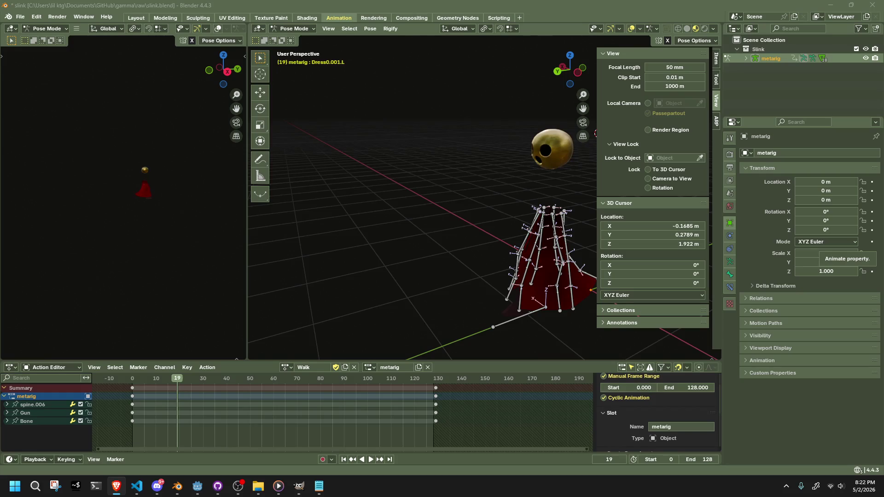
scroll(509, 235, up, 3)
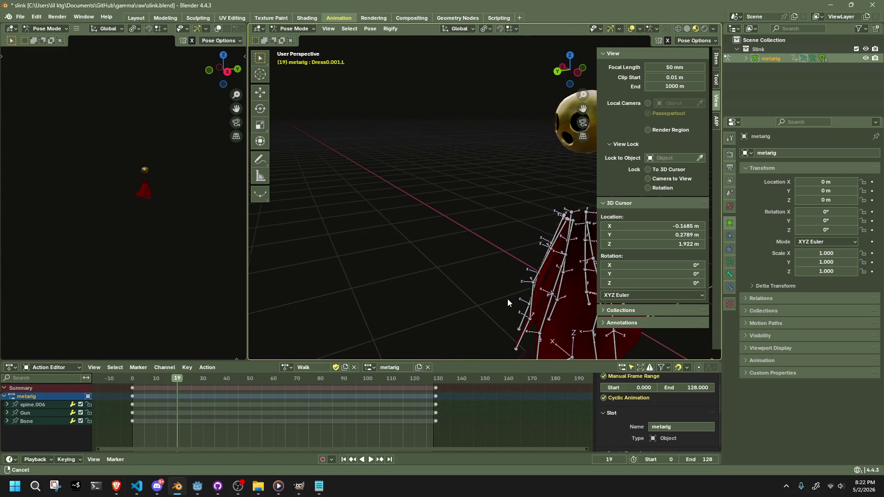
scroll(511, 300, down, 2)
key(a)
key(h)
key(space)
mouse_move(374, 355)
middle_down()
mouse_move(380, 299)
mouse_move(552, 272)
mouse_move(493, 264)
middle_up()
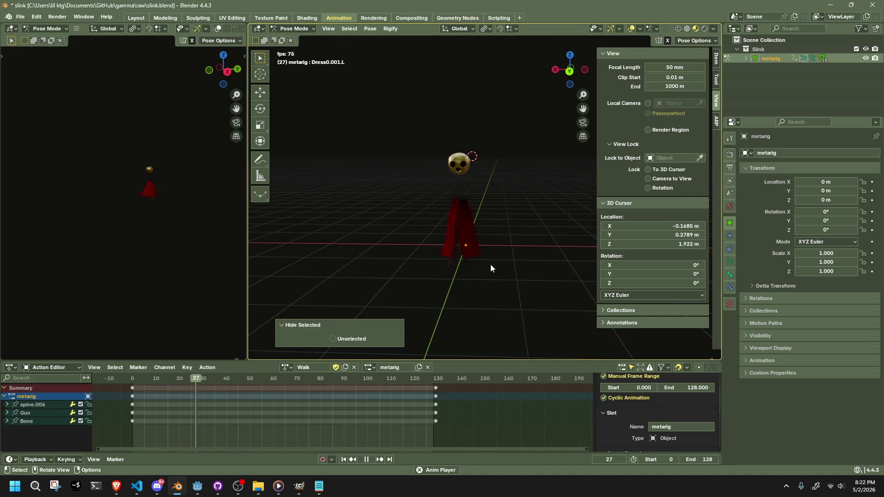
Step: At frame 48, reveal the bones and nudge Dress0.001.L into a new keyed position
key(space)
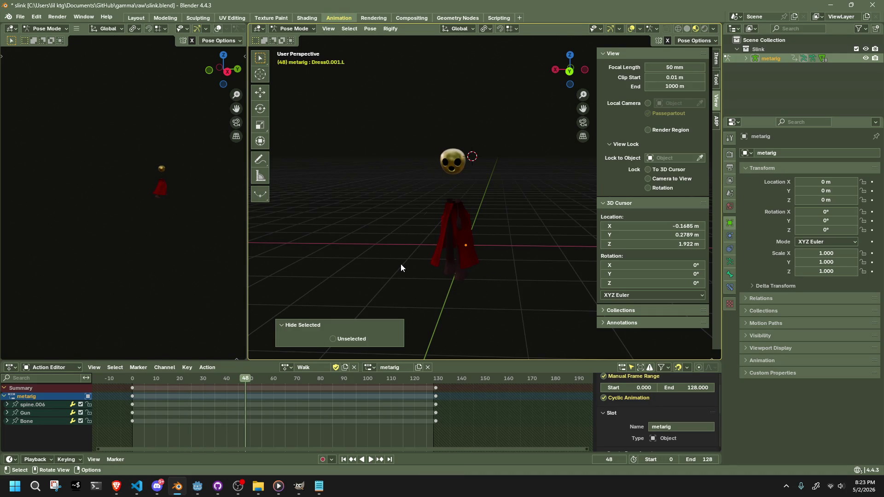
key(alt+h)
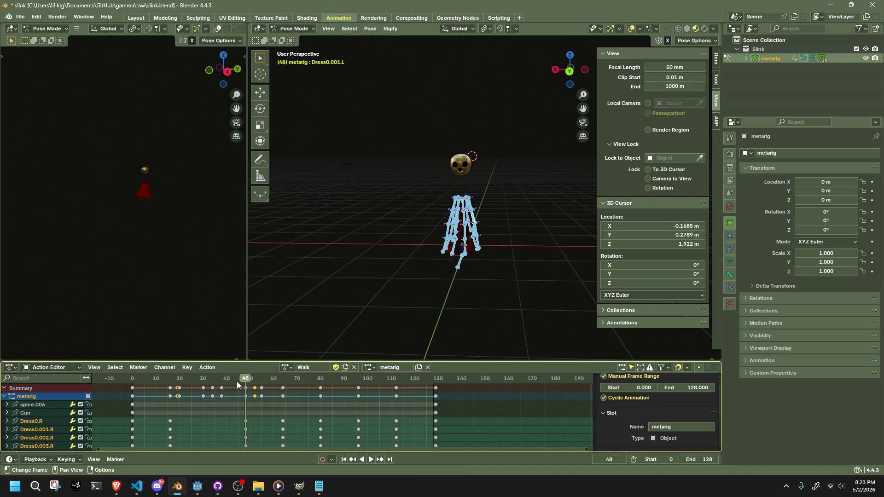
scroll(396, 300, up, 5)
mouse_move(396, 300)
middle_down()
mouse_move(537, 226)
mouse_move(511, 210)
mouse_move(489, 170)
mouse_move(468, 182)
mouse_move(411, 167)
middle_up()
click(537, 225)
click(408, 174)
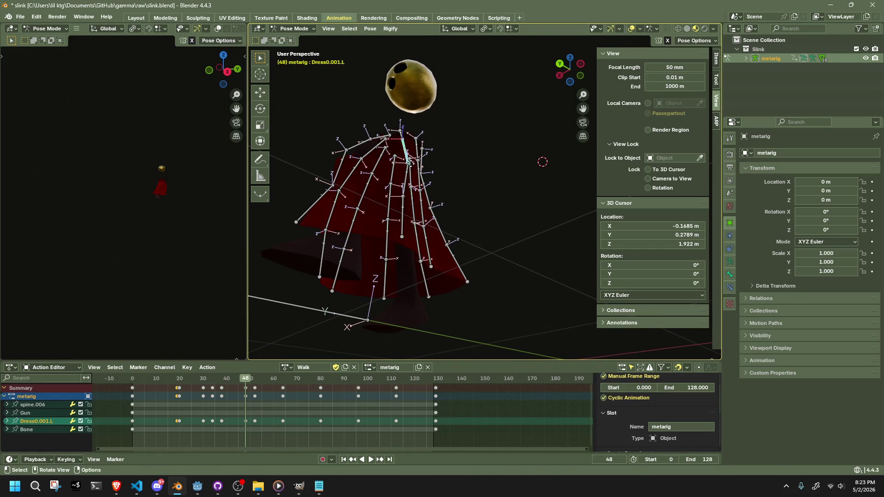
drag(411, 167, 402, 159)
click(401, 157)
mouse_move(401, 157)
middle_down()
mouse_move(334, 242)
mouse_move(347, 246)
middle_up()
key(g)
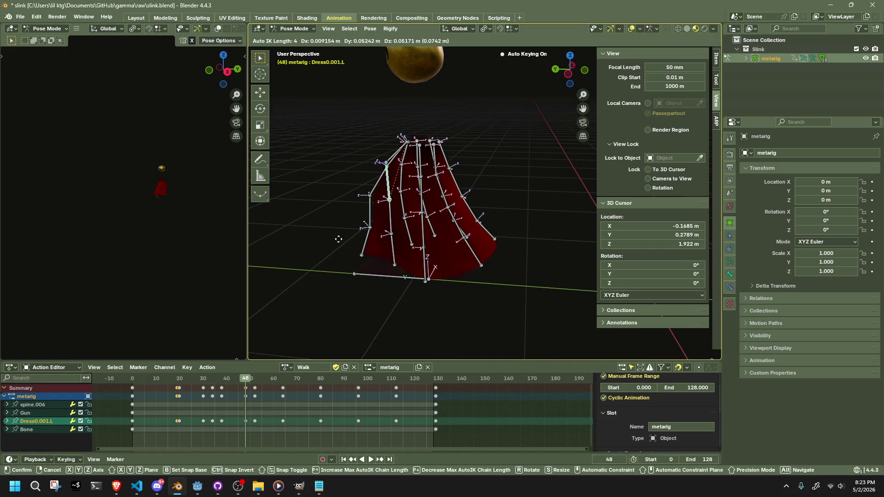
click(334, 243)
Step: Move Dress4.002.L about 0.039 m up, keying it at frame 48
middle_drag(334, 243, 488, 223)
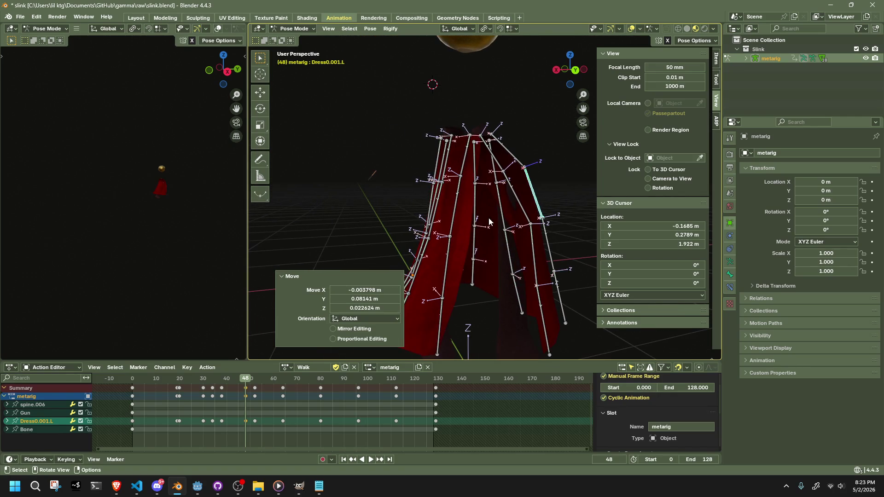
mouse_move(530, 243)
middle_down()
mouse_move(420, 253)
mouse_move(531, 226)
middle_up()
click(344, 230)
key(g)
click(420, 247)
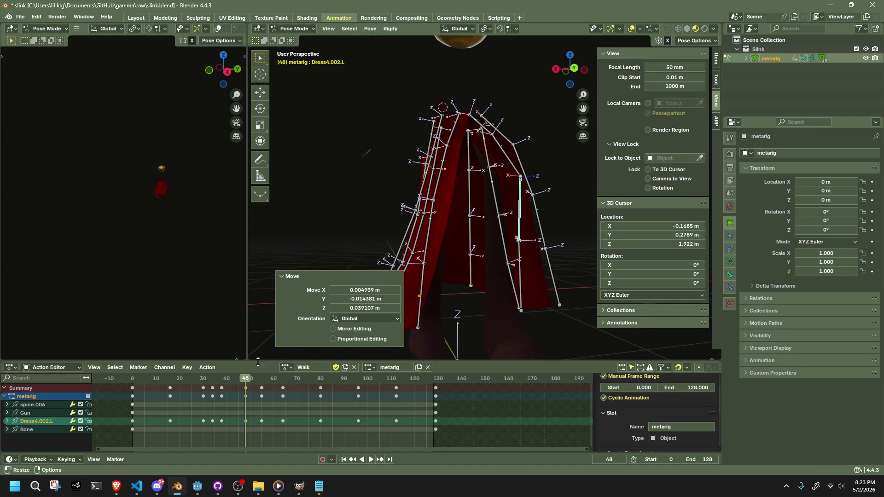
Step: Preview the wider sway with bones hidden, stopping at frame 63 and revealing the bones
key(space)
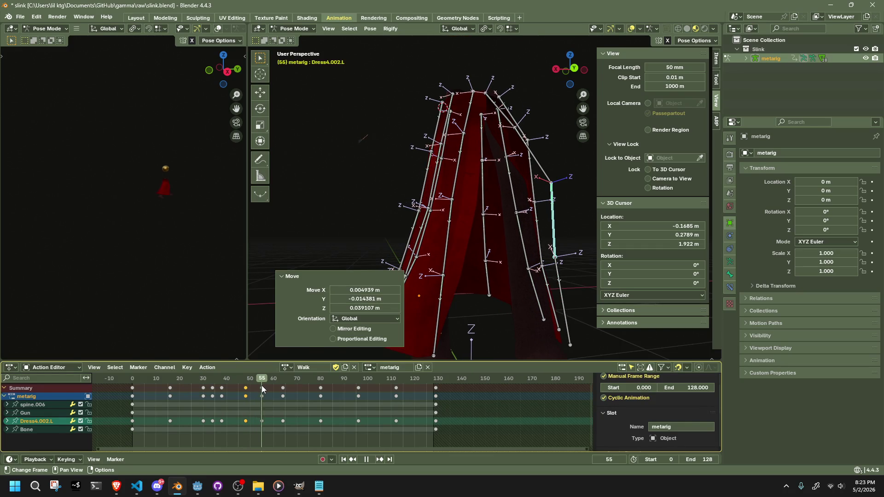
key(space)
scroll(480, 245, up, 5)
mouse_move(480, 245)
middle_down()
mouse_move(467, 256)
mouse_move(438, 252)
middle_up()
key(h)
scroll(472, 255, down, 3)
key(space)
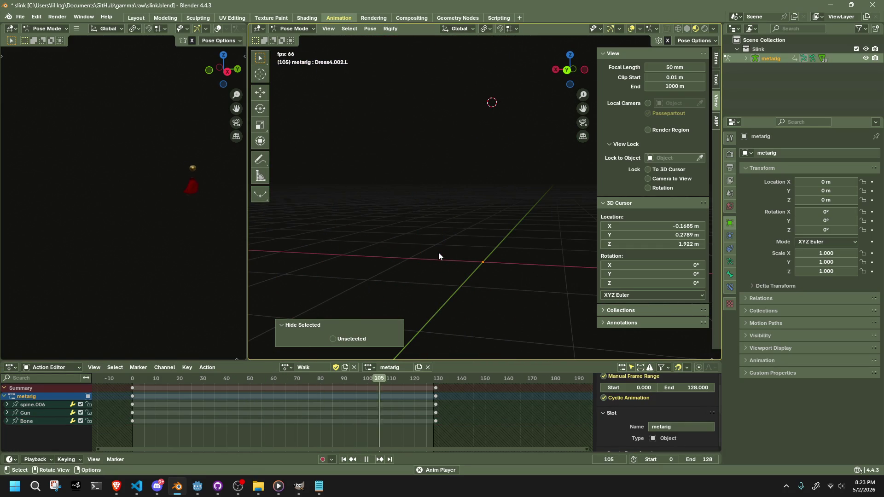
scroll(438, 252, down, 2)
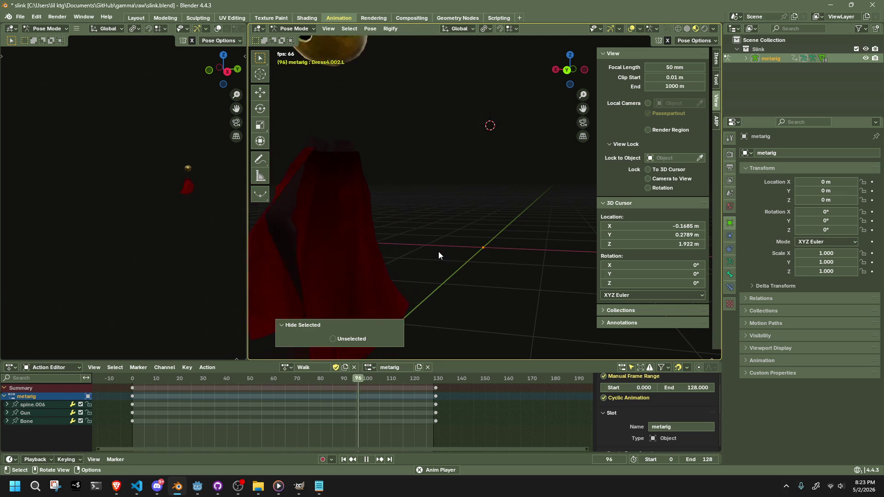
key(space)
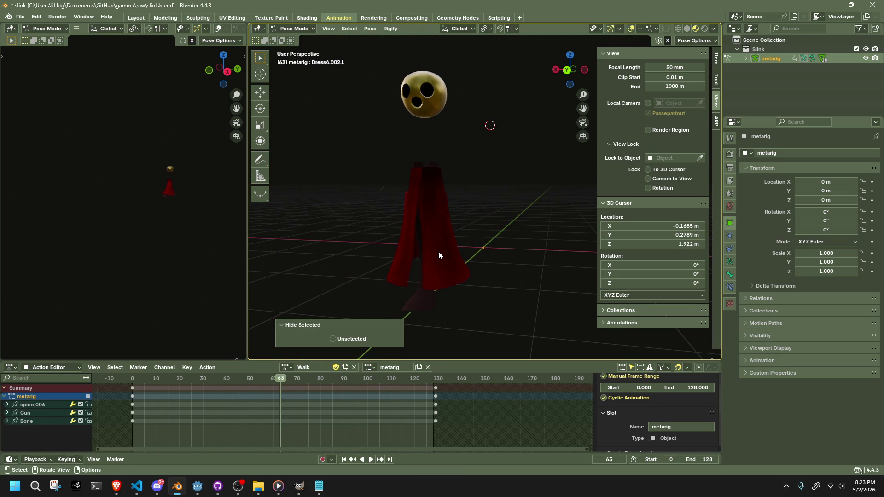
key(alt+h)
key(space)
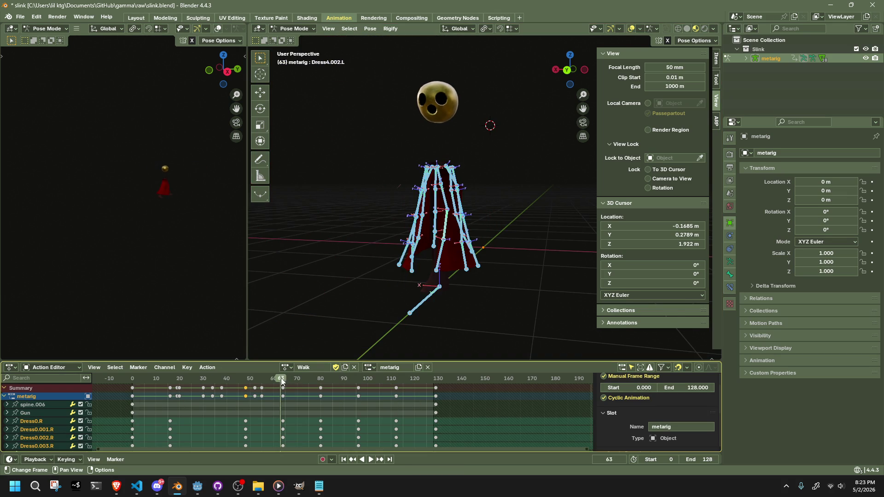
Step: Bring the playhead to frame 55 with the skirt bones selected
click(273, 380)
drag(274, 380, 282, 379)
key(space)
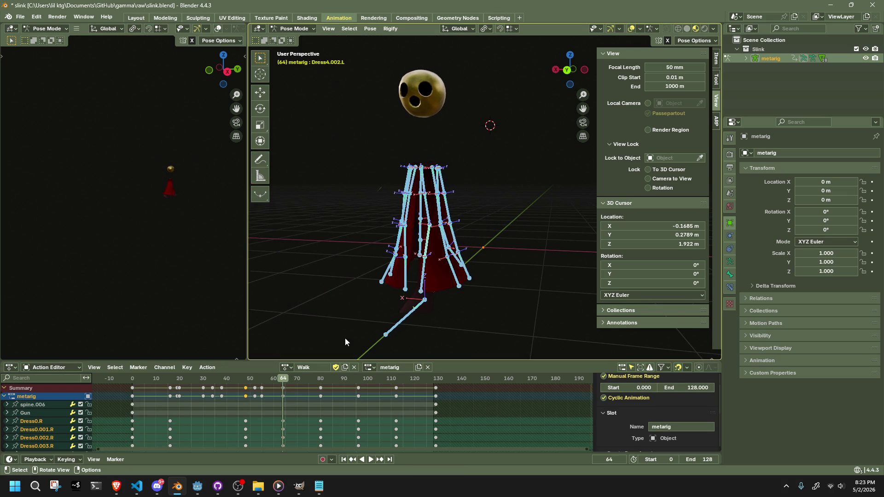
scroll(507, 269, up, 2)
click(507, 269)
scroll(514, 264, up, 4)
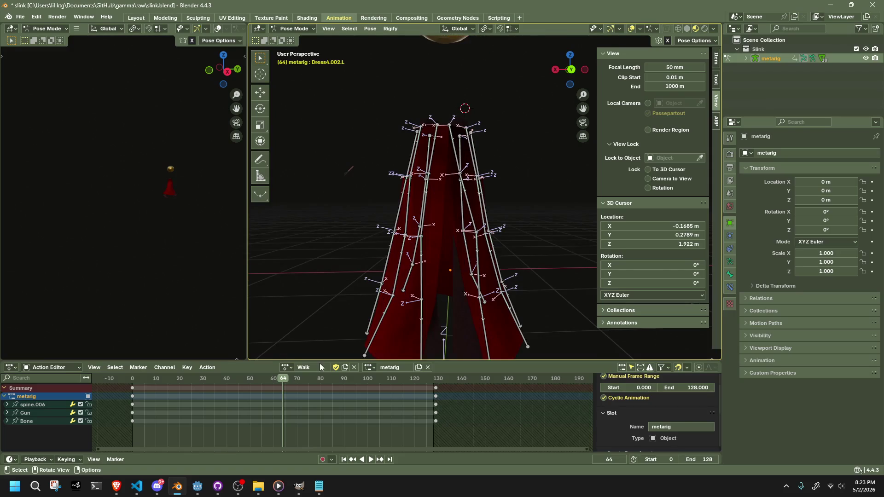
key(ctrl+z)
key(space)
drag(292, 381, 264, 382)
key(ctrl+z)
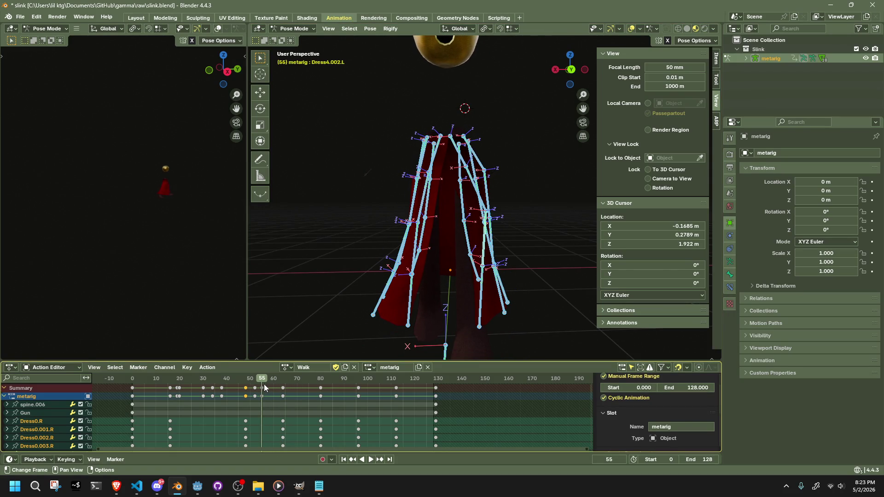
middle_drag(468, 310, 372, 304)
Step: Key a more flared position for Dress4.003.L at frame 55
key(g)
click(360, 299)
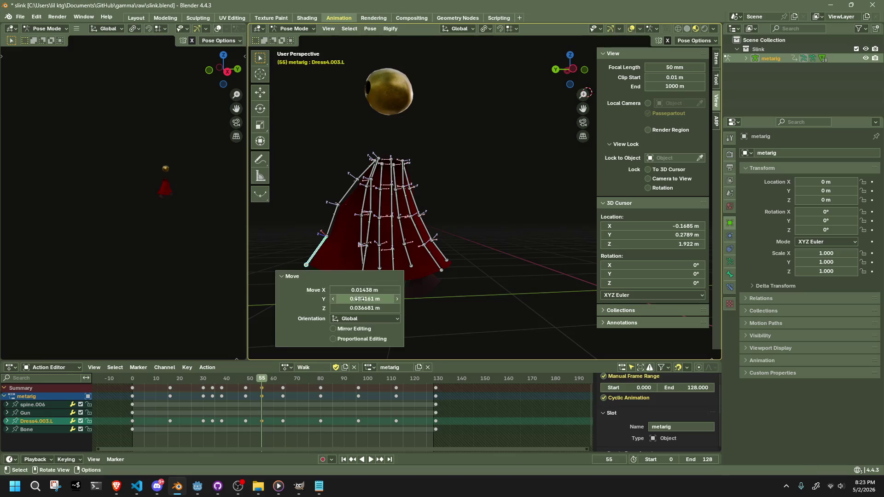
middle_drag(437, 249, 530, 212)
click(530, 212)
click(366, 170)
mouse_move(366, 170)
middle_down()
mouse_move(399, 168)
mouse_move(443, 209)
mouse_move(571, 222)
mouse_move(559, 225)
middle_up()
key(g)
click(409, 177)
key(g)
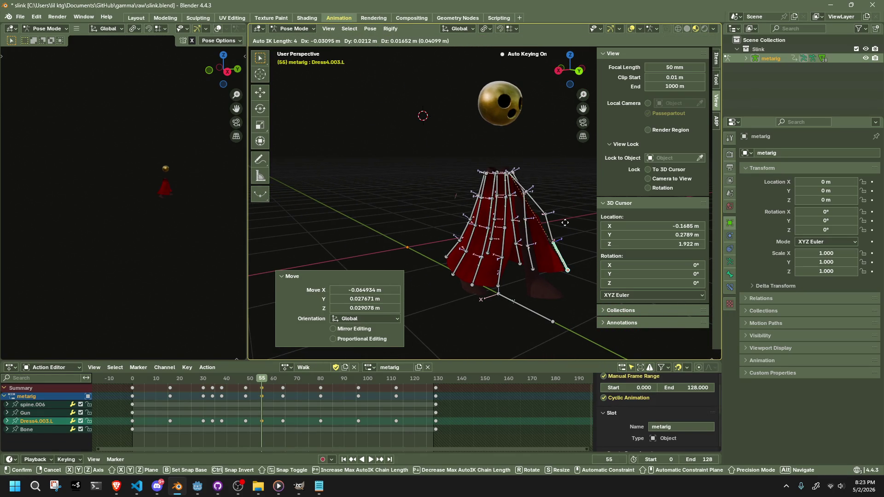
click(565, 222)
right_click(565, 250)
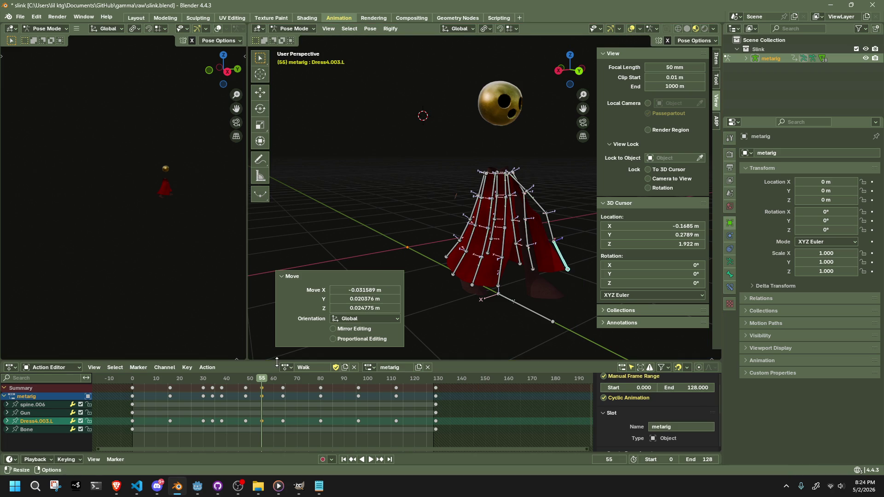
click(407, 231)
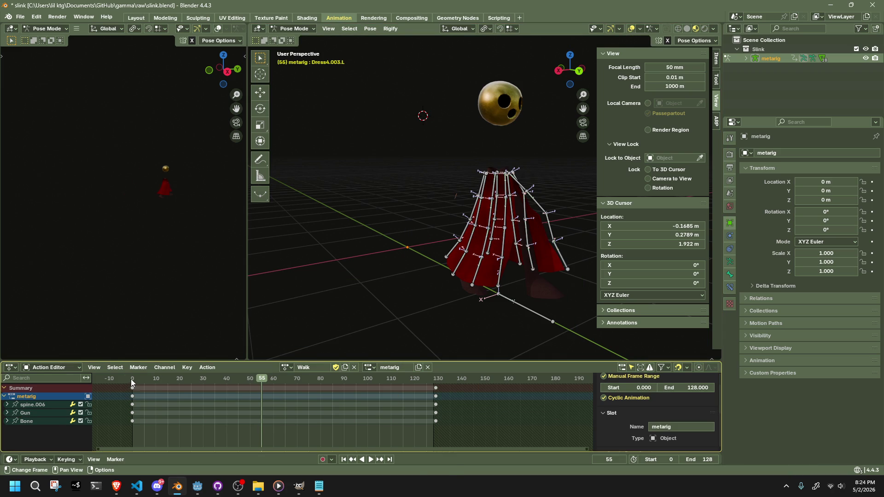
Step: Play the Walk cycle with bones hidden, stopping at frame 40 and revealing them
key(space)
mouse_move(325, 294)
middle_down()
mouse_move(393, 307)
mouse_move(354, 306)
mouse_move(354, 295)
middle_up()
key(h)
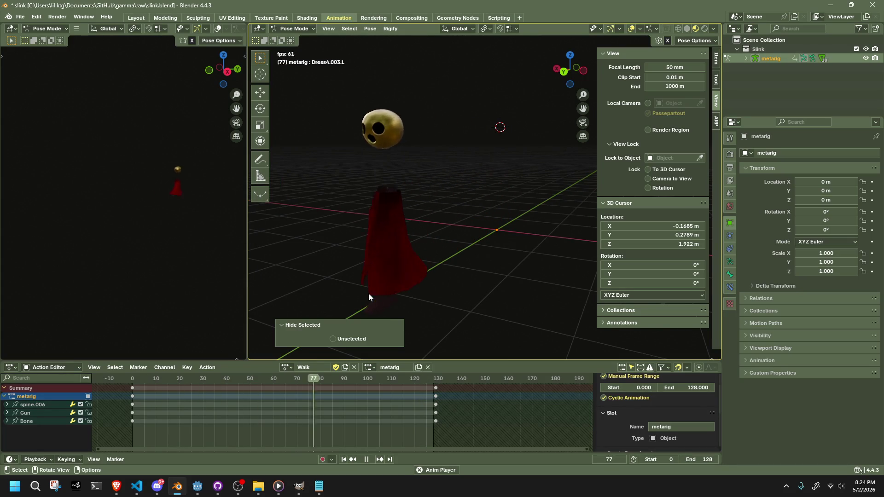
key(space)
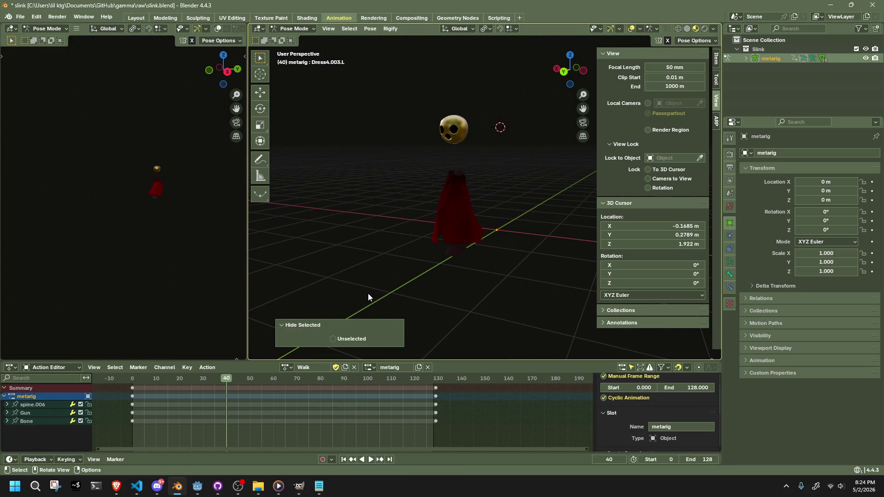
key(alt+h)
key(space)
Step: Rewind to frame 19 and replay the Walk cycle with the bones hidden
click(175, 382)
drag(175, 381, 184, 389)
click(203, 387)
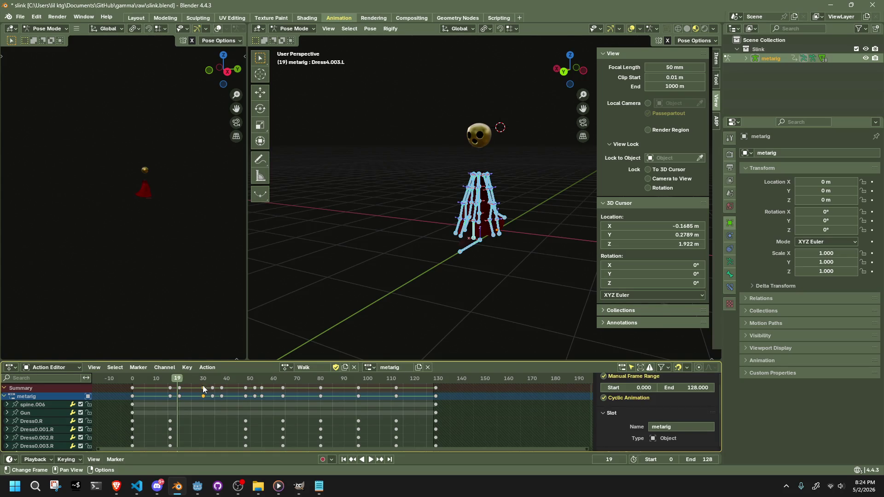
scroll(369, 300, up, 3)
middle_drag(368, 300, 471, 300)
key(space)
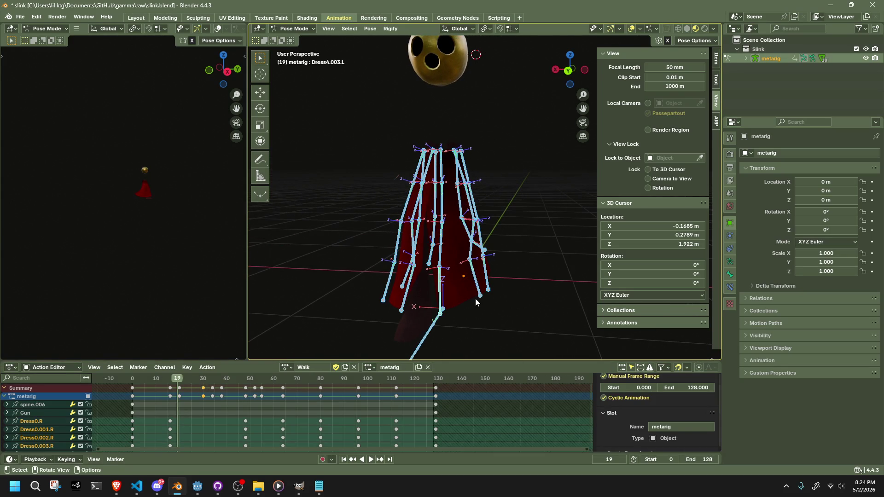
key(h)
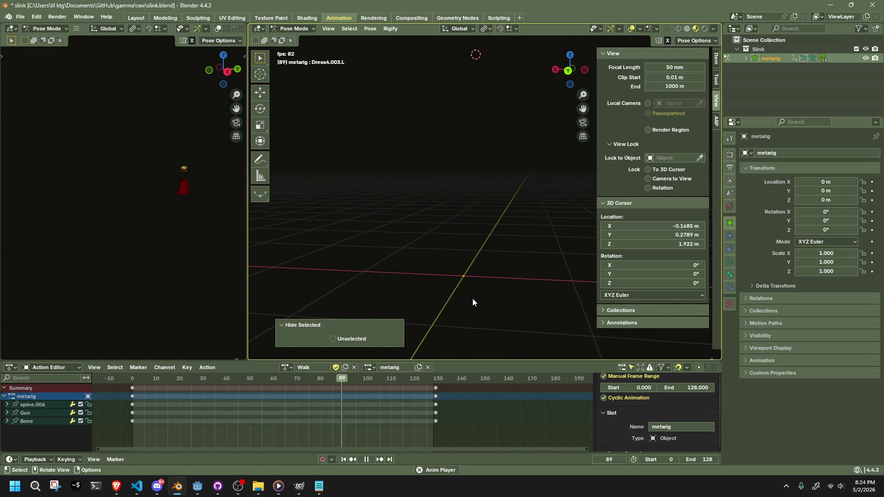
scroll(469, 302, down, 2)
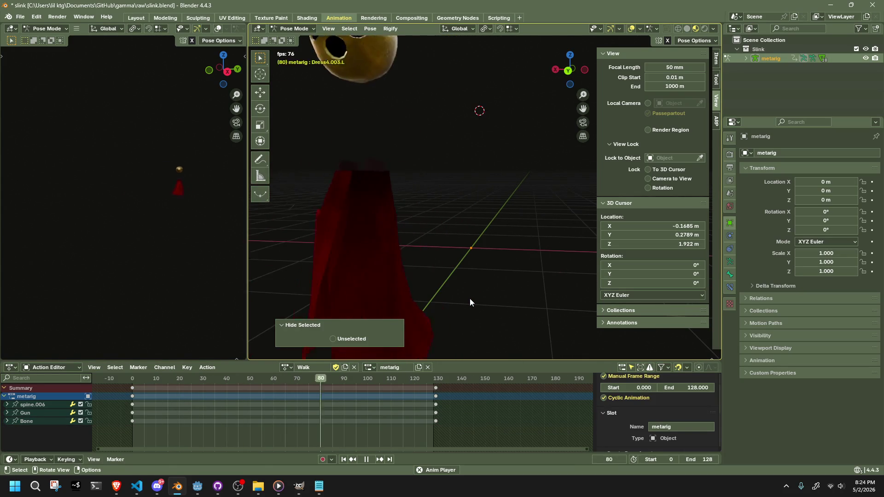